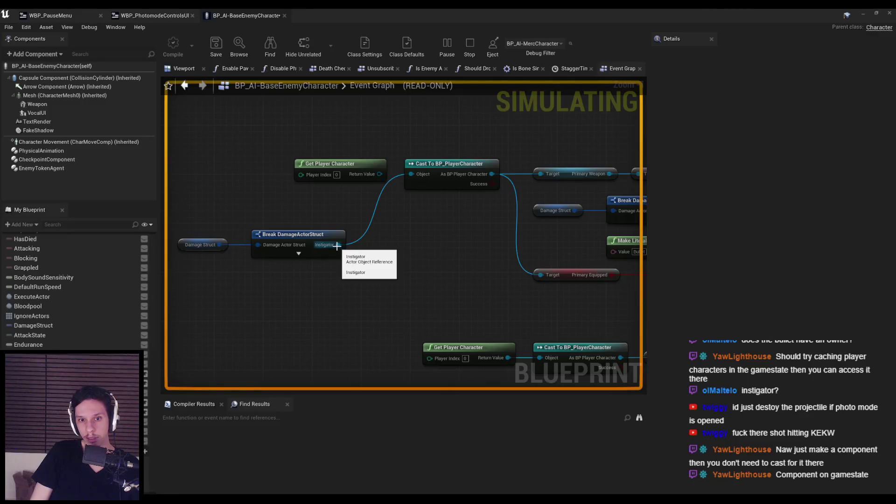
# Stop the running simulation in the enemy blueprint editor.
pyautogui.scroll(-2, 357, 209)
pyautogui.moveTo(471, 148)
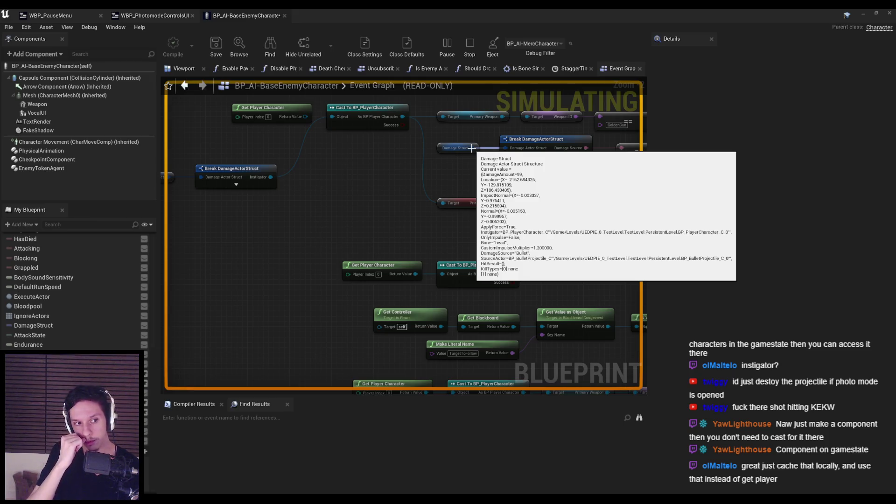
pyautogui.rightClick(415, 229)
pyautogui.press('Escape')
# Move the Damage Struct and Break DamageActorStruct nodes up under Get Player Character.
pyautogui.click(318, 192)
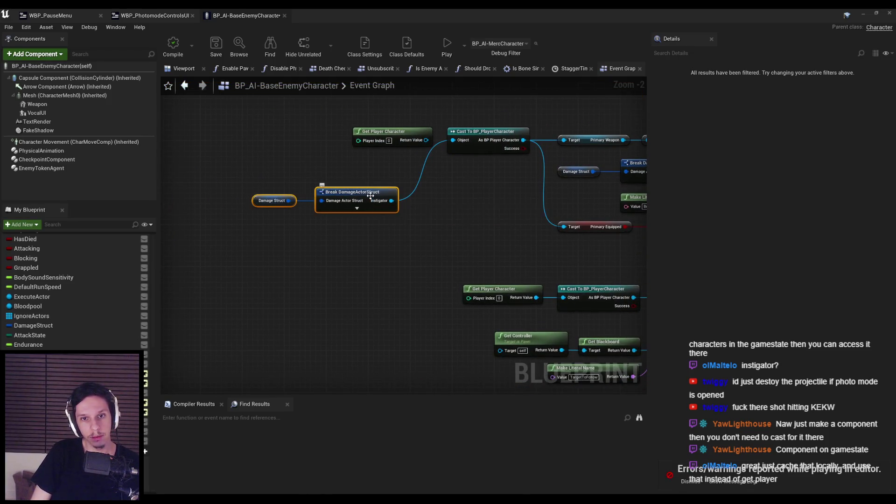
pyautogui.moveTo(318, 192); pyautogui.dragTo(355, 161)
pyautogui.moveTo(412, 216); pyautogui.dragTo(334, 265)
pyautogui.click(318, 186)
pyautogui.moveTo(334, 192); pyautogui.dragTo(333, 204)
pyautogui.click(317, 217)
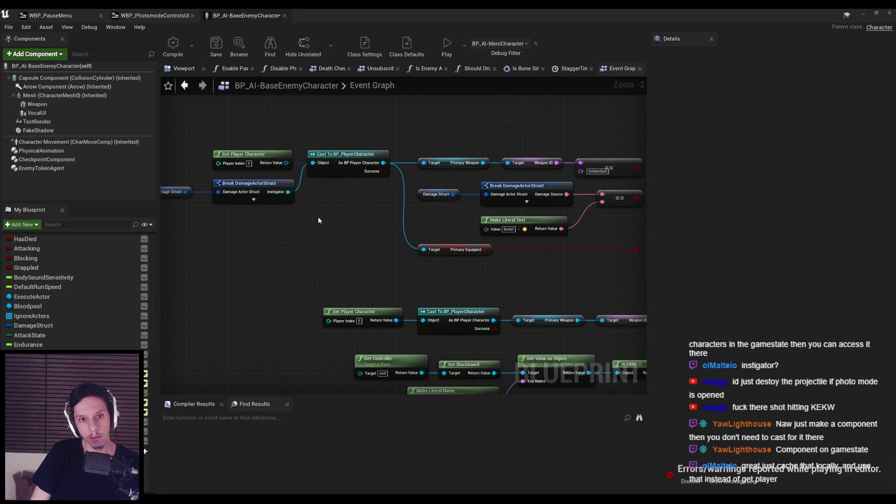
pyautogui.scroll(-1, 304, 220)
# Dismiss the play-in-editor errors notification and review the SpawnBullet and damage nodes.
pyautogui.click(696, 485)
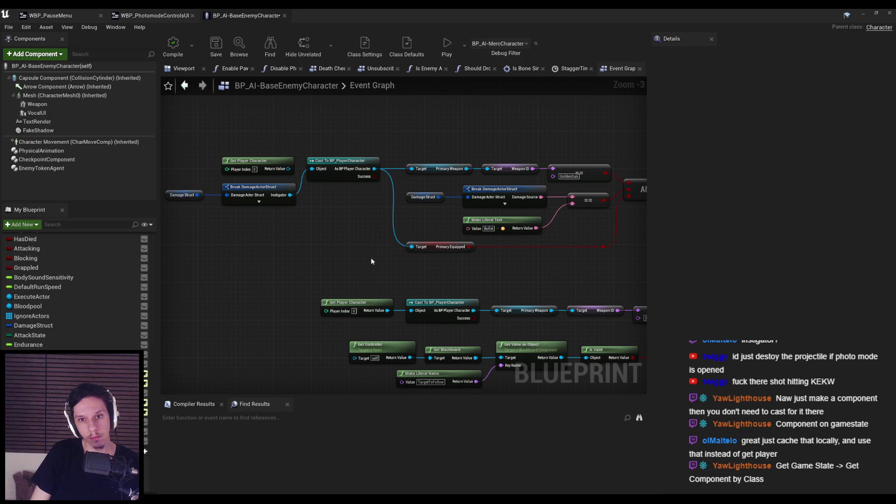
pyautogui.moveTo(368, 262); pyautogui.dragTo(163, 282)
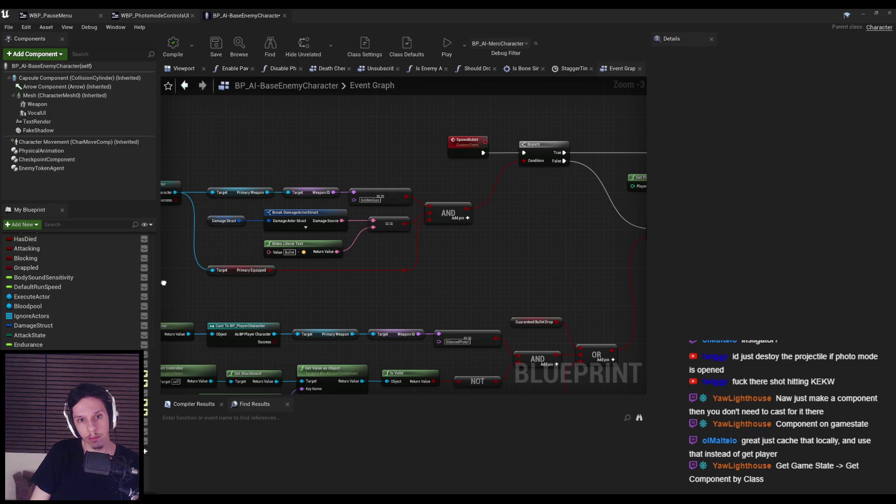
pyautogui.moveTo(163, 283); pyautogui.dragTo(167, 282)
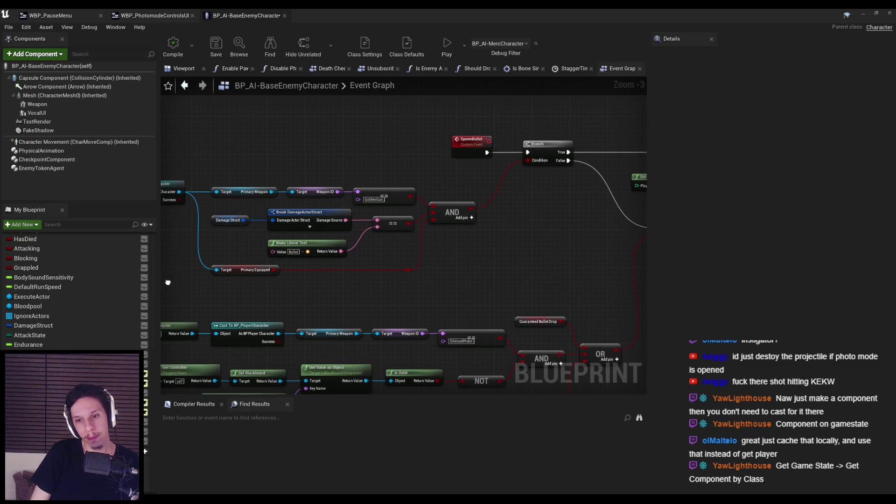
pyautogui.rightClick(463, 153)
pyautogui.moveTo(461, 161)
pyautogui.mouseDown()
pyautogui.moveTo(456, 170)
pyautogui.moveTo(601, 206)
pyautogui.mouseUp()
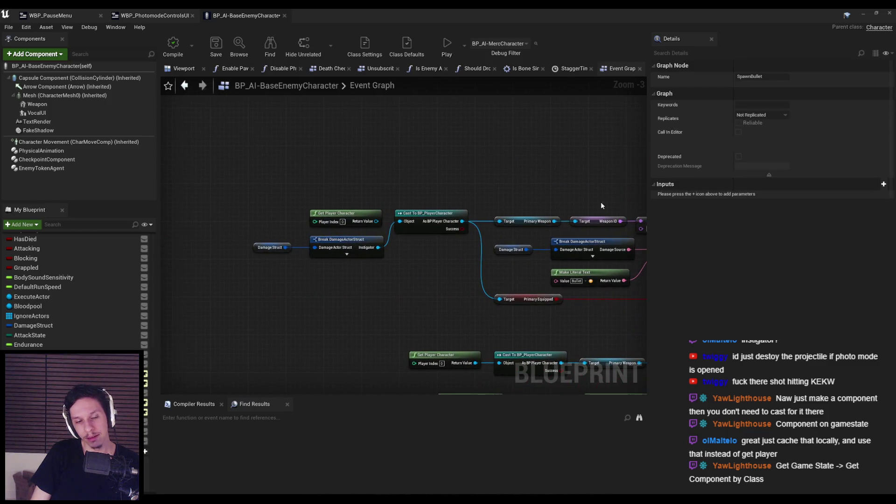
pyautogui.click(387, 299)
pyautogui.moveTo(233, 320); pyautogui.dragTo(343, 274)
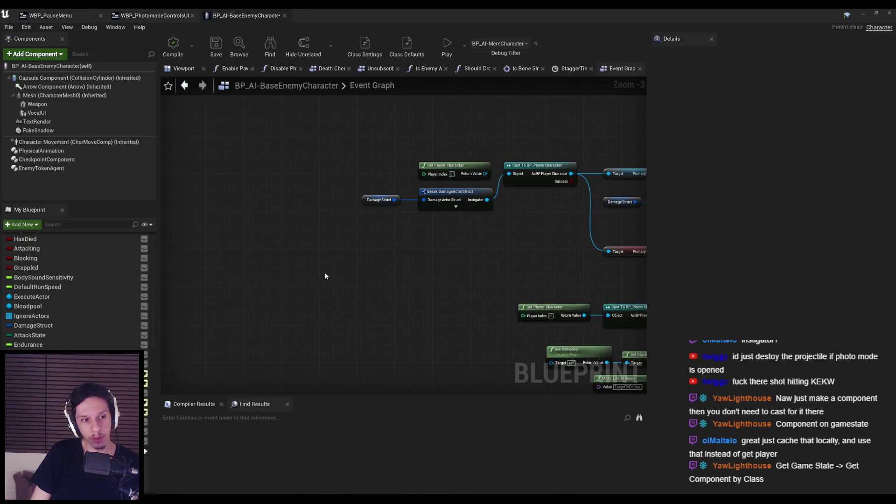
# Place a Get Game State node, delete it again, and return to the level editor.
pyautogui.rightClick(325, 275)
pyautogui.write('get game state')
pyautogui.press('Return')
pyautogui.scroll(3, 337, 271)
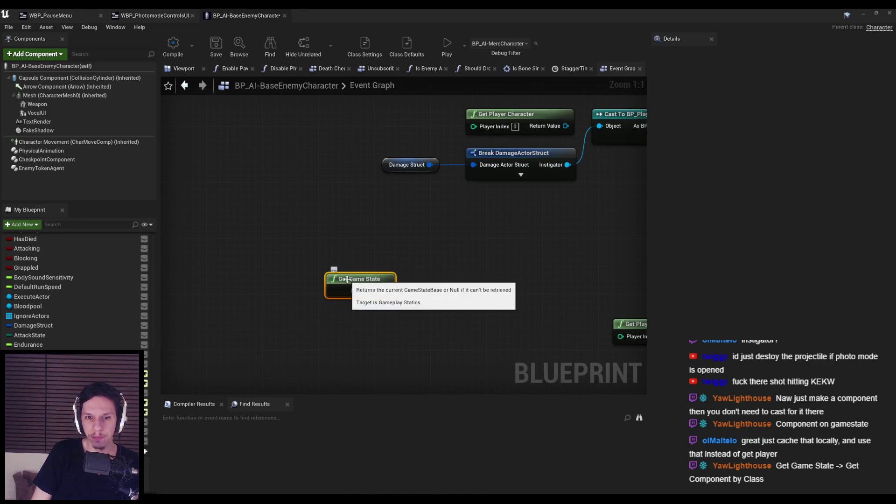
pyautogui.press('Delete')
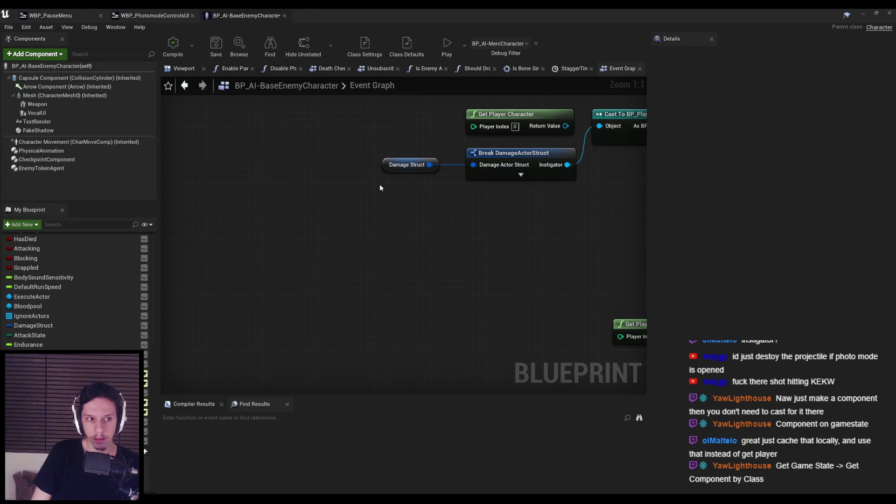
pyautogui.scroll(-3, 268, 214)
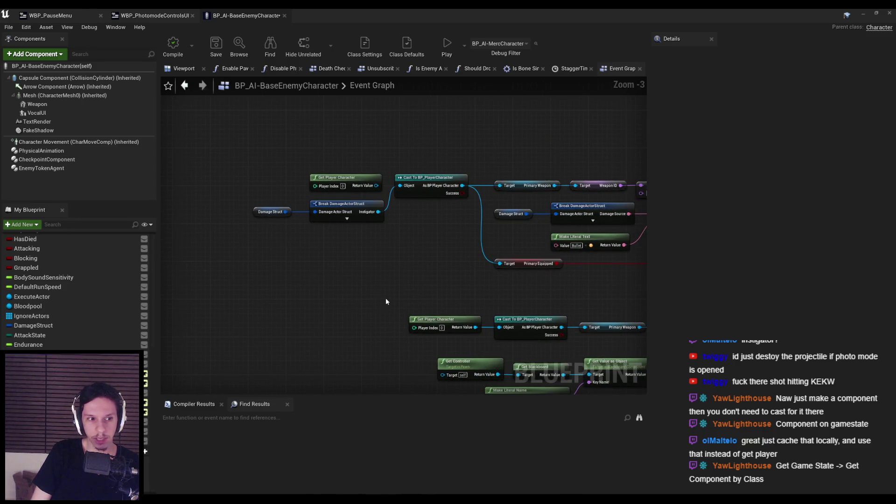
pyautogui.scroll(1, 311, 231)
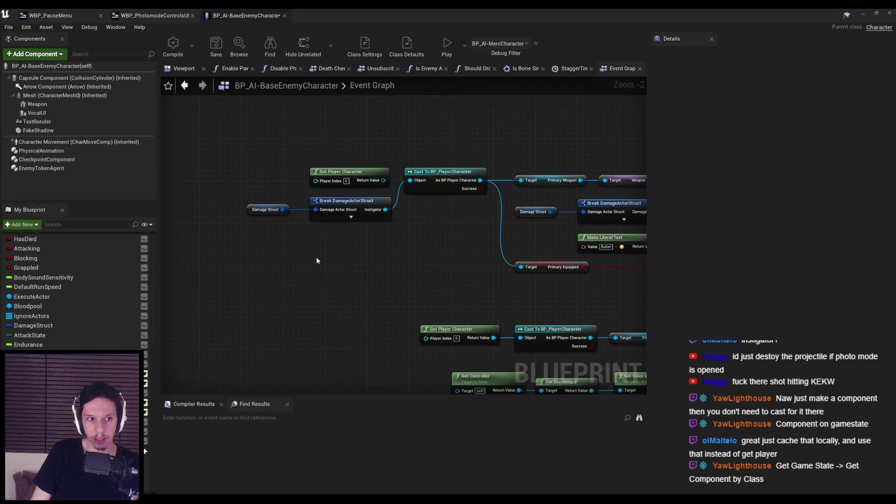
pyautogui.hotkey('alt', 'Tab')
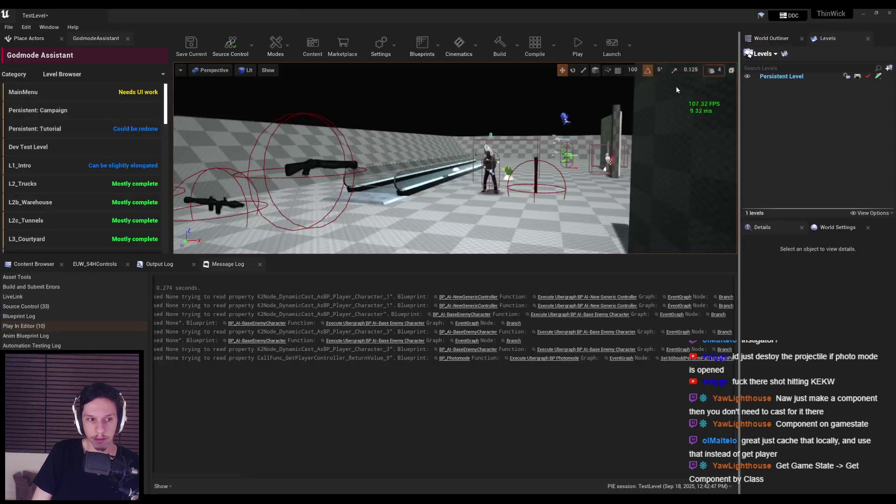
# Browse the Content Browser to the Content/Core/Blueprints folder.
pyautogui.click(30, 264)
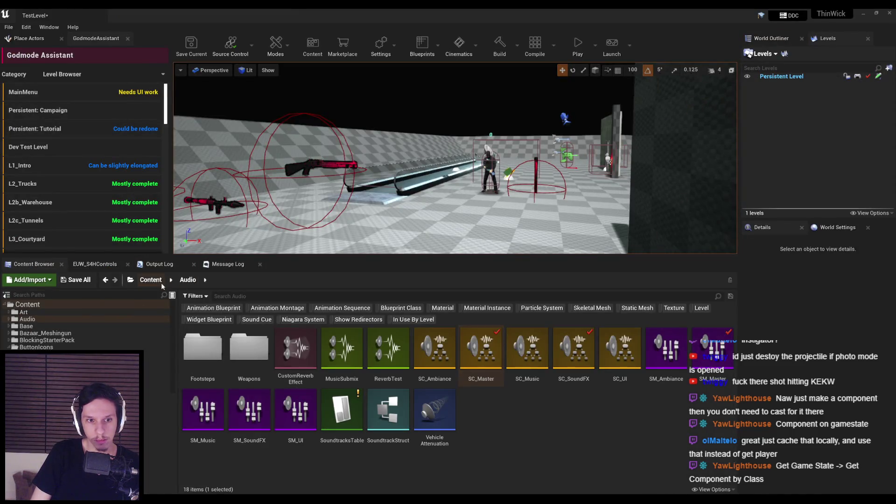
pyautogui.hotkey('alt', 'Left')
pyautogui.doubleClick(706, 358)
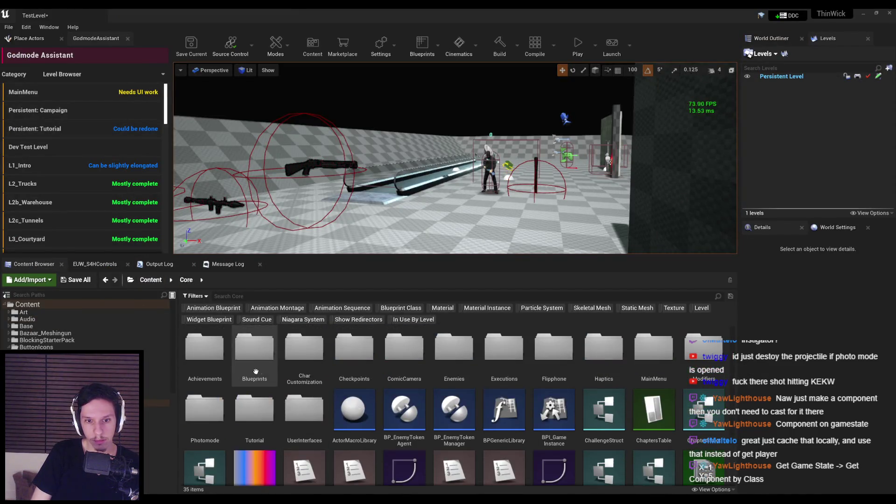
pyautogui.doubleClick(256, 317)
pyautogui.click(255, 297)
pyautogui.write('gamestate')
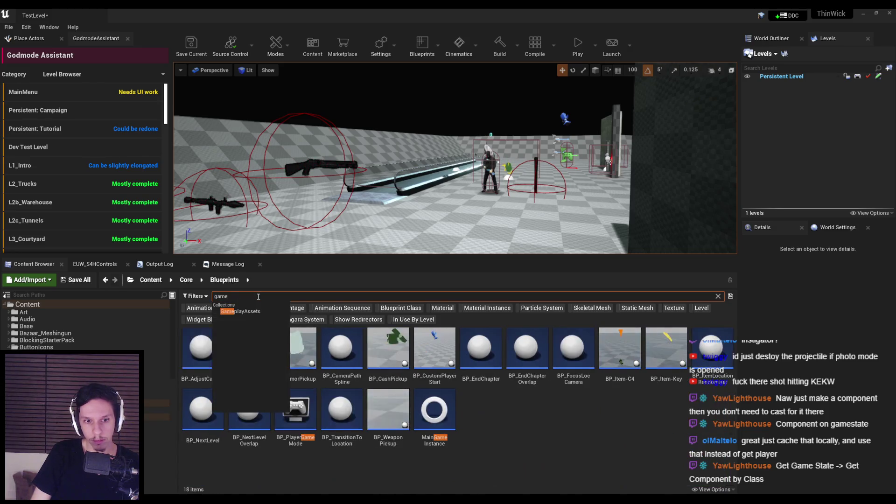
pyautogui.hotkey('alt', 'Left')
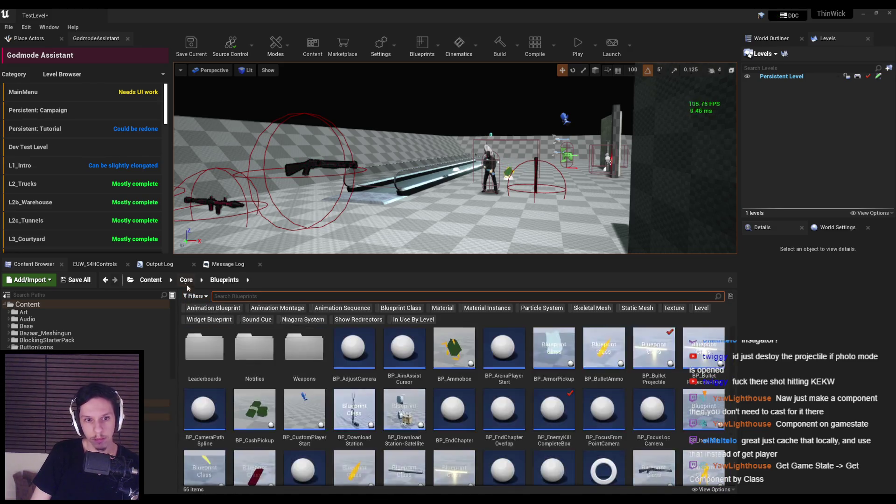
pyautogui.press('BackSpace')
pyautogui.press('BackSpace')
pyautogui.press('BackSpace')
pyautogui.press('BackSpace')
pyautogui.press('BackSpace')
pyautogui.press('BackSpace')
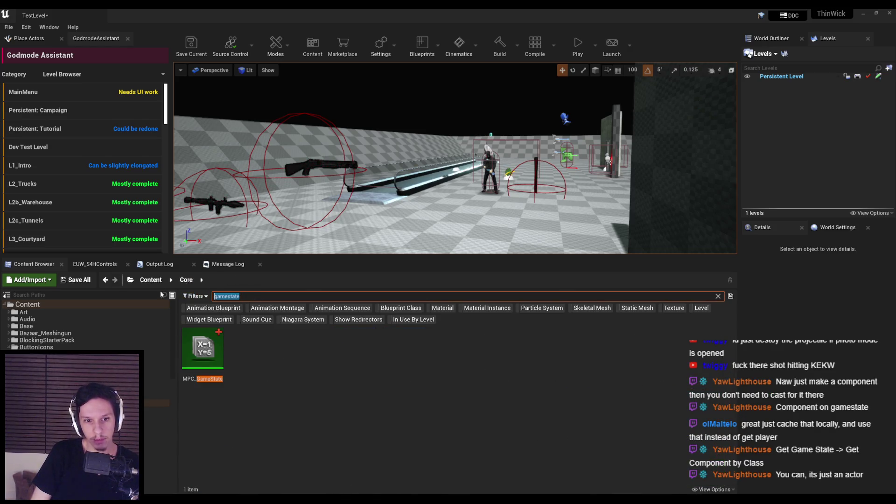
pyautogui.doubleClick(254, 355)
pyautogui.scroll(-5, 500, 429)
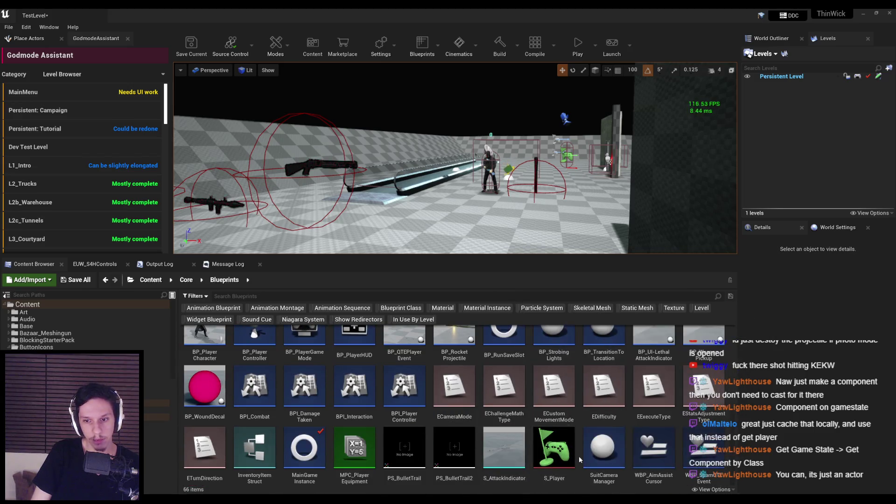
# Create a new Blueprint class with GameStateBase as its parent class.
pyautogui.rightClick(579, 487)
pyautogui.click(609, 241)
pyautogui.click(350, 279)
pyautogui.write('gamestate')
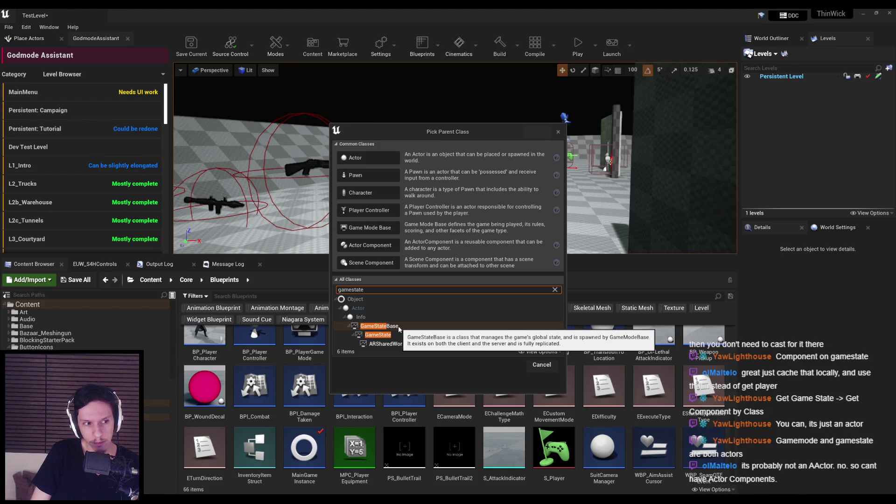
pyautogui.click(379, 326)
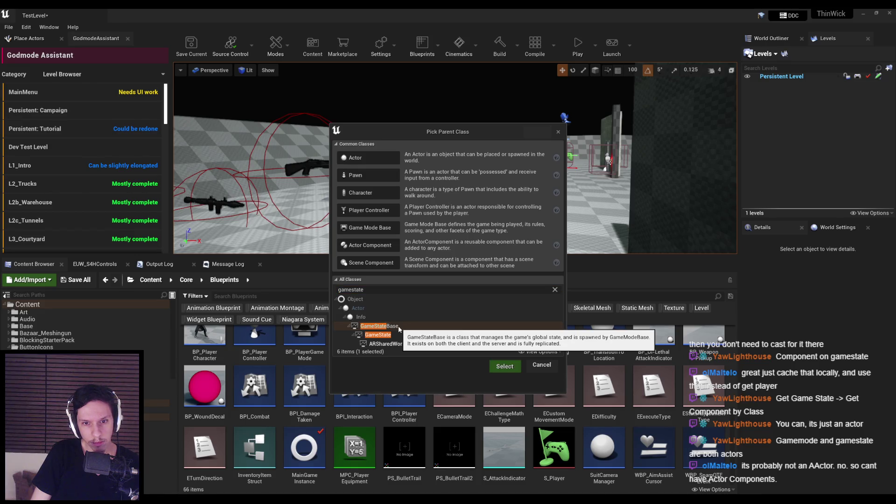
pyautogui.click(512, 366)
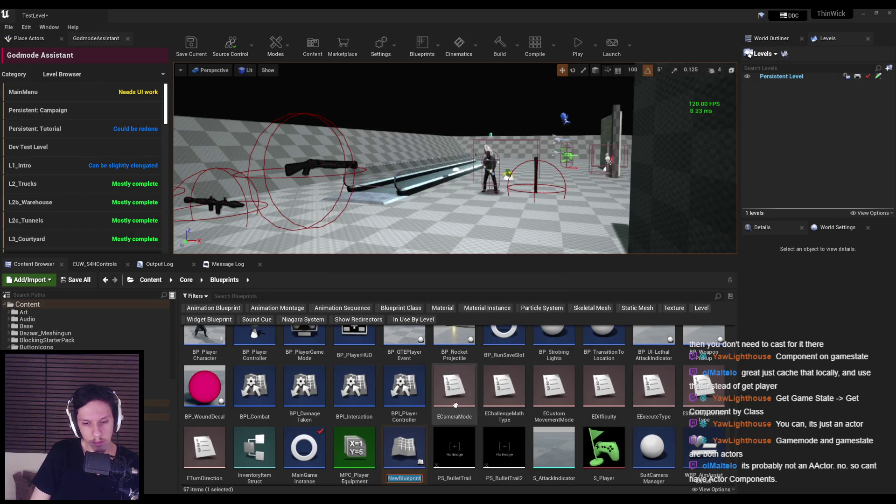
# Name the new blueprint BP_SuitGameState and open it.
pyautogui.press('BackSpace')
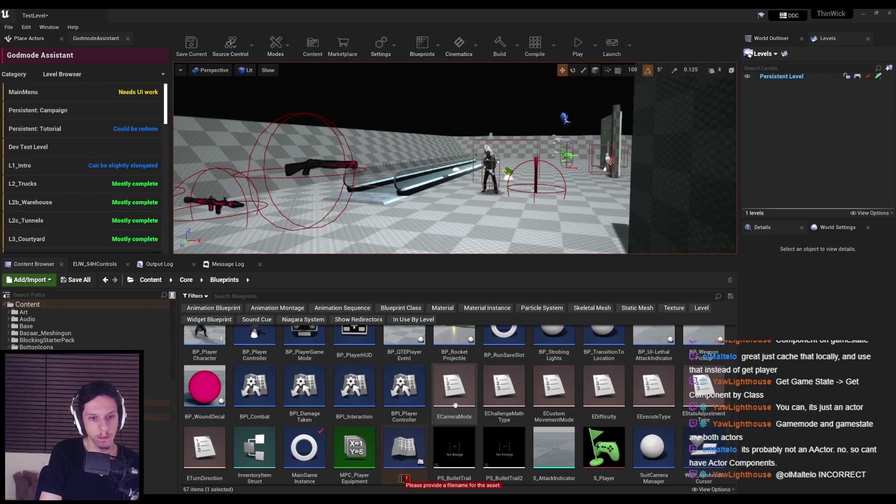
pyautogui.write('BP_GameState')
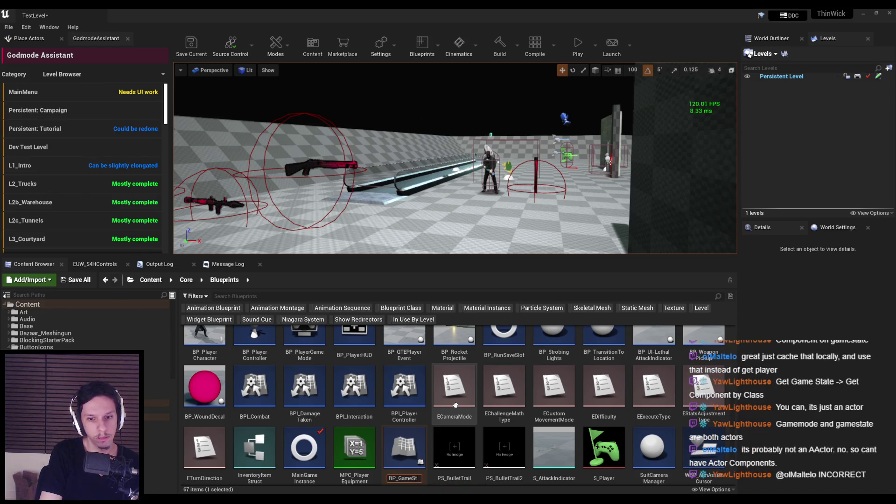
pyautogui.press('Left')
pyautogui.press('Left')
pyautogui.press('Left')
pyautogui.write('Suit')
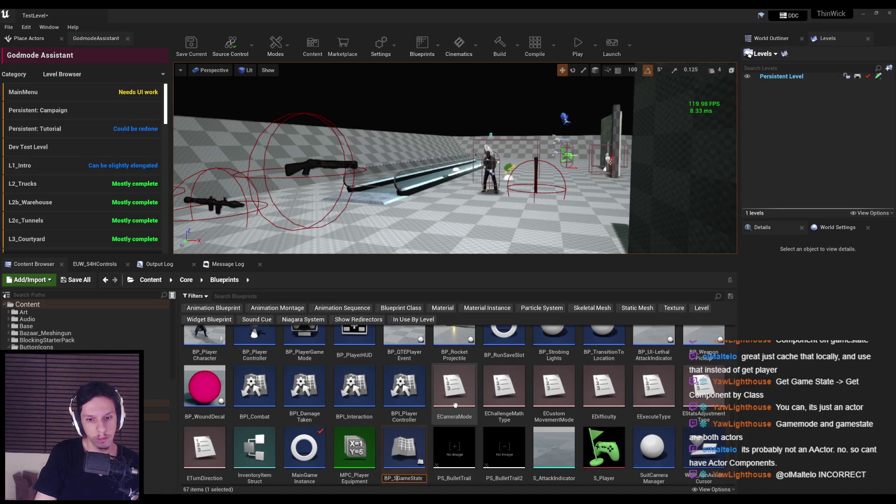
pyautogui.press('Return')
pyautogui.doubleClick(653, 441)
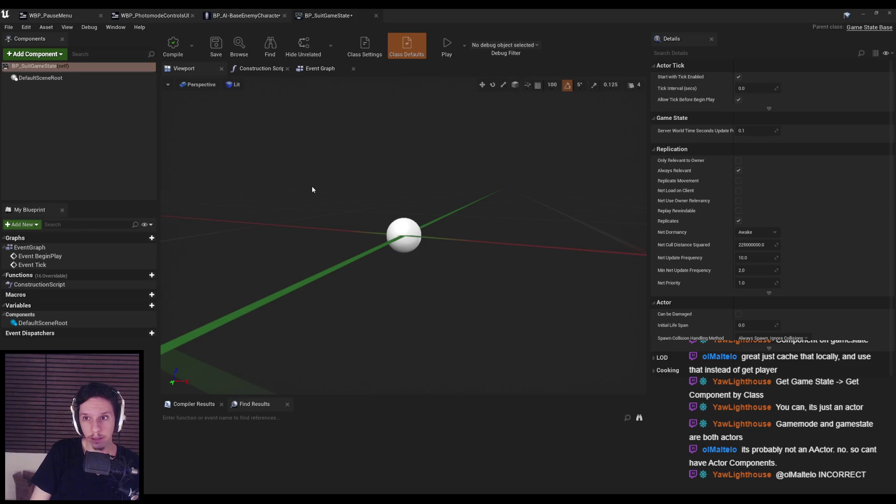
# Widen BP_SuitGameState's Details name column, then open BP_PlayerGameMode from the Content Browser.
pyautogui.moveTo(733, 134)
pyautogui.mouseDown()
pyautogui.moveTo(795, 136)
pyautogui.moveTo(771, 136)
pyautogui.mouseUp()
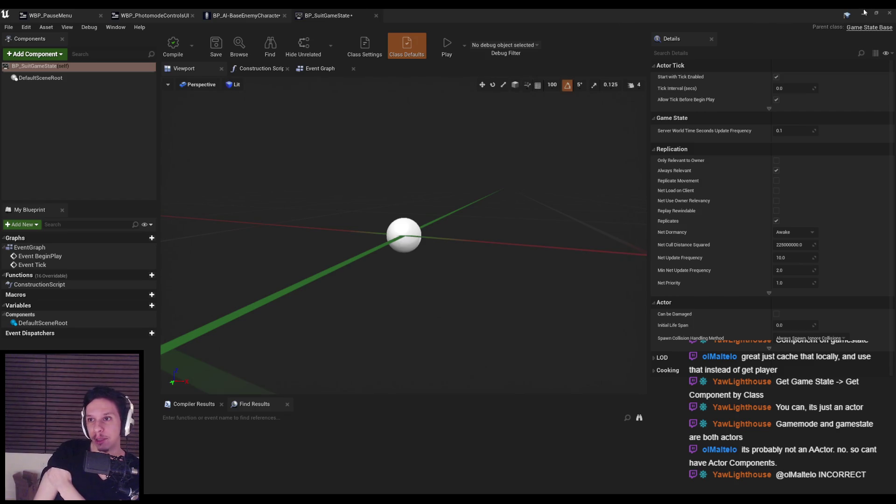
pyautogui.hotkey('alt', 'Tab')
pyautogui.doubleClick(316, 430)
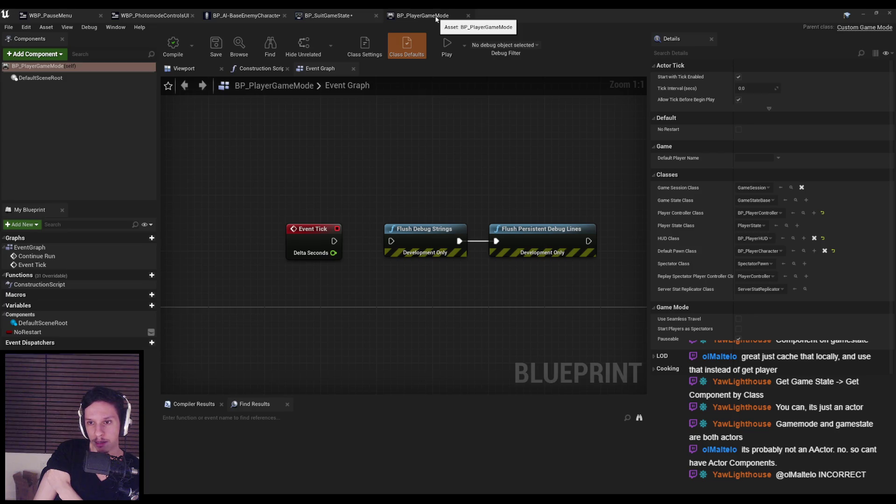
# Close and reopen BP_PlayerGameMode, minimizing the Blueprint editor to reach the level editor.
pyautogui.click(468, 15)
pyautogui.click(863, 13)
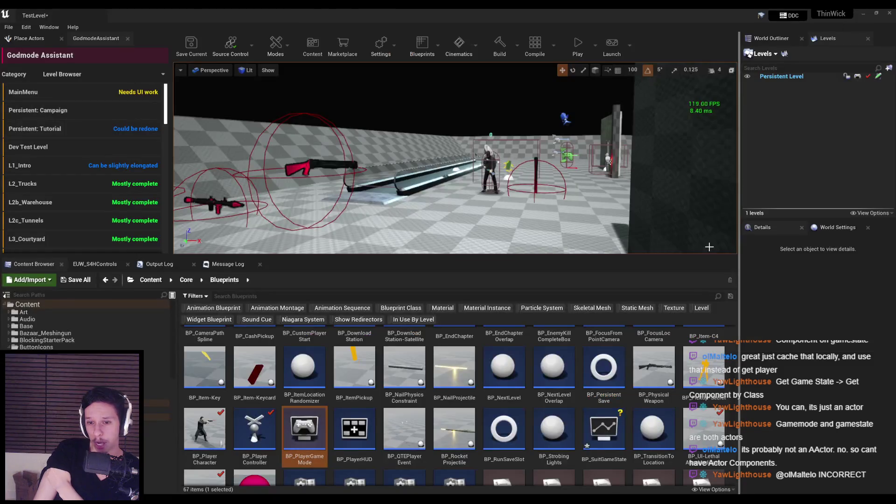
pyautogui.doubleClick(304, 429)
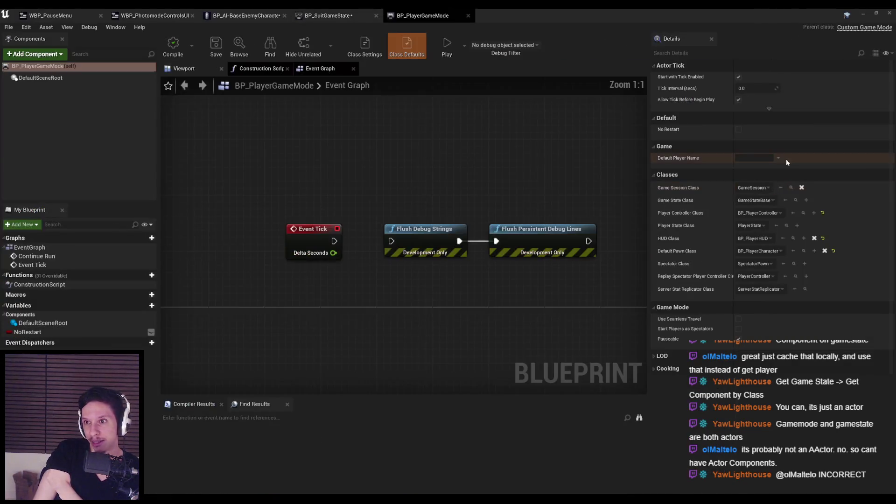
pyautogui.click(468, 16)
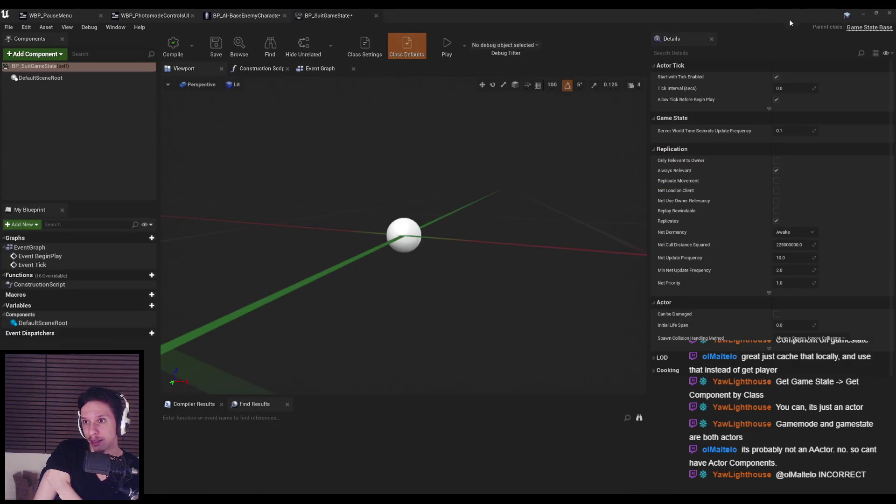
pyautogui.click(864, 14)
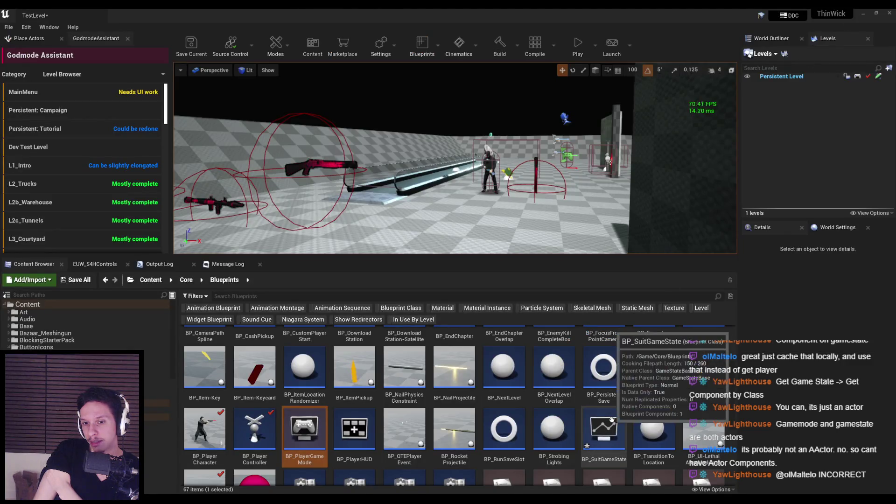
pyautogui.doubleClick(325, 436)
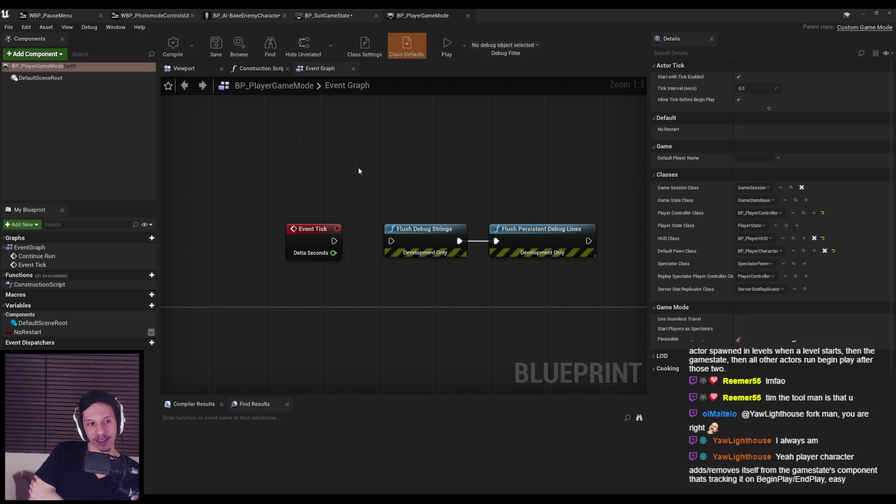
# Scroll BP_PlayerGameMode's view to check its Game State Class default.
pyautogui.scroll(-1, 332, 198)
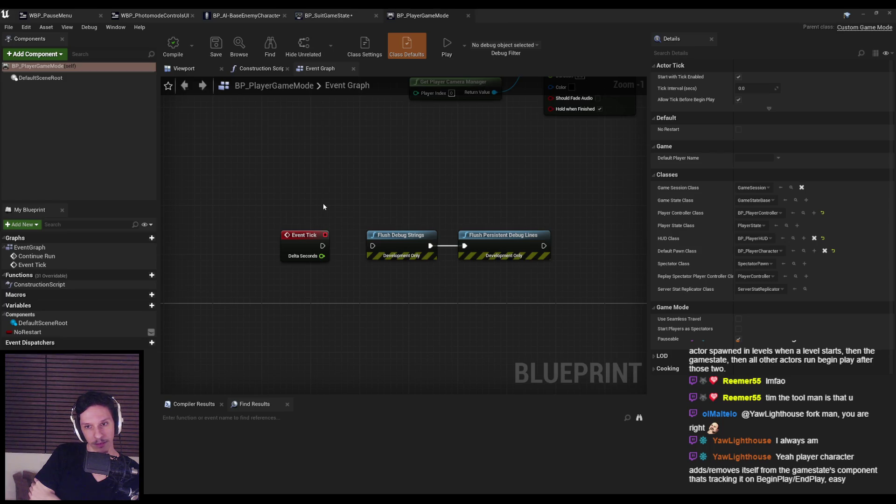
# Close BP_PlayerGameMode, browse BP_SuitGameState's Add Component list, then minimize the Blueprint editor.
pyautogui.hotkey('ctrl', 'w')
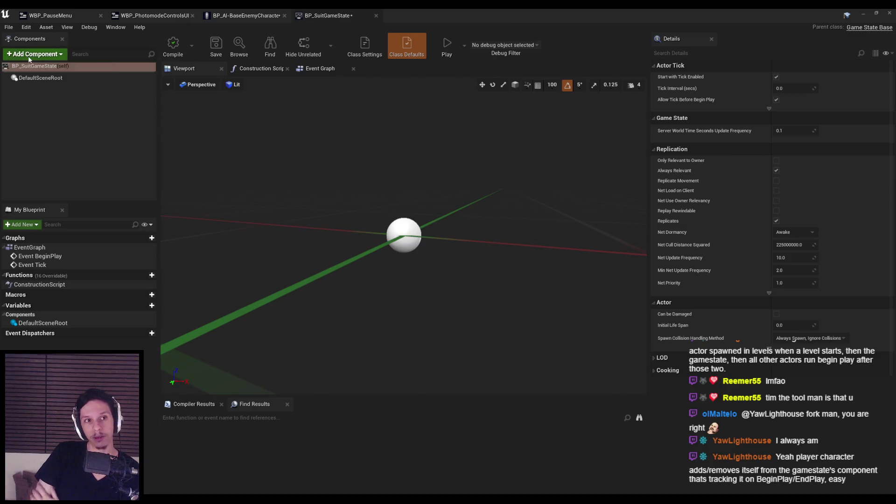
pyautogui.click(34, 54)
pyautogui.moveTo(109, 102); pyautogui.dragTo(124, 251)
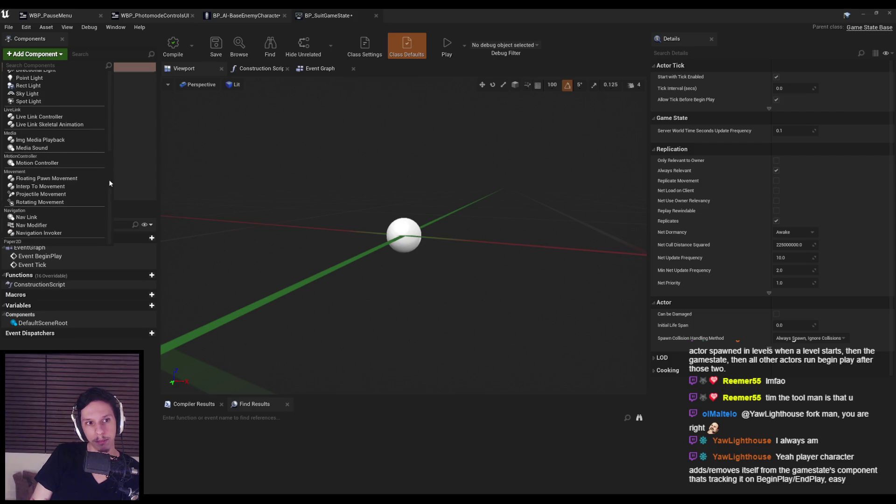
pyautogui.moveTo(108, 179)
pyautogui.mouseDown()
pyautogui.moveTo(106, 92)
pyautogui.moveTo(117, 230)
pyautogui.moveTo(107, 87)
pyautogui.mouseUp()
pyautogui.click(133, 105)
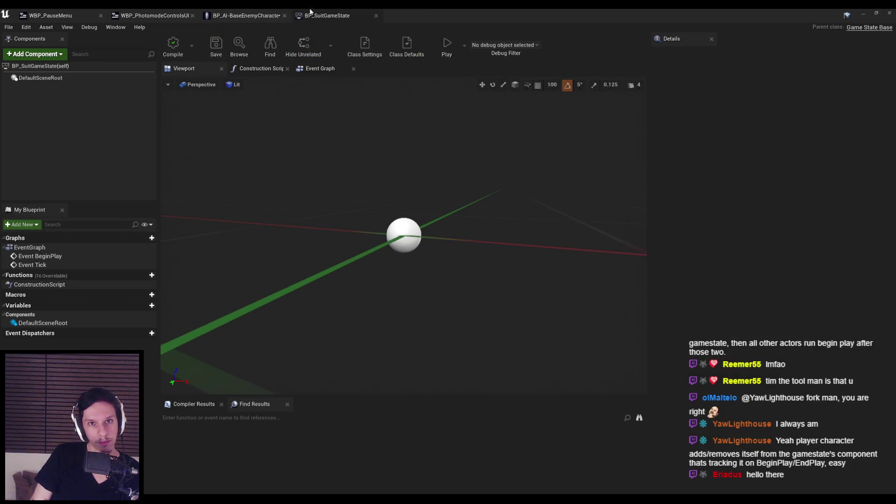
pyautogui.click(863, 14)
pyautogui.scroll(-1, 351, 376)
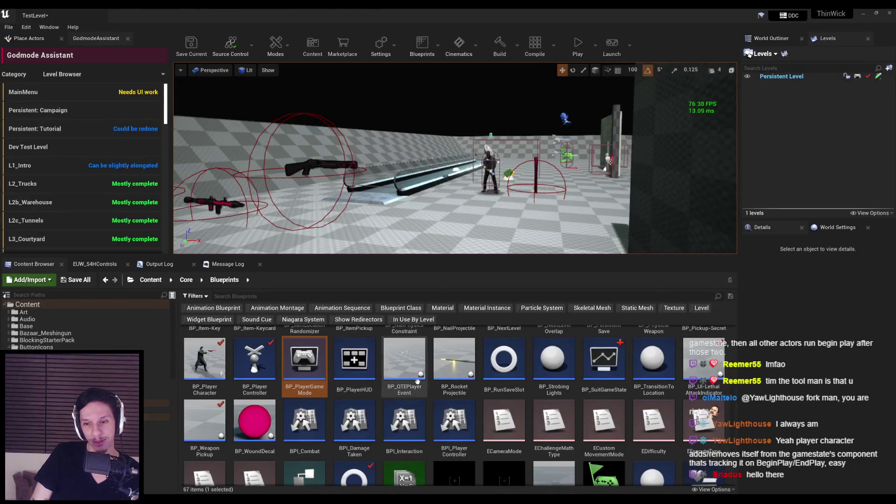
# Create an Actor Component blueprint named SuitGameStateComponent in Core/Blueprints and save all.
pyautogui.click(582, 390)
pyautogui.scroll(1, 581, 390)
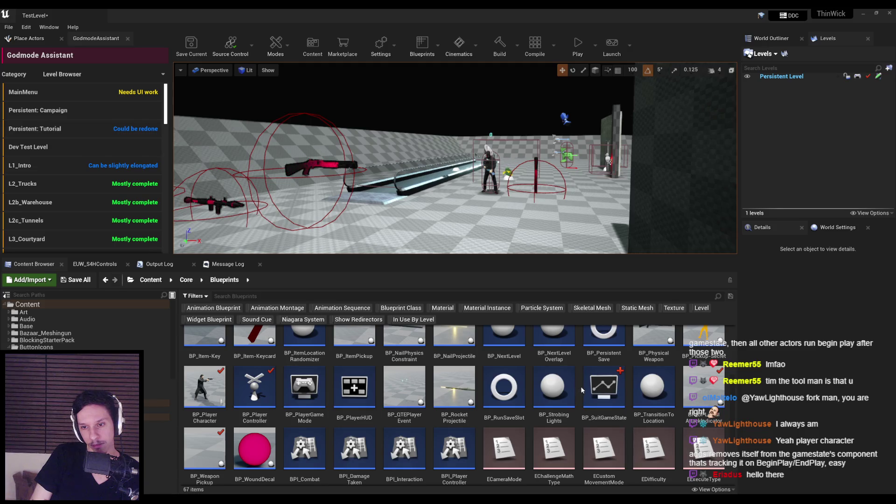
pyautogui.rightClick(579, 391)
pyautogui.click(602, 169)
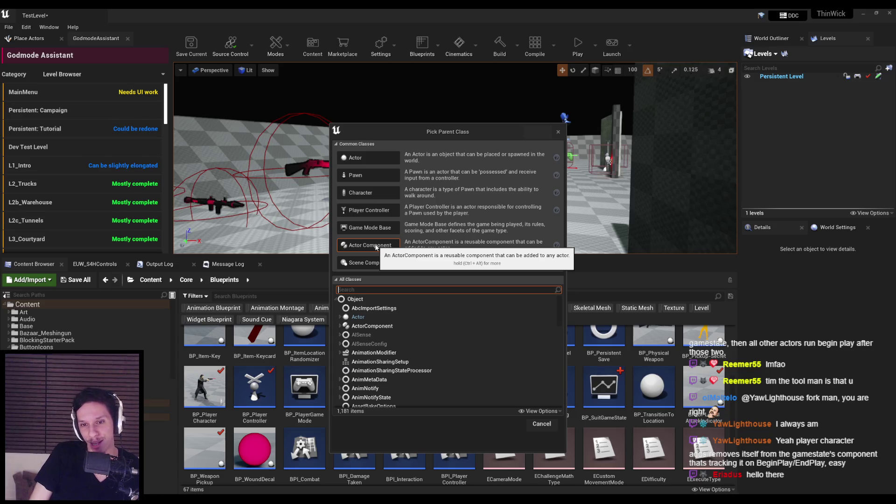
pyautogui.click(369, 262)
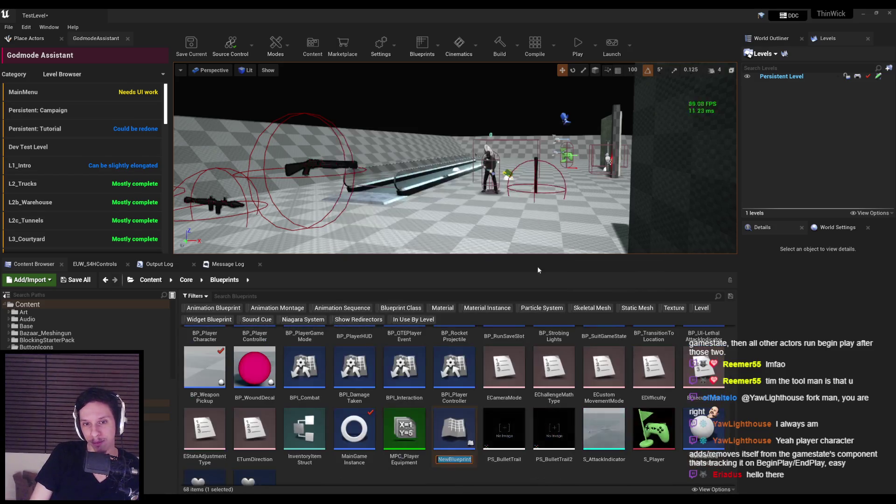
pyautogui.write('SuitG')
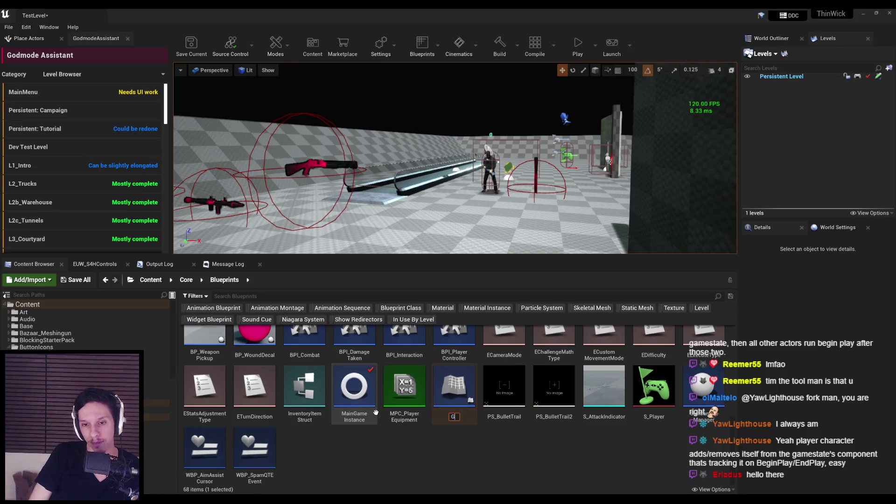
pyautogui.write('ame')
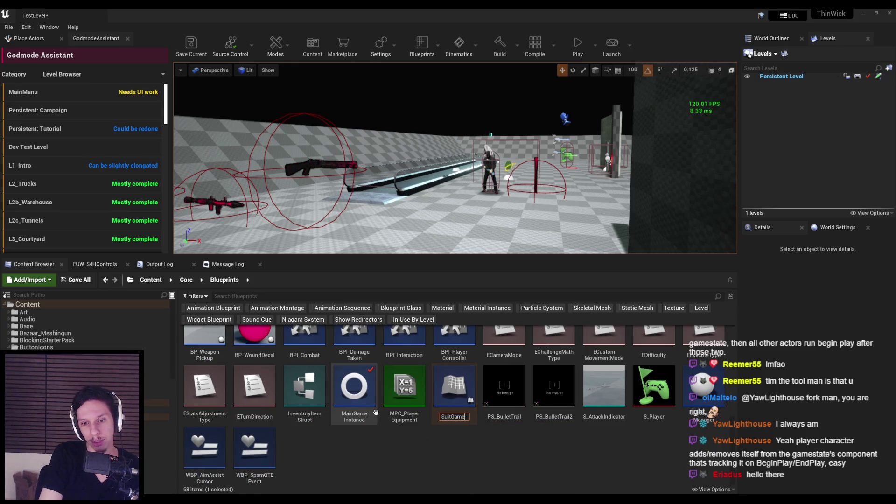
pyautogui.write('StateComponent')
pyautogui.press('Return')
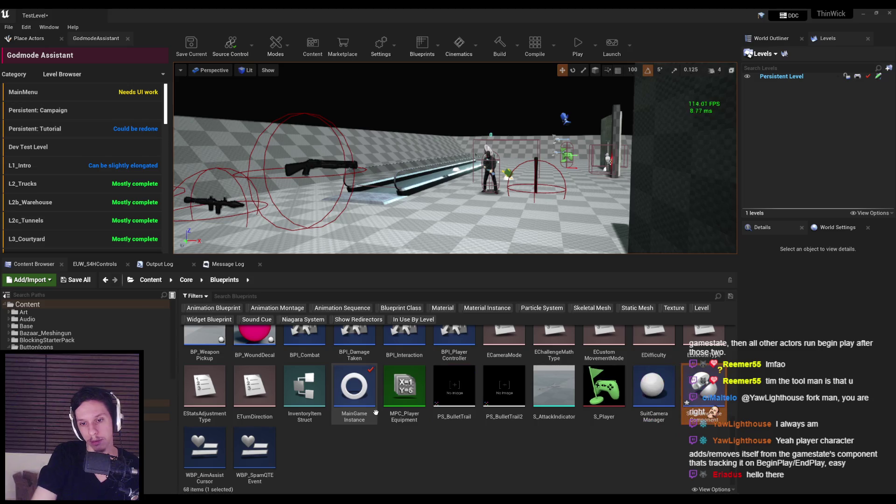
pyautogui.hotkey('ctrl', 's')
pyautogui.scroll(1, 516, 384)
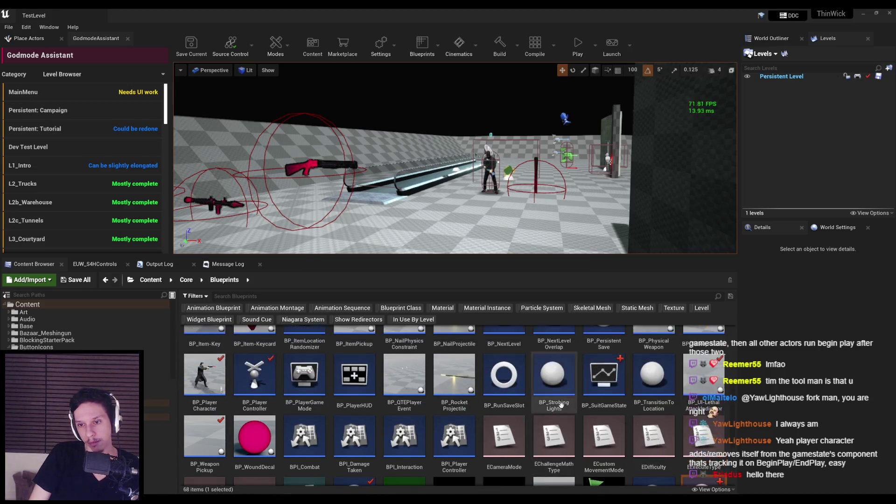
# Add a Suit Game State Component to BP_SuitGameState, found by searching 'compon', and compile.
pyautogui.doubleClick(619, 379)
pyautogui.click(35, 54)
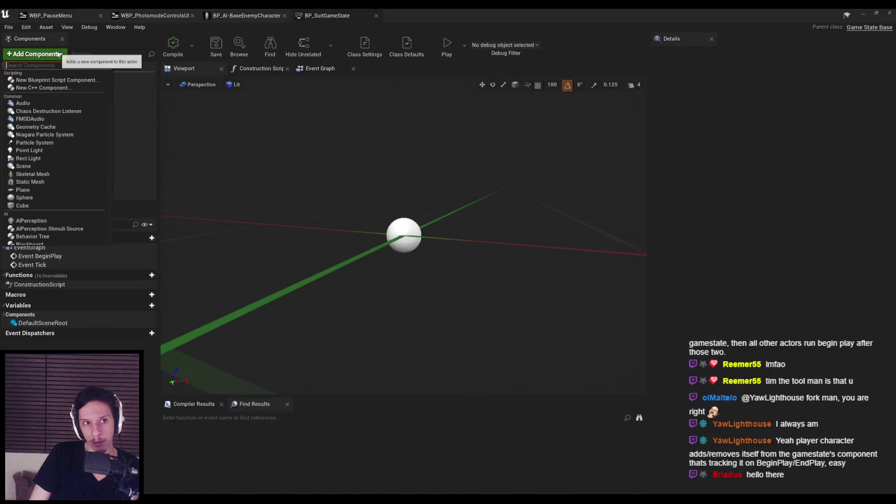
pyautogui.write('suitgame')
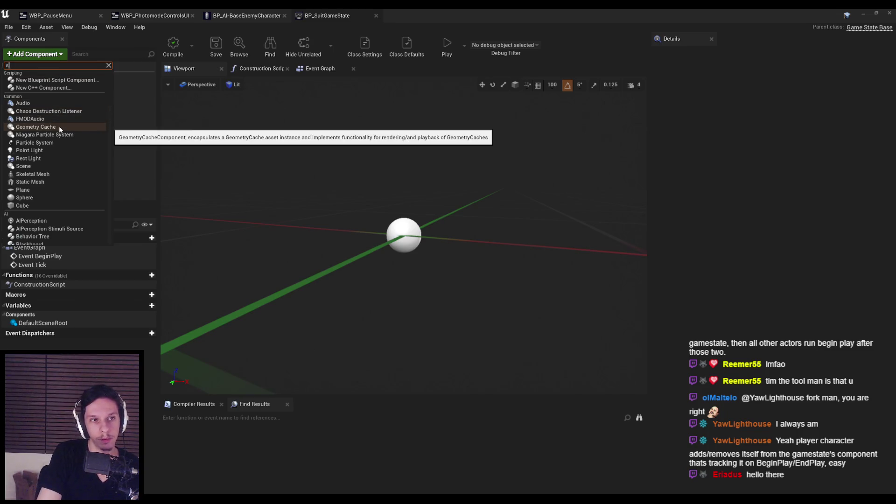
pyautogui.hotkey('ctrl', 'a')
pyautogui.write('gamestate')
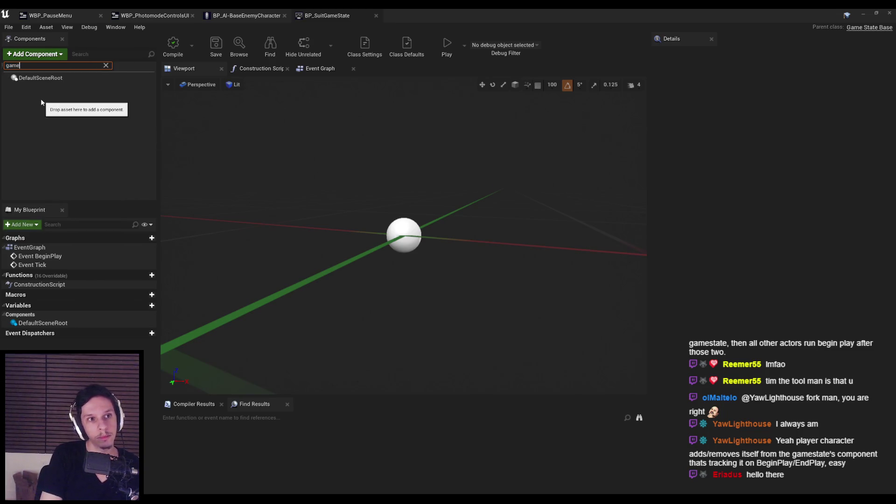
pyautogui.hotkey('ctrl', 'a')
pyautogui.write('compon')
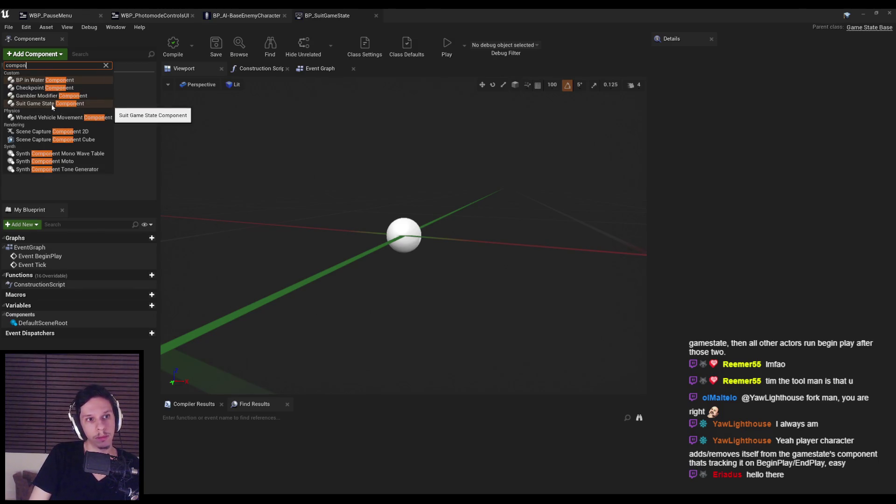
pyautogui.click(52, 105)
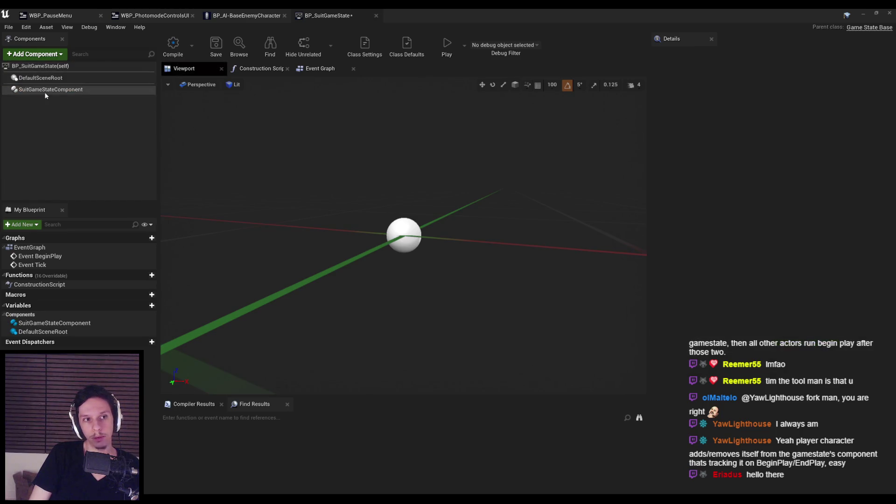
pyautogui.click(180, 48)
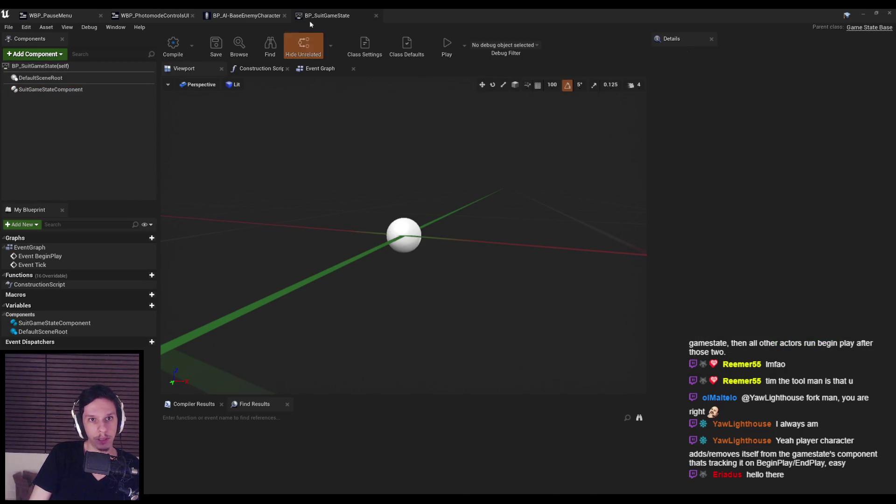
pyautogui.click(863, 13)
# Add an ActualPlayerCharacter variable of type BP Player Character reference to SuitGameStateComponent and compile.
pyautogui.doubleClick(702, 457)
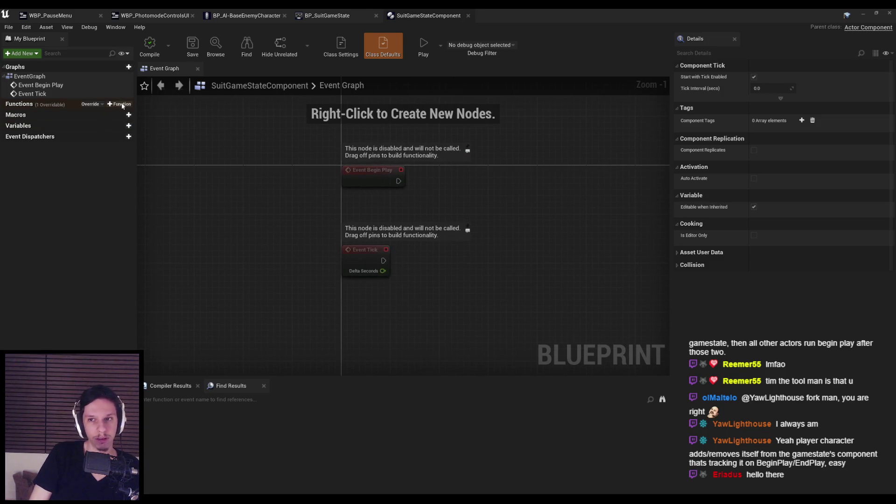
pyautogui.click(128, 125)
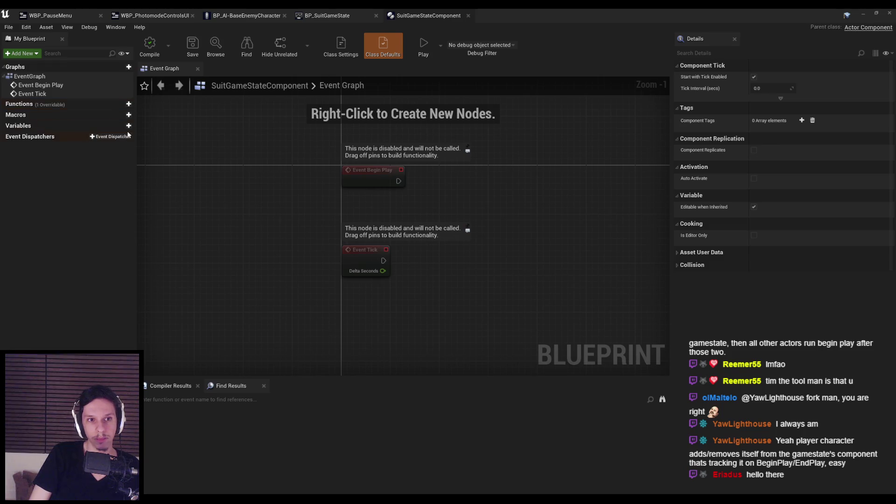
pyautogui.write('ActualPlayerCharacter')
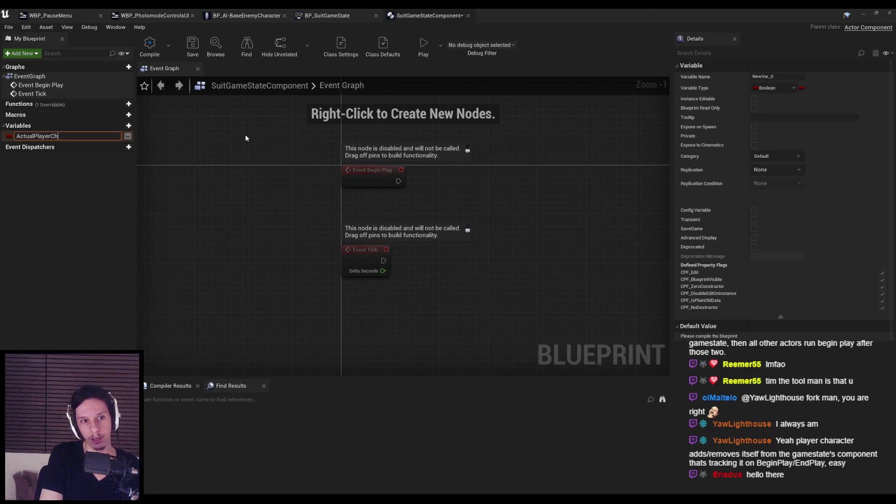
pyautogui.press('Return')
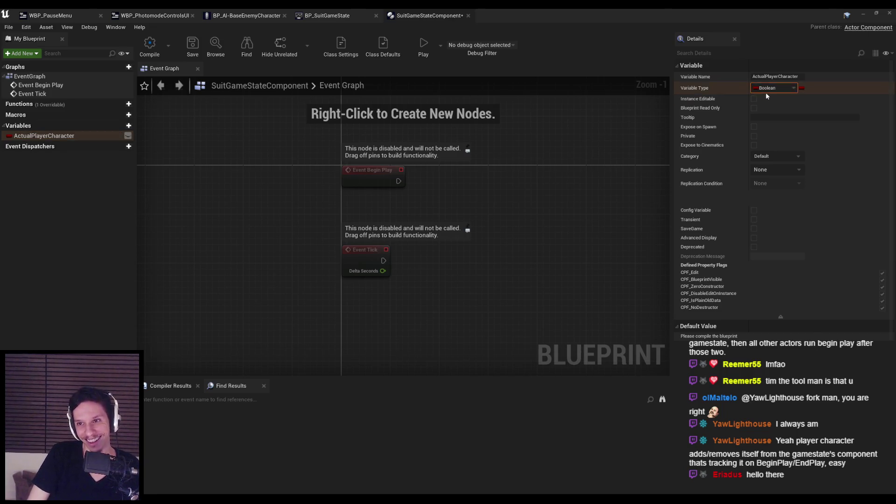
pyautogui.click(774, 90)
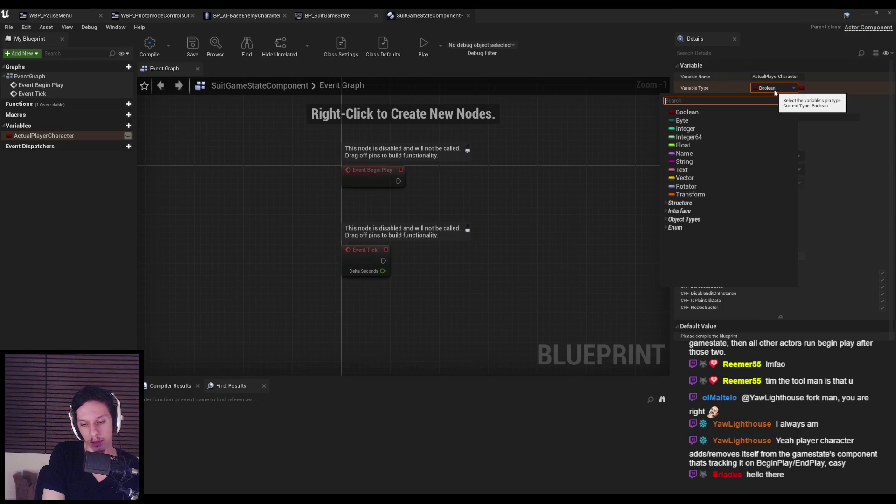
pyautogui.write('player character')
pyautogui.moveTo(700, 122)
pyautogui.click(835, 129)
pyautogui.click(183, 53)
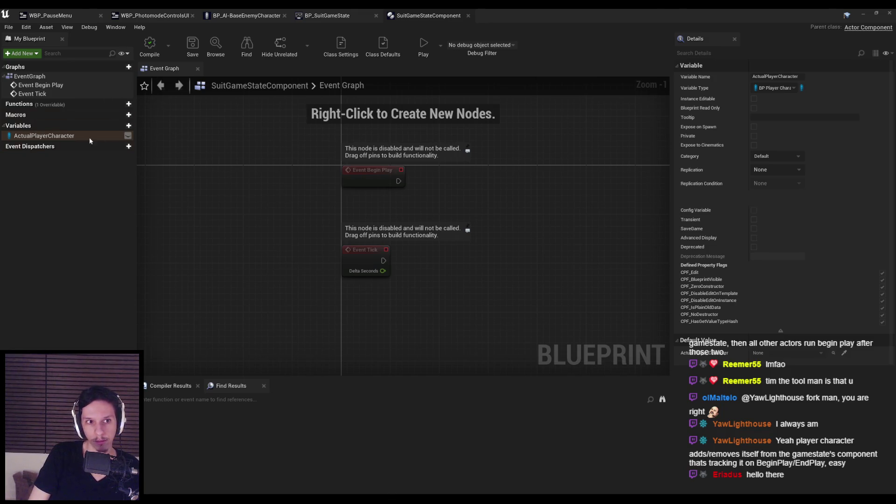
# Review the component's graph and ActualPlayerCharacter variable, then go back to the level editor.
pyautogui.scroll(-2, 264, 175)
pyautogui.moveTo(250, 217); pyautogui.dragTo(342, 277)
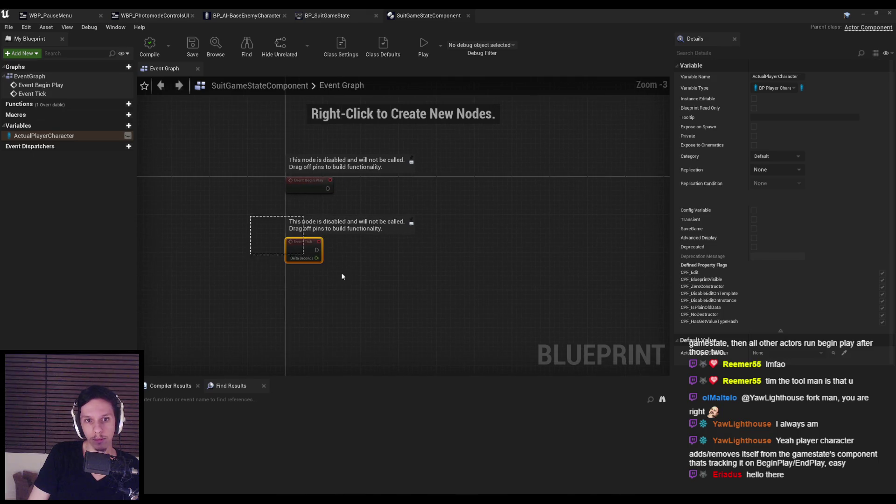
pyautogui.click(367, 297)
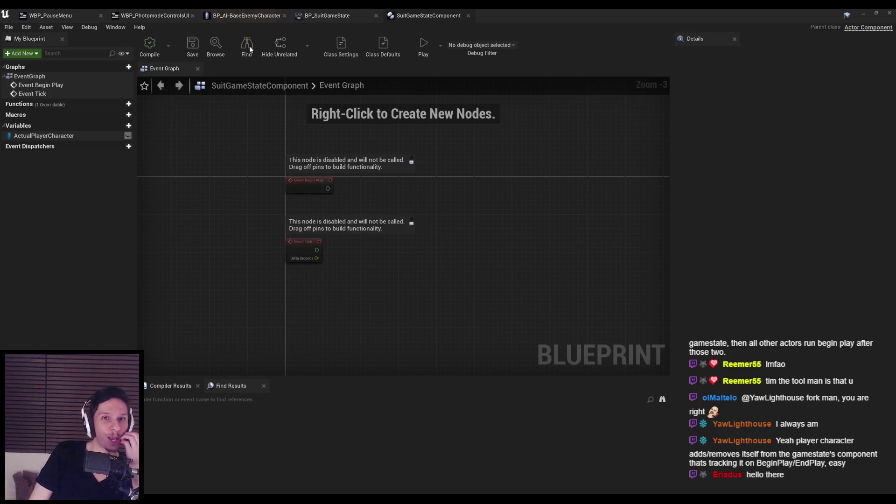
pyautogui.click(89, 136)
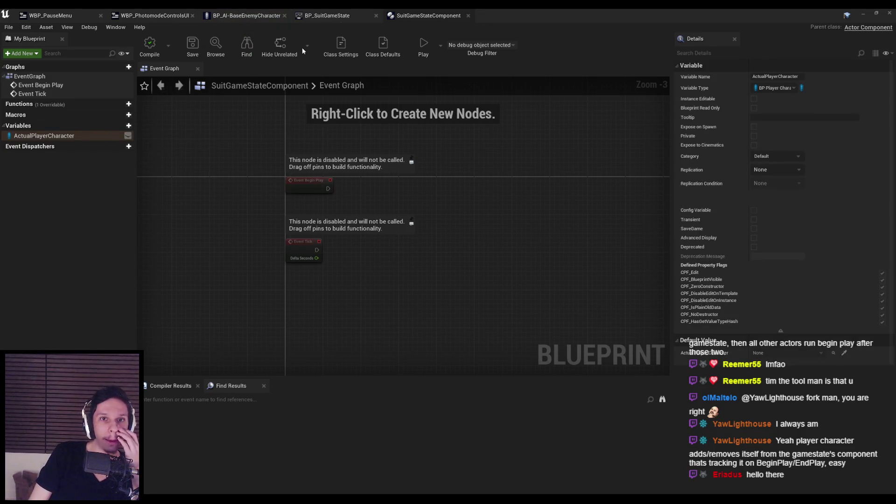
pyautogui.click(326, 15)
pyautogui.hotkey('alt', 'Tab')
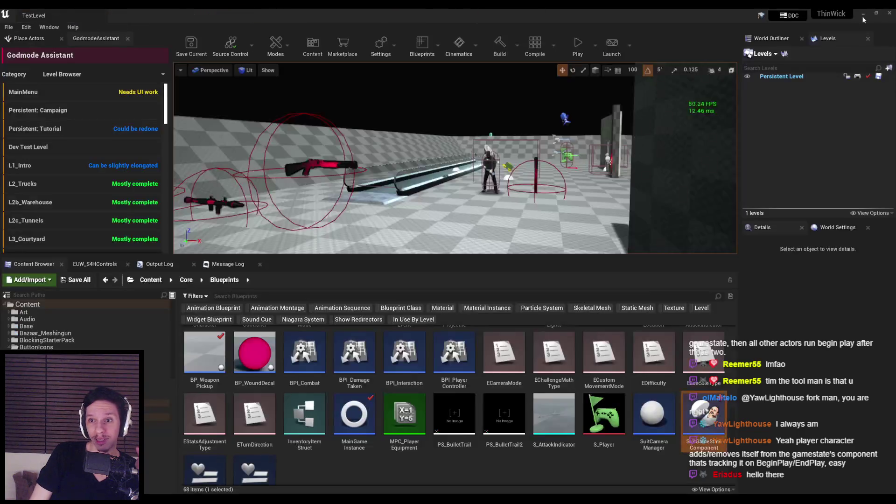
# Set BP_PlayerGameMode's Game State Class to BP_SuitGameState, then save and check it out.
pyautogui.doubleClick(304, 378)
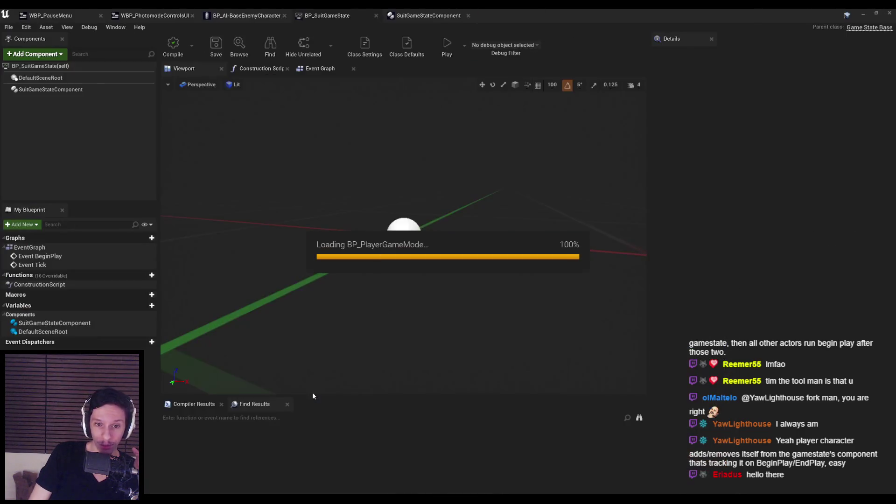
pyautogui.click(754, 200)
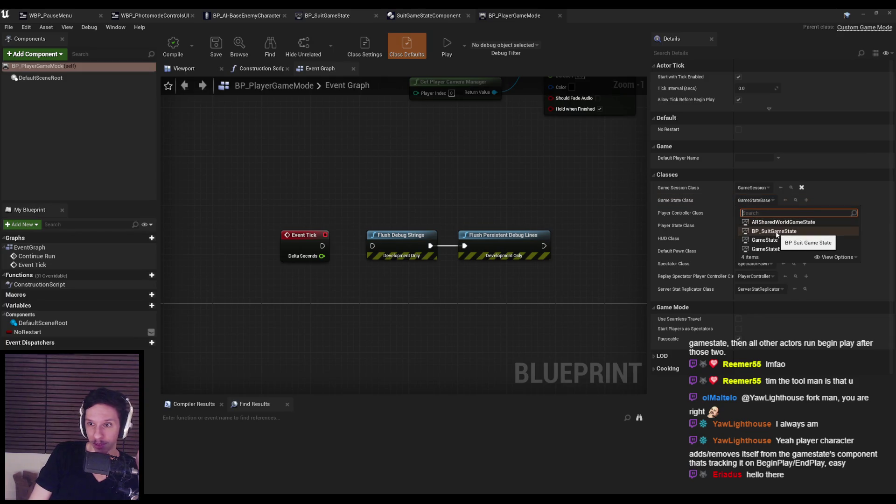
pyautogui.click(789, 223)
pyautogui.hotkey('ctrl', 's')
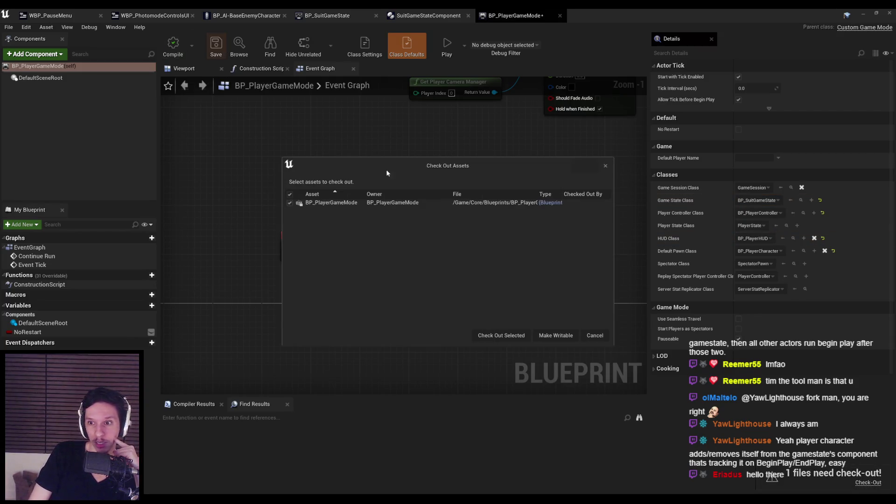
pyautogui.click(511, 340)
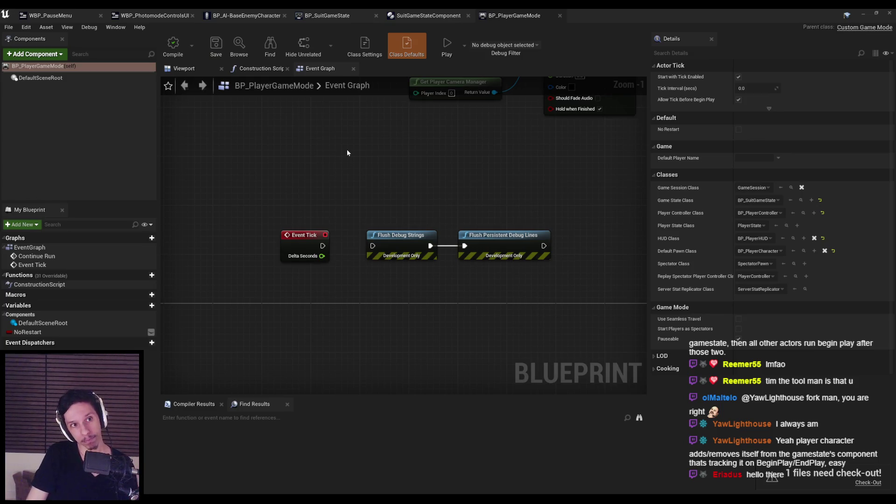
pyautogui.click(246, 15)
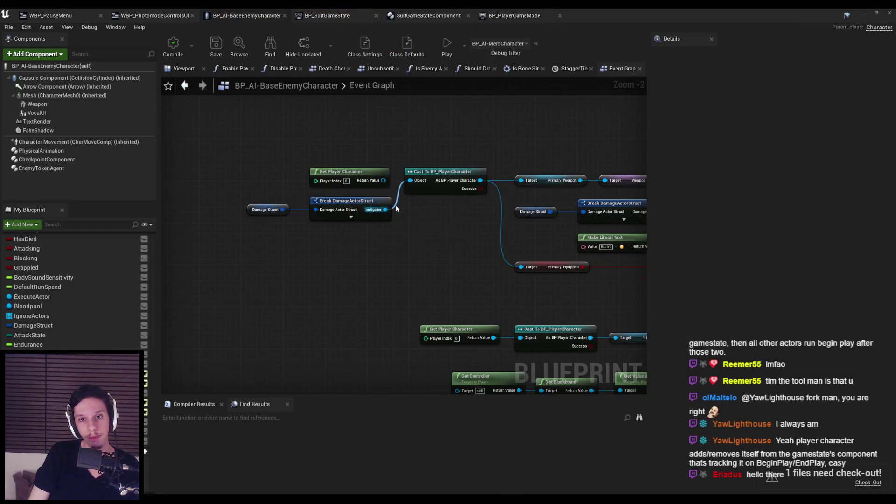
# Replace the Damage Struct and Break DamageActorStruct nodes with a Get Game State node.
pyautogui.scroll(1, 394, 207)
pyautogui.moveTo(369, 243); pyautogui.dragTo(229, 215)
pyautogui.press('Delete')
pyautogui.rightClick(225, 215)
pyautogui.write('get game state')
# Chain Get Component by Class set to SuitGameStateComponent off Get Game State, and compile.
pyautogui.moveTo(274, 229); pyautogui.dragTo(325, 232)
pyautogui.write('get comp')
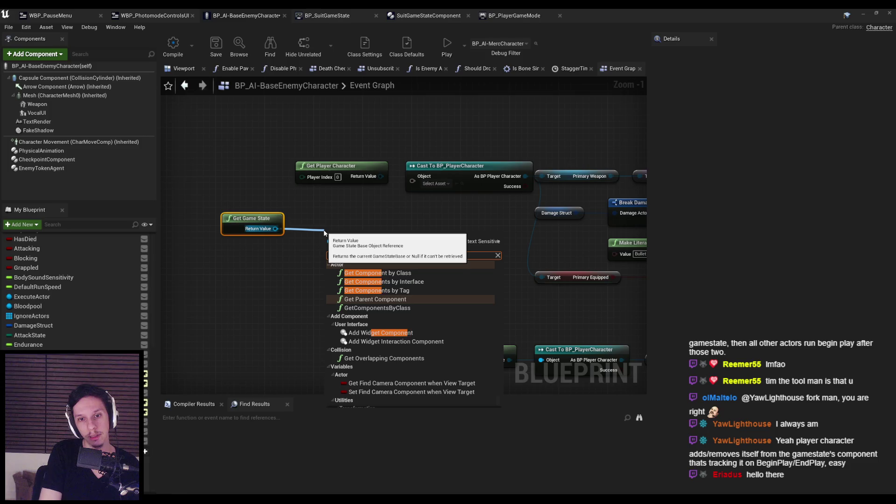
pyautogui.press('Return')
pyautogui.hotkey('ctrl', 'z')
pyautogui.moveTo(275, 229); pyautogui.dragTo(293, 225)
pyautogui.write('get compon')
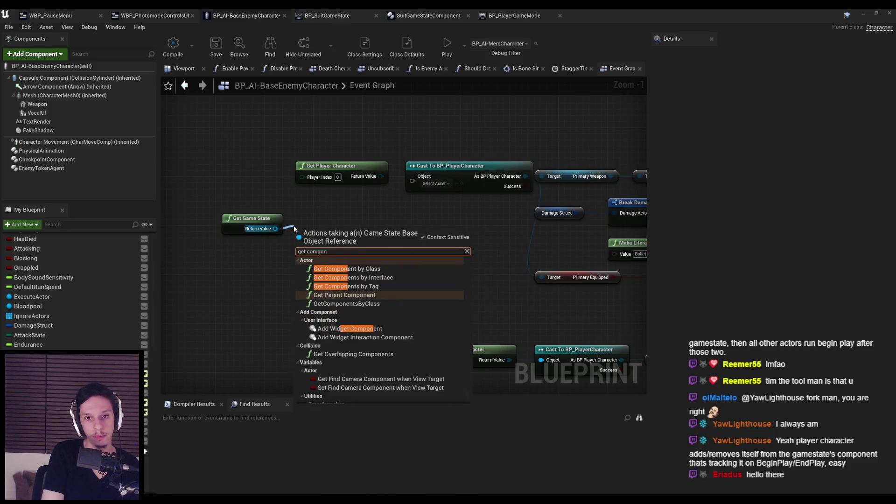
pyautogui.press('Up')
pyautogui.press('Up')
pyautogui.press('Up')
pyautogui.press('Return')
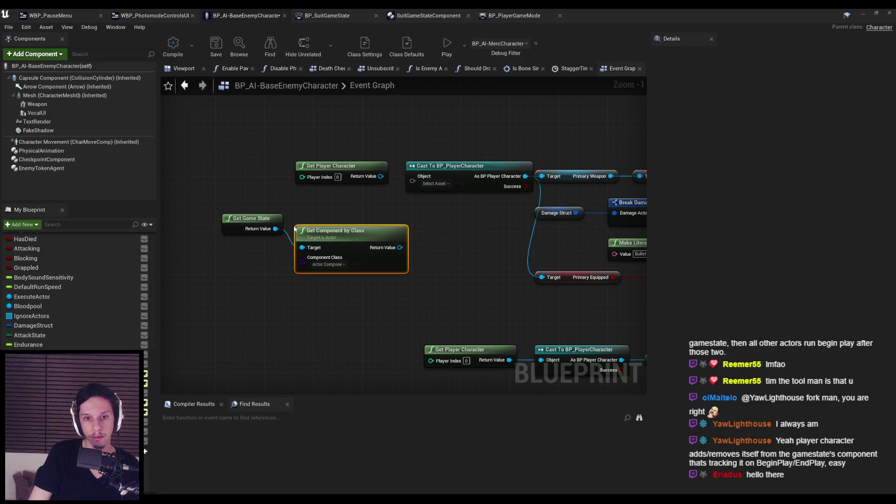
pyautogui.click(328, 264)
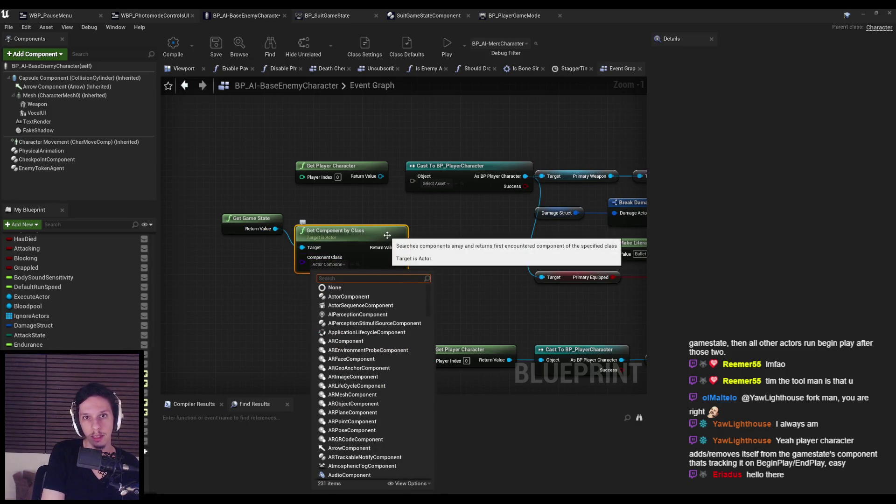
pyautogui.write('suitgame')
pyautogui.press('Return')
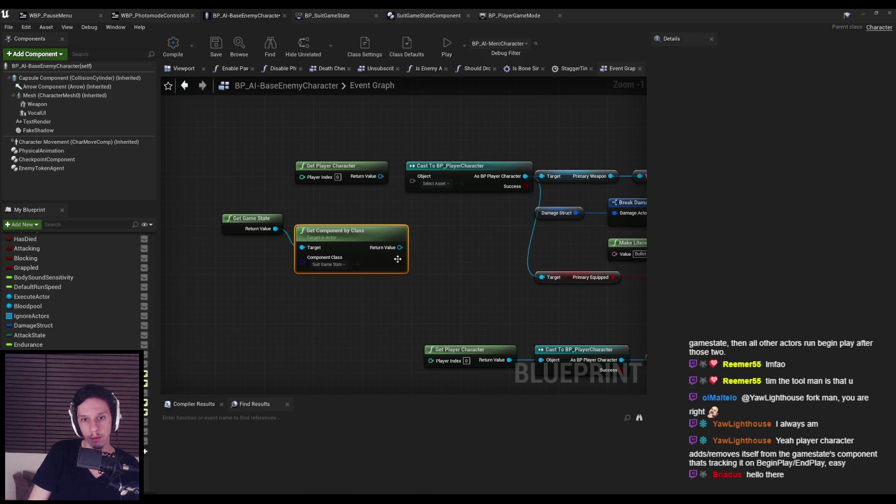
pyautogui.click(178, 58)
# Add an Actual Player Character getter from the component and shift the chain left.
pyautogui.moveTo(250, 200)
pyautogui.mouseDown()
pyautogui.moveTo(327, 257)
pyautogui.moveTo(280, 227)
pyautogui.moveTo(339, 230)
pyautogui.mouseUp()
pyautogui.write('actual')
pyautogui.press('Return')
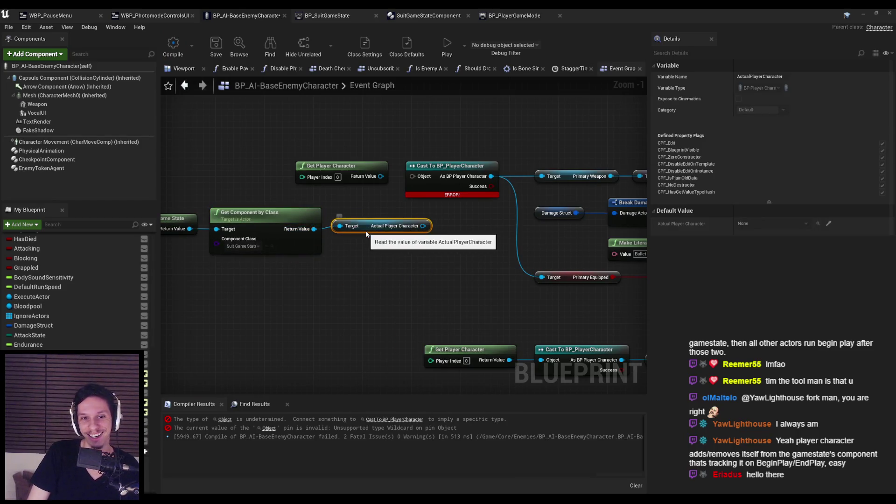
pyautogui.moveTo(459, 250); pyautogui.dragTo(410, 245)
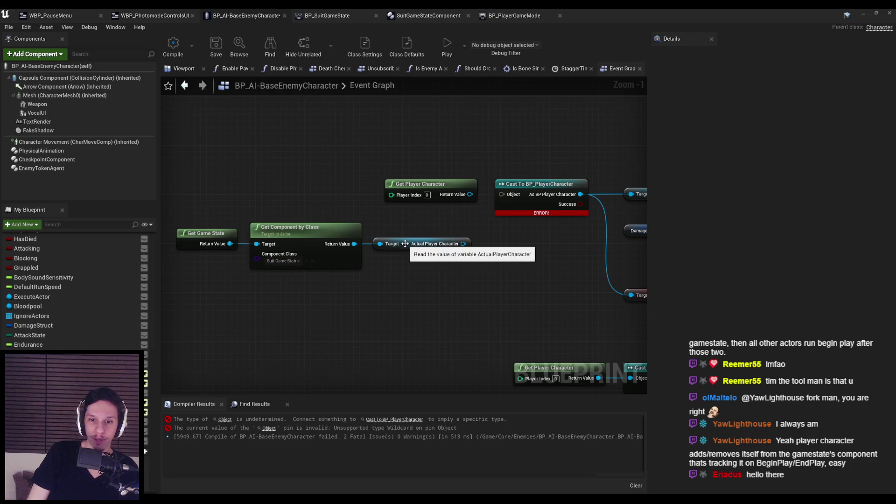
pyautogui.moveTo(467, 270)
pyautogui.mouseDown()
pyautogui.moveTo(364, 241)
pyautogui.moveTo(375, 226)
pyautogui.mouseUp()
pyautogui.click(376, 226)
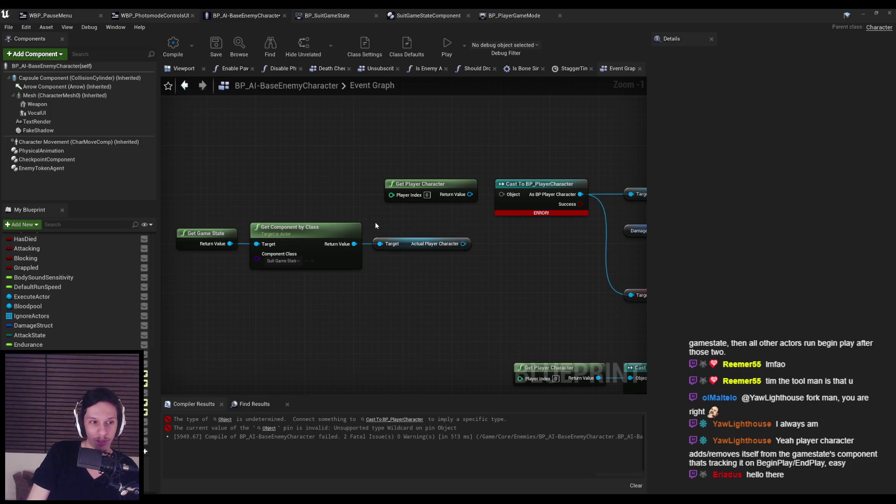
pyautogui.click(509, 16)
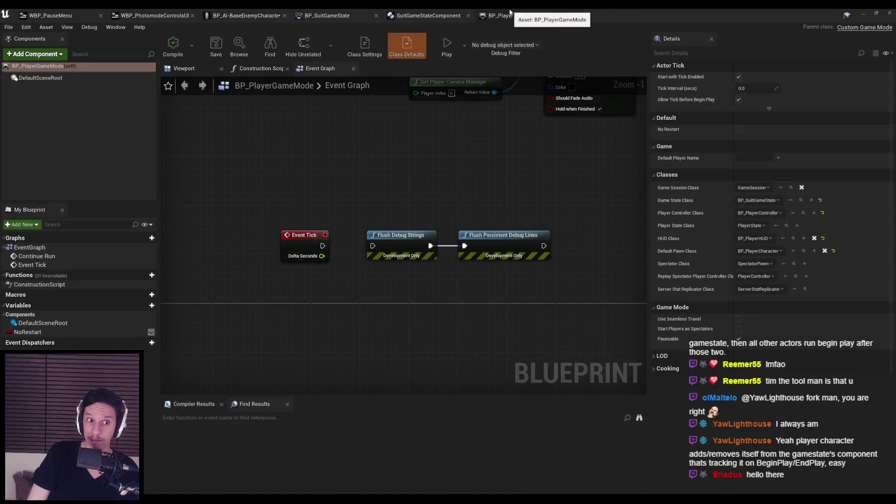
# Create a new function named GetActualPlayerCharacter in SuitGameStateComponent.
pyautogui.click(443, 17)
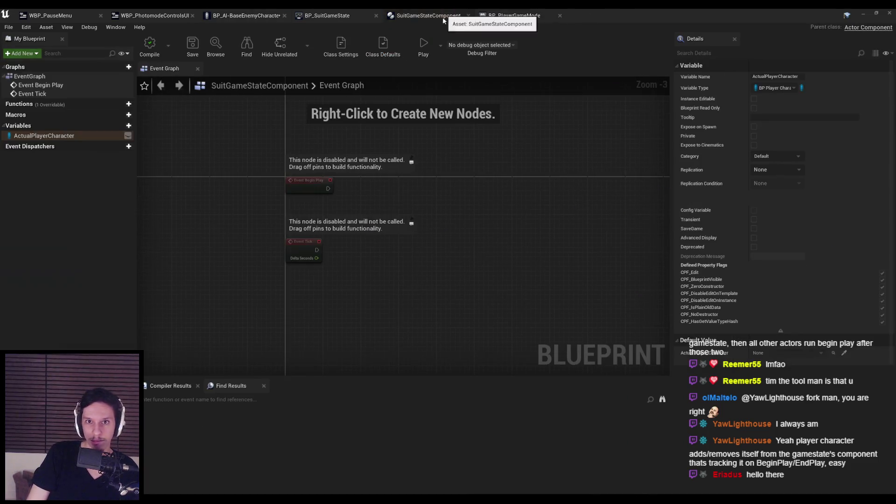
pyautogui.click(127, 111)
pyautogui.click(121, 104)
pyautogui.write('GetActual')
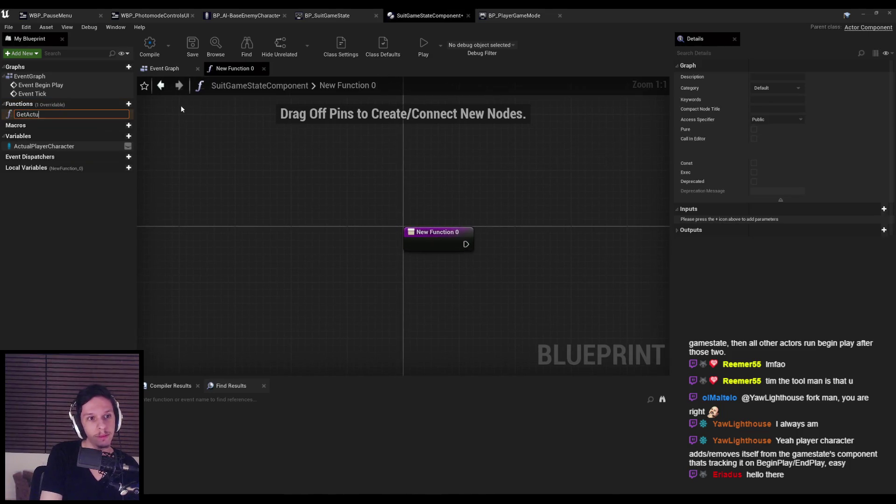
pyautogui.write('PlayerC')
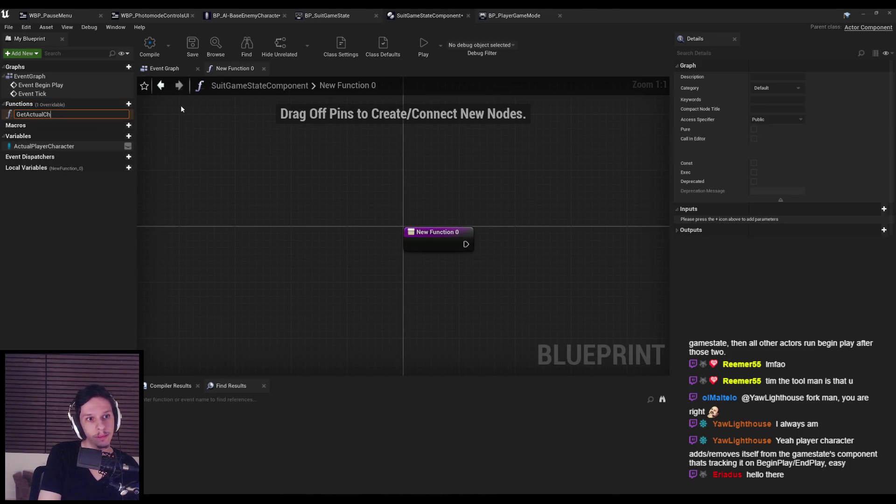
pyautogui.write('haracter')
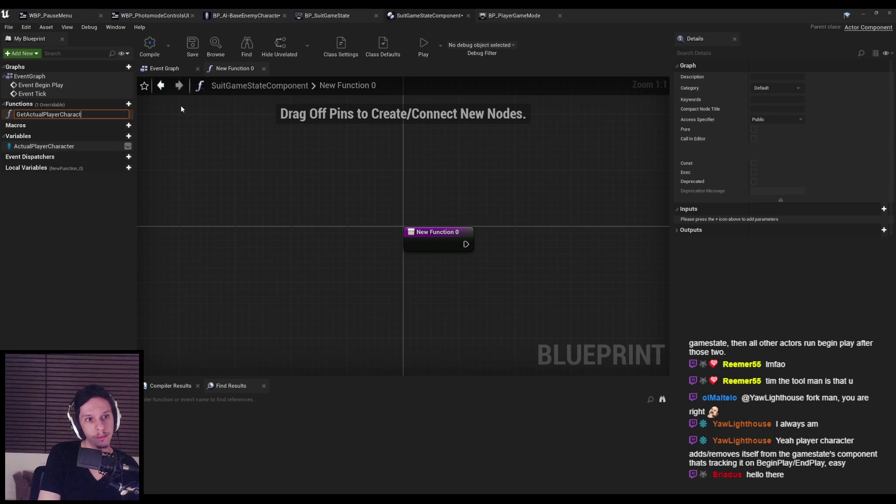
pyautogui.press('Return')
# Add a validated GET of ActualPlayerCharacter wired from the function entry.
pyautogui.moveTo(44, 144)
pyautogui.mouseDown()
pyautogui.moveTo(337, 266)
pyautogui.moveTo(394, 242)
pyautogui.mouseUp()
pyautogui.click(447, 251)
pyautogui.rightClick(459, 246)
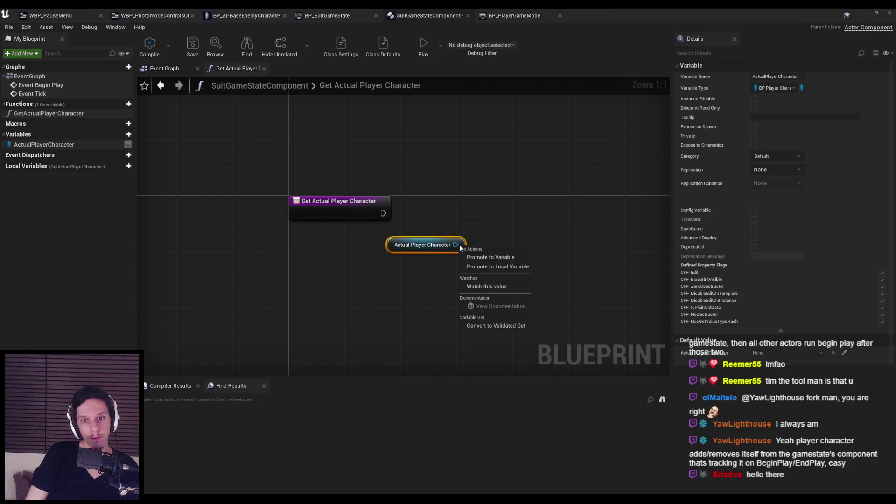
pyautogui.click(486, 325)
pyautogui.moveTo(429, 248); pyautogui.dragTo(451, 213)
pyautogui.moveTo(383, 213)
pyautogui.mouseDown()
pyautogui.moveTo(455, 223)
pyautogui.moveTo(410, 207)
pyautogui.mouseUp()
pyautogui.moveTo(387, 269); pyautogui.dragTo(366, 266)
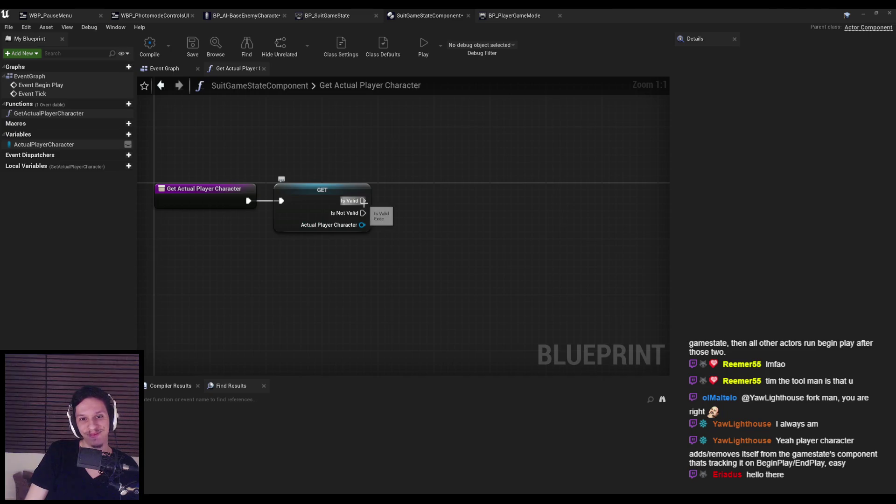
# Return the character from Is Valid through a Return Node output named PlayerCharacter.
pyautogui.moveTo(363, 201)
pyautogui.mouseDown()
pyautogui.moveTo(476, 206)
pyautogui.moveTo(457, 198)
pyautogui.mouseUp()
pyautogui.write('return')
pyautogui.click(436, 234)
pyautogui.moveTo(362, 225); pyautogui.dragTo(420, 209)
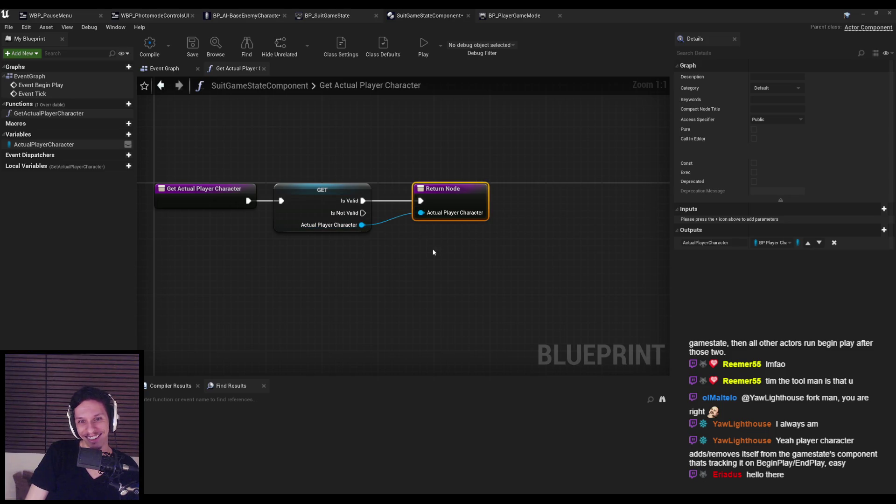
pyautogui.doubleClick(714, 242)
pyautogui.write('PlayerCharacter')
pyautogui.press('Return')
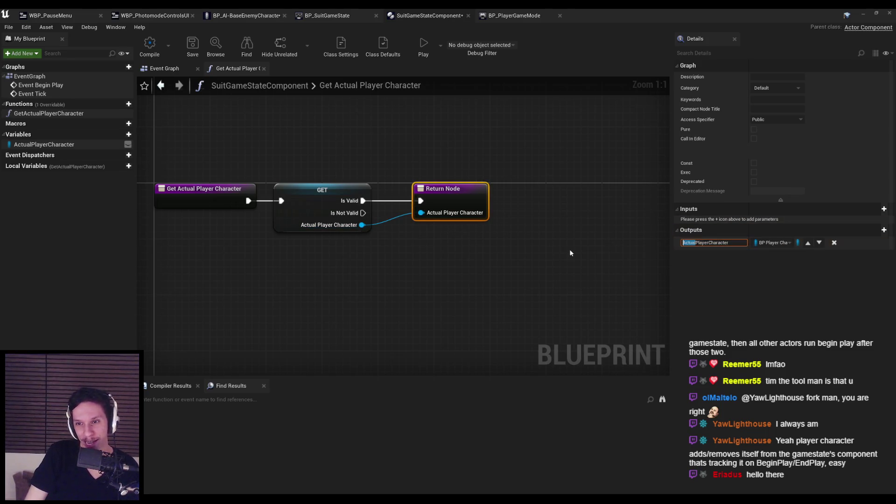
pyautogui.moveTo(444, 189); pyautogui.dragTo(537, 188)
pyautogui.click(459, 251)
# Call Get Actor Of Class with BP_PlayerCharacter from the Is Not Valid branch.
pyautogui.moveTo(363, 213); pyautogui.dragTo(414, 273)
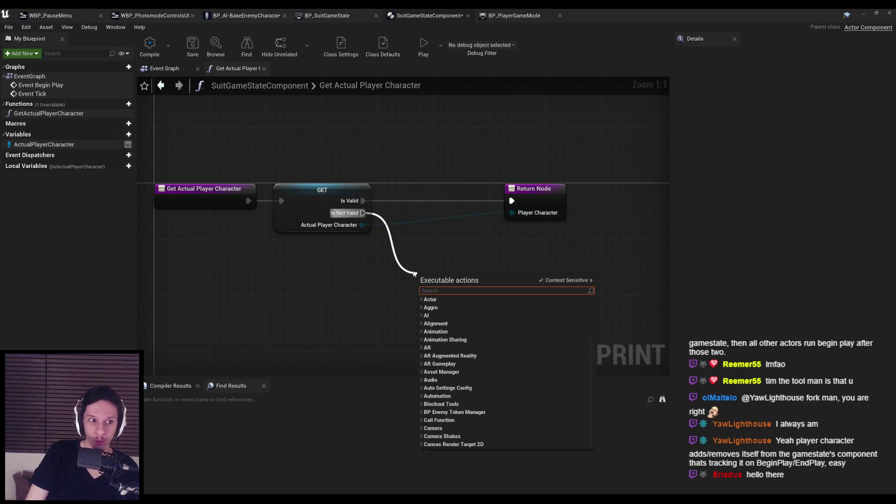
pyautogui.write('get actor ')
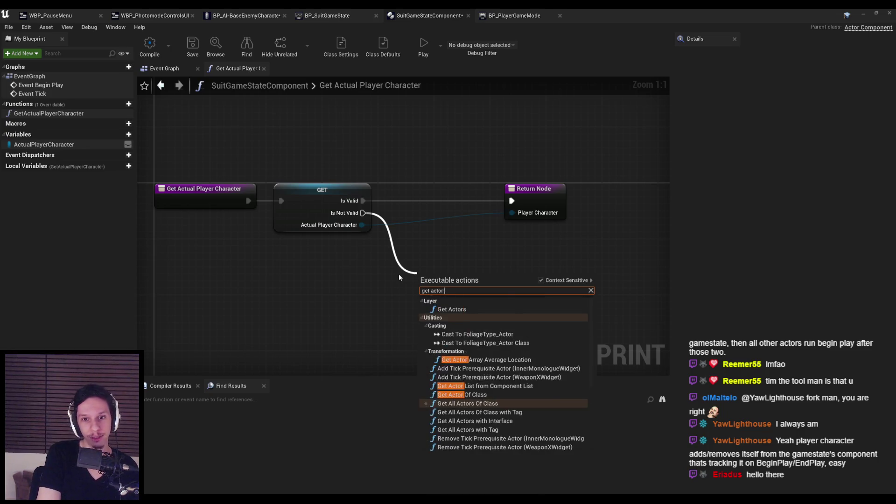
pyautogui.write('of class')
pyautogui.press('Return')
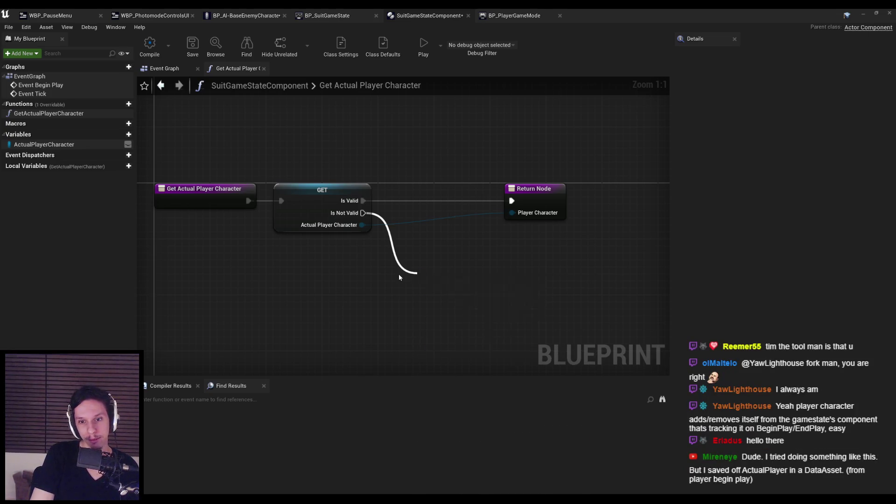
pyautogui.click(468, 313)
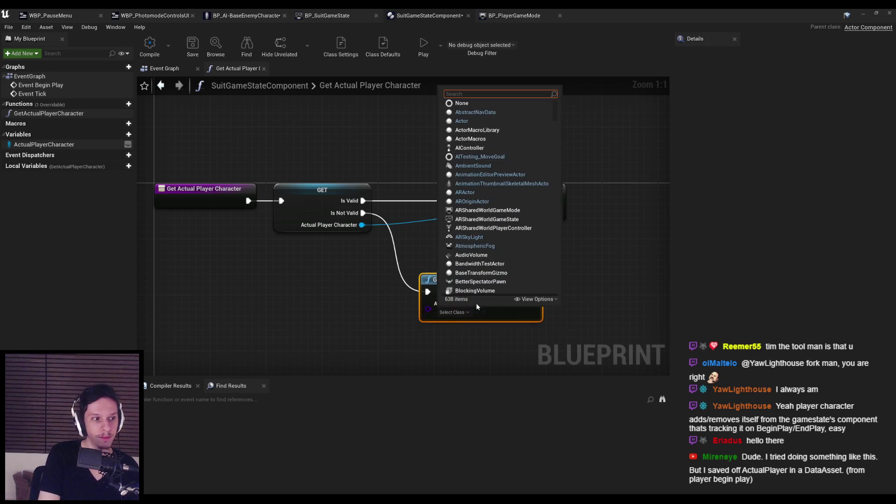
pyautogui.write('player character')
pyautogui.press('Return')
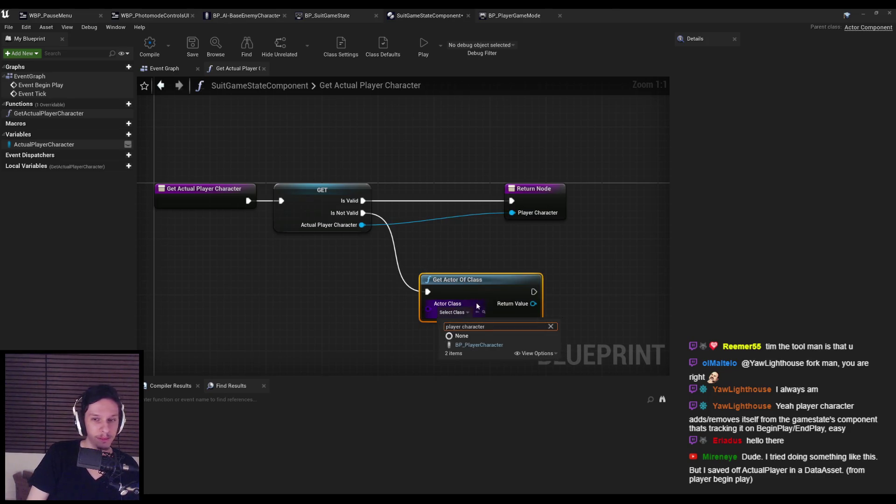
pyautogui.click(390, 335)
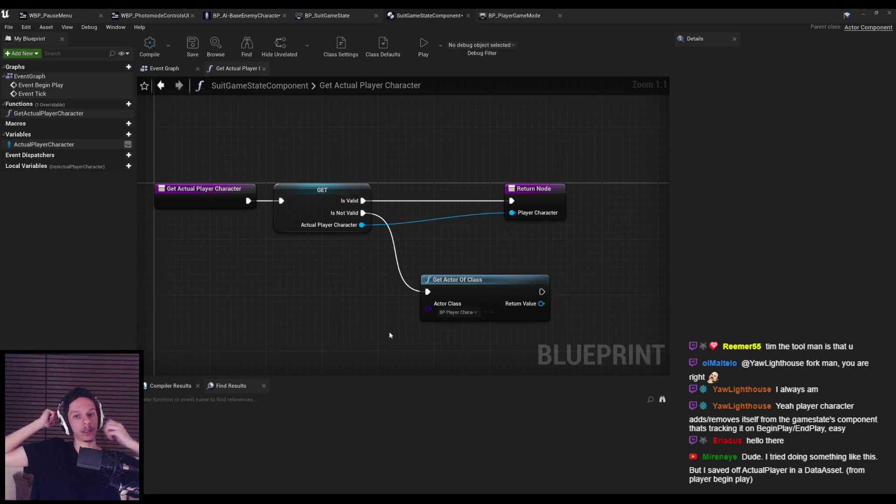
pyautogui.moveTo(459, 289); pyautogui.dragTo(436, 252)
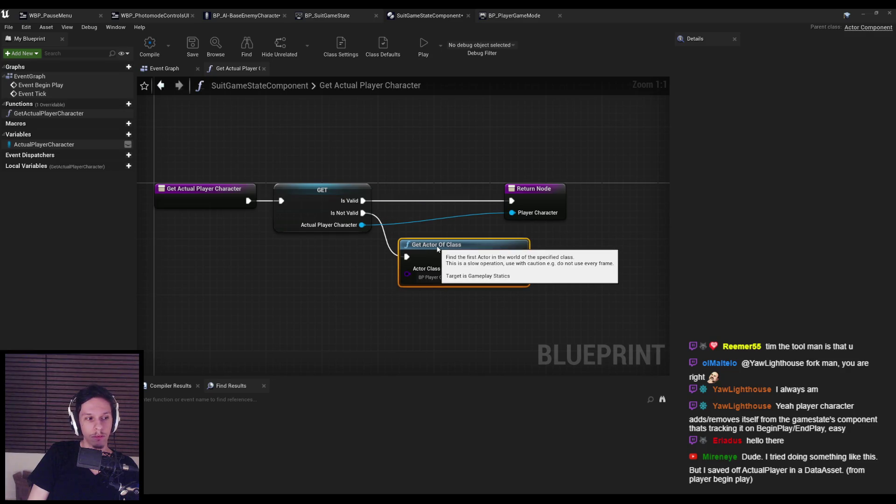
pyautogui.moveTo(438, 249); pyautogui.dragTo(441, 249)
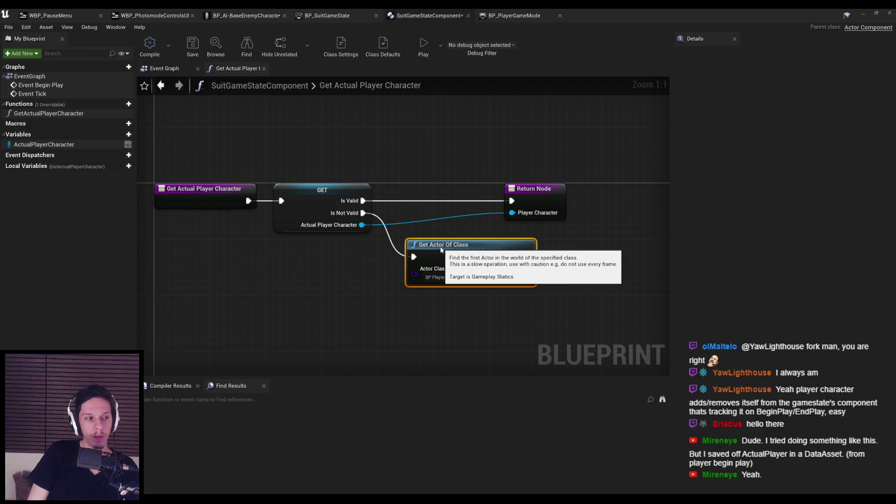
pyautogui.click(566, 241)
# Store the Get Actor Of Class result in ActualPlayerCharacter before the Return Node.
pyautogui.moveTo(455, 207)
pyautogui.mouseDown()
pyautogui.moveTo(513, 207)
pyautogui.moveTo(523, 194)
pyautogui.moveTo(614, 193)
pyautogui.mouseUp()
pyautogui.click(471, 254)
pyautogui.moveTo(44, 144); pyautogui.dragTo(459, 291)
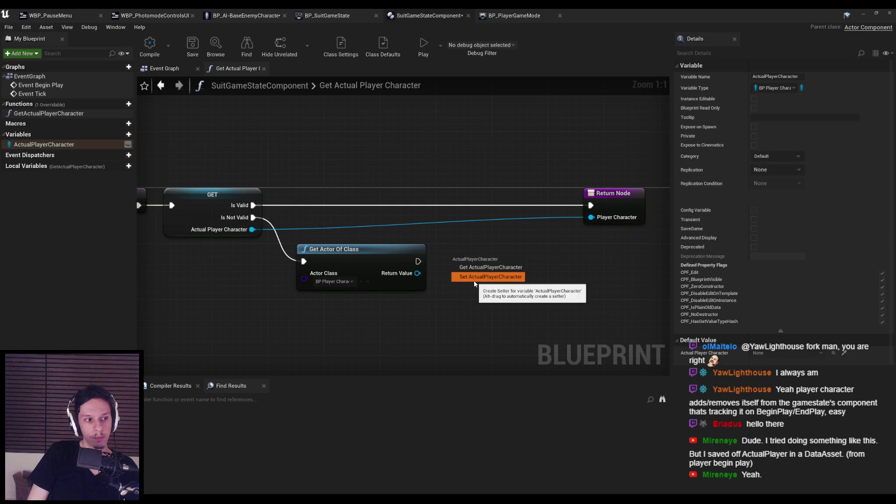
pyautogui.click(474, 280)
pyautogui.moveTo(417, 273)
pyautogui.mouseDown()
pyautogui.moveTo(452, 273)
pyautogui.moveTo(418, 261)
pyautogui.mouseUp()
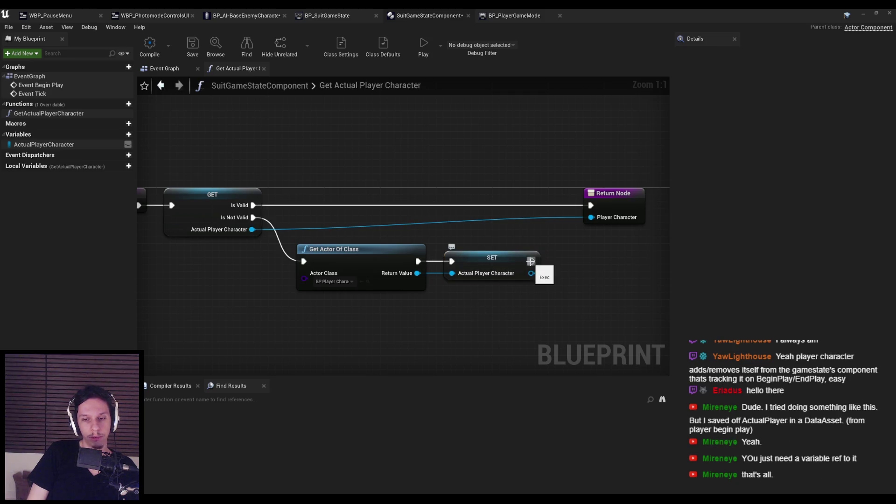
pyautogui.moveTo(532, 261); pyautogui.dragTo(598, 211)
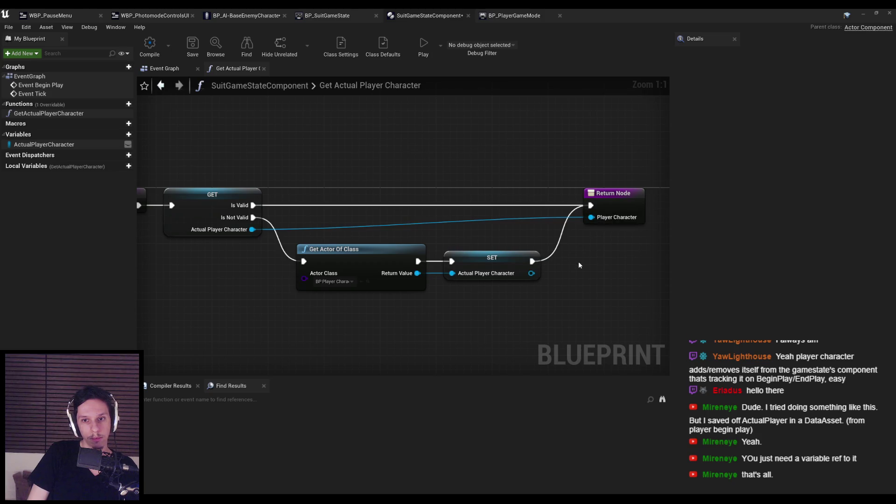
# Return the stored ActualPlayerCharacter through the PlayerCharacter output.
pyautogui.moveTo(45, 144)
pyautogui.mouseDown()
pyautogui.moveTo(138, 152)
pyautogui.moveTo(478, 300)
pyautogui.mouseUp()
pyautogui.click(512, 308)
pyautogui.moveTo(540, 307); pyautogui.dragTo(591, 217)
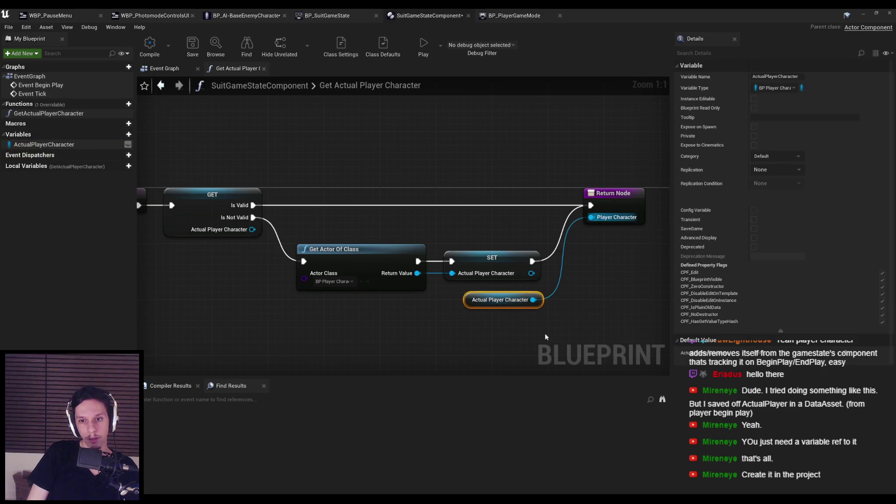
pyautogui.moveTo(545, 329); pyautogui.dragTo(438, 309)
# Save SuitGameStateComponent after checking the whole function graph.
pyautogui.press('f')
pyautogui.click(443, 316)
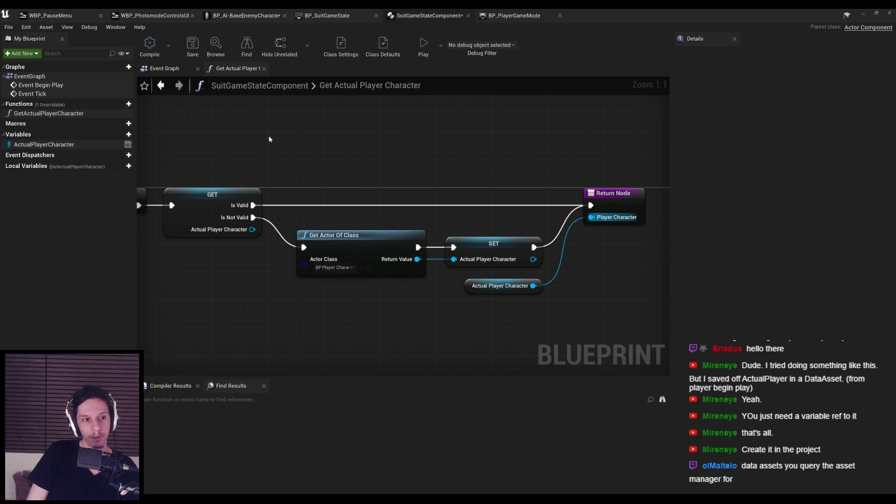
pyautogui.click(191, 44)
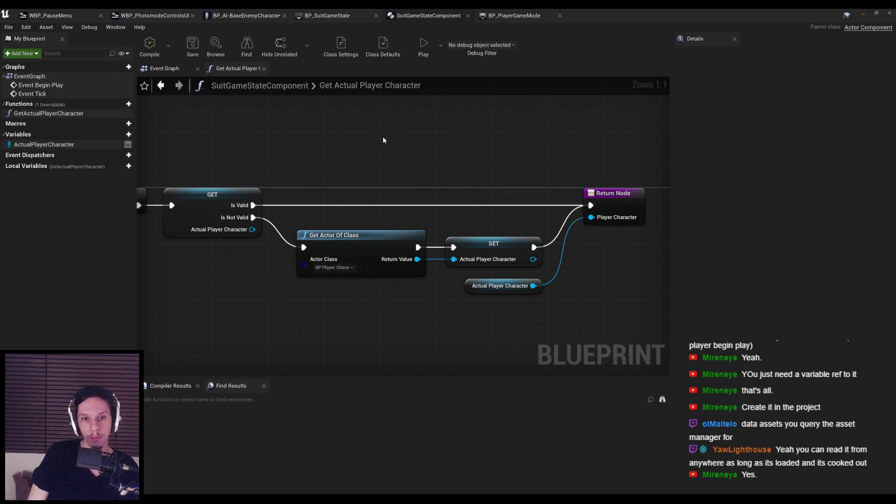
pyautogui.moveTo(527, 300); pyautogui.dragTo(393, 276)
pyautogui.click(398, 290)
pyautogui.scroll(-2, 438, 164)
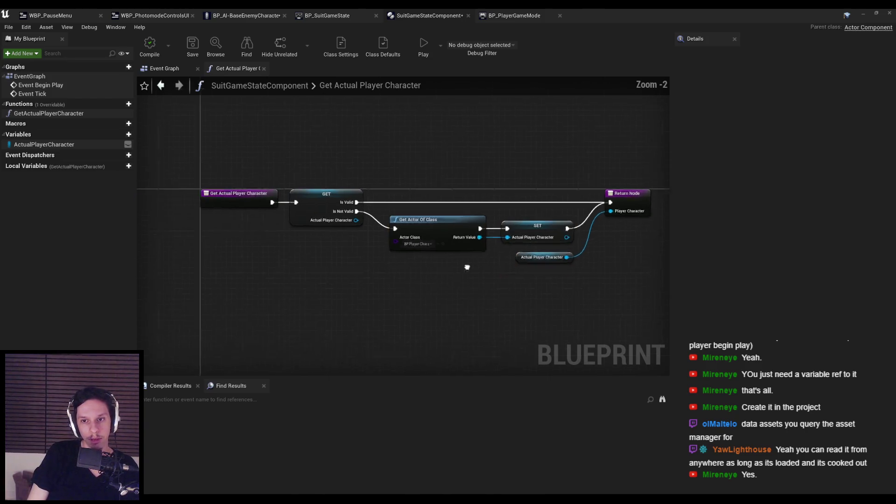
pyautogui.moveTo(312, 166); pyautogui.dragTo(658, 261)
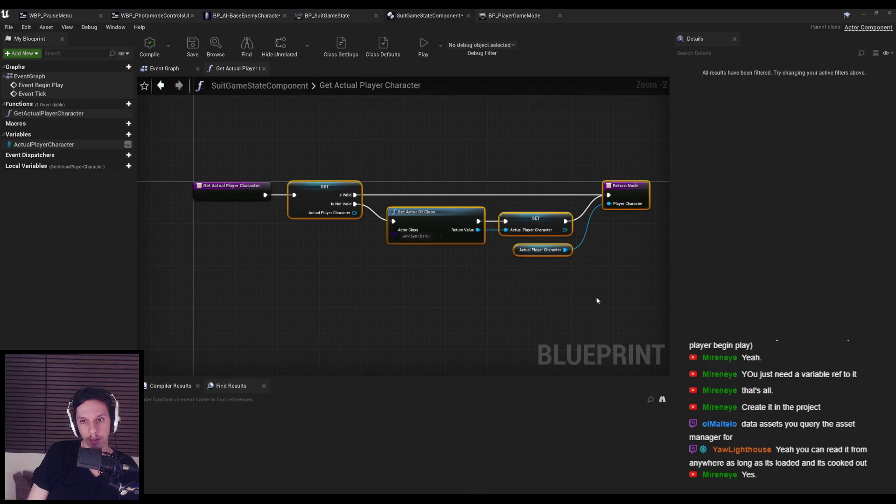
pyautogui.hotkey('ctrl', 's')
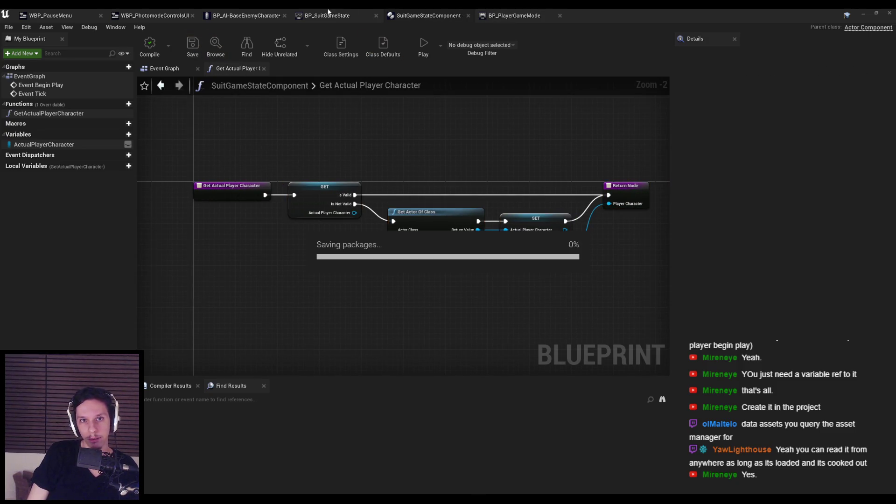
# Swap the enemy's old variable node for Get Actual Player Character and compile.
pyautogui.click(259, 16)
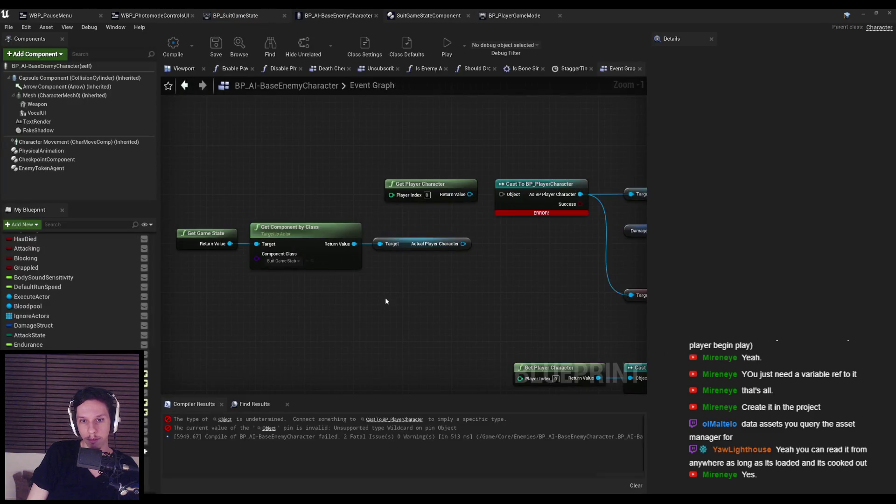
pyautogui.click(420, 243)
pyautogui.press('Delete')
pyautogui.moveTo(355, 244); pyautogui.dragTo(385, 241)
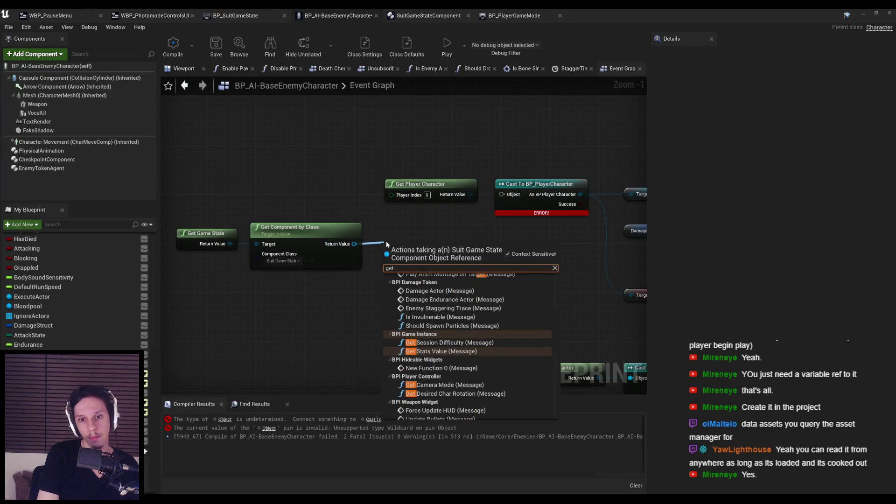
pyautogui.write('get character')
pyautogui.press('Return')
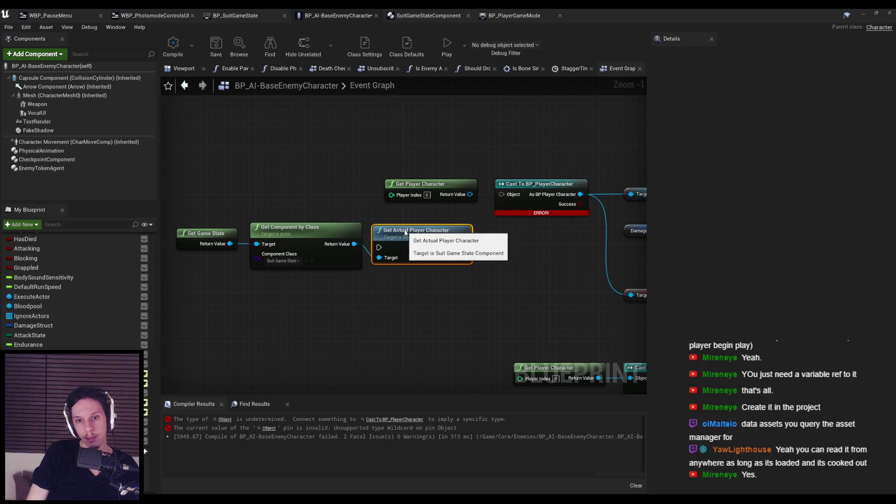
pyautogui.click(180, 49)
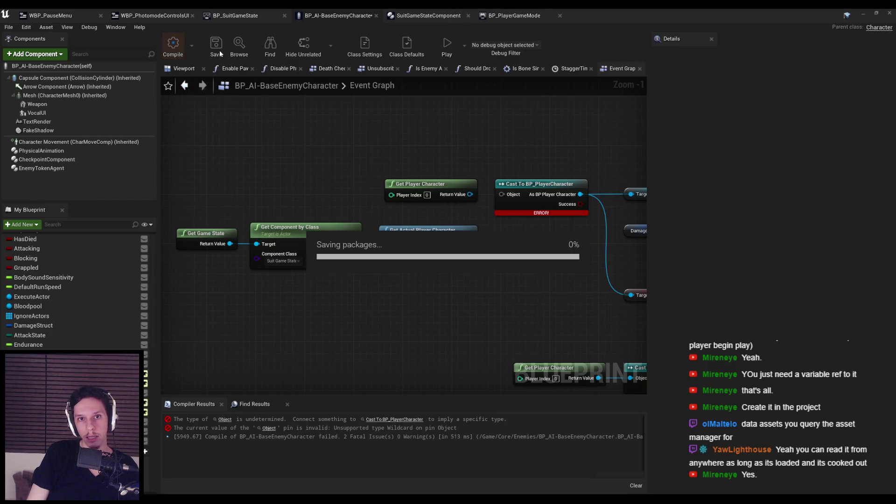
# Mark GetActualPlayerCharacter as Pure in its Details and save.
pyautogui.click(490, 15)
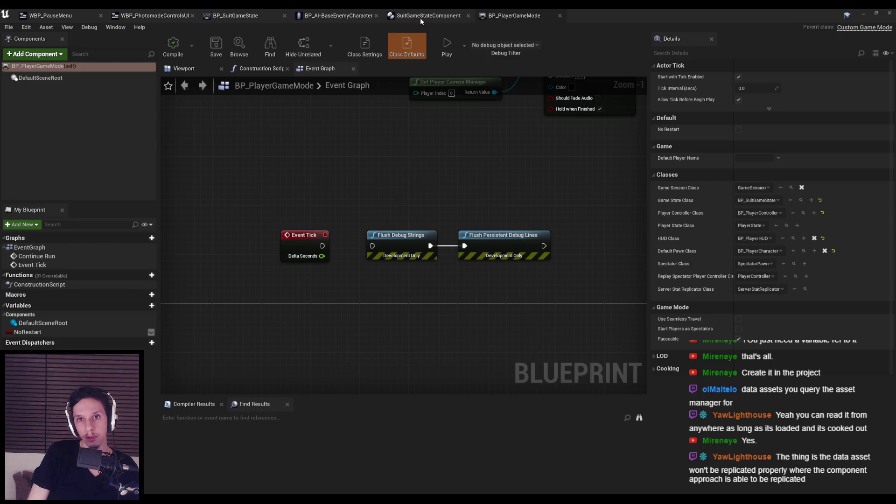
pyautogui.click(419, 18)
pyautogui.click(47, 113)
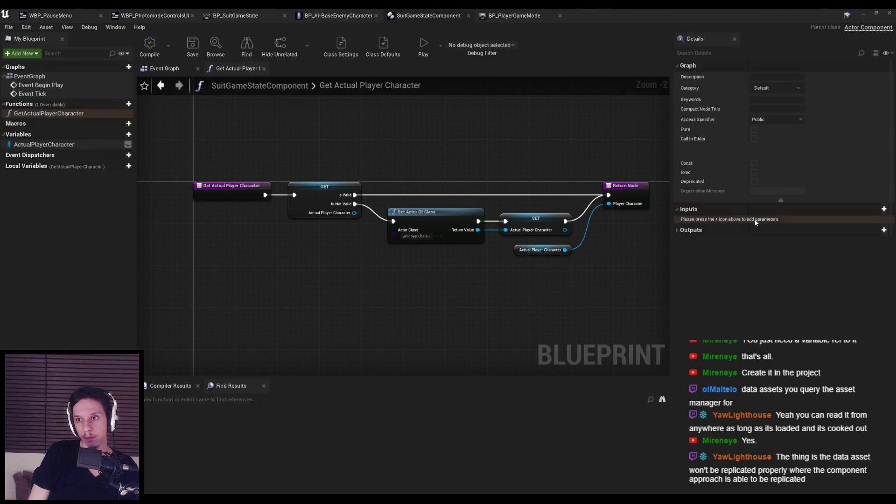
pyautogui.click(192, 45)
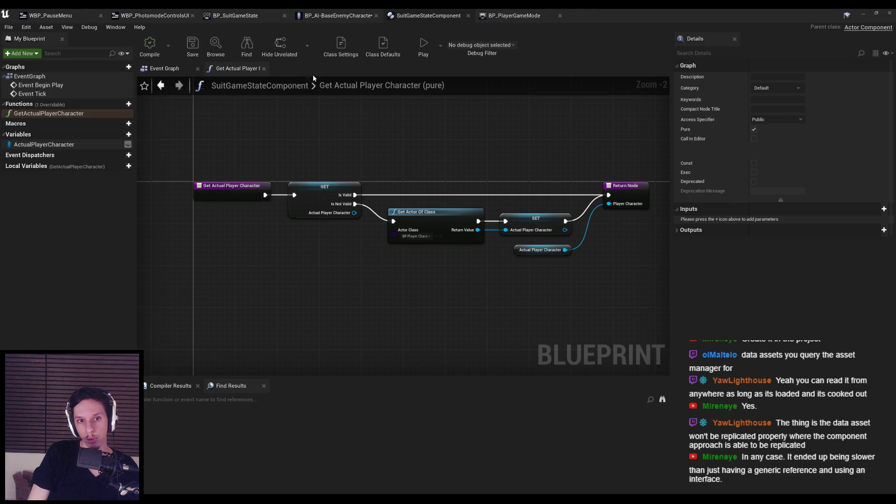
pyautogui.click(270, 14)
pyautogui.click(176, 13)
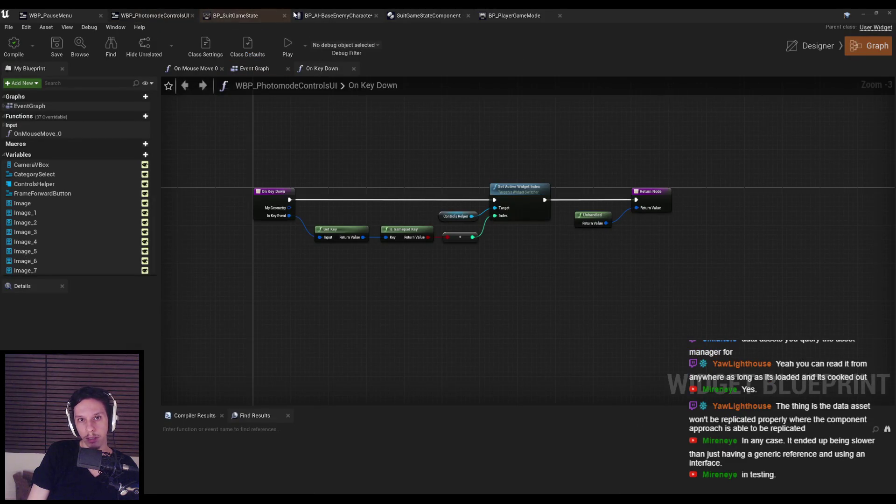
pyautogui.click(295, 16)
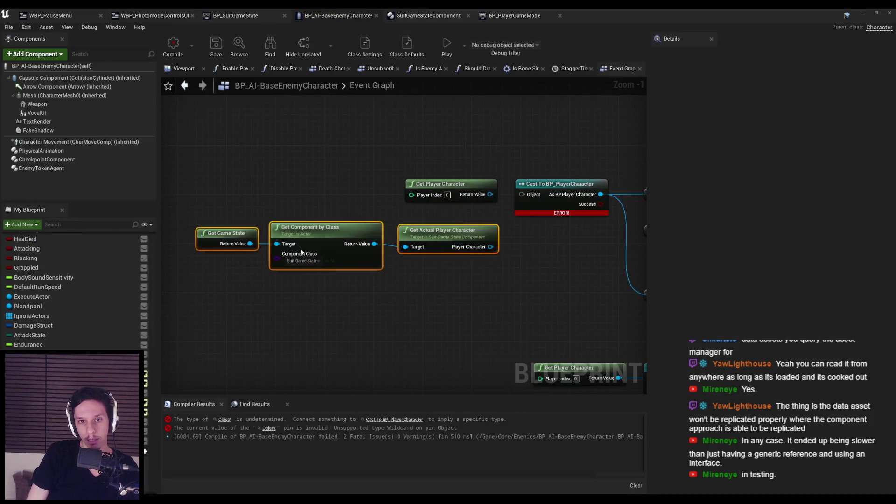
# Feed Player Character into the cast, delete Get Player Character, and straighten the chain.
pyautogui.moveTo(490, 244); pyautogui.dragTo(522, 194)
pyautogui.press('Delete')
pyautogui.moveTo(420, 155)
pyautogui.mouseDown()
pyautogui.moveTo(388, 217)
pyautogui.moveTo(193, 247)
pyautogui.mouseUp()
pyautogui.moveTo(439, 227); pyautogui.dragTo(438, 175)
pyautogui.click(210, 169)
pyautogui.moveTo(210, 168); pyautogui.dragTo(537, 217)
pyautogui.press('q')
pyautogui.click(520, 250)
# Compile the enemy character blueprint after reviewing the event graph.
pyautogui.scroll(-2, 430, 226)
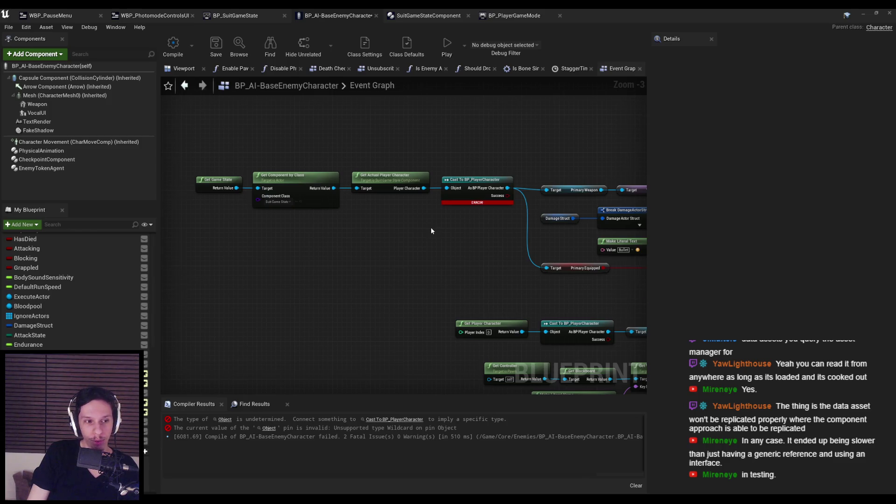
pyautogui.scroll(-1, 431, 230)
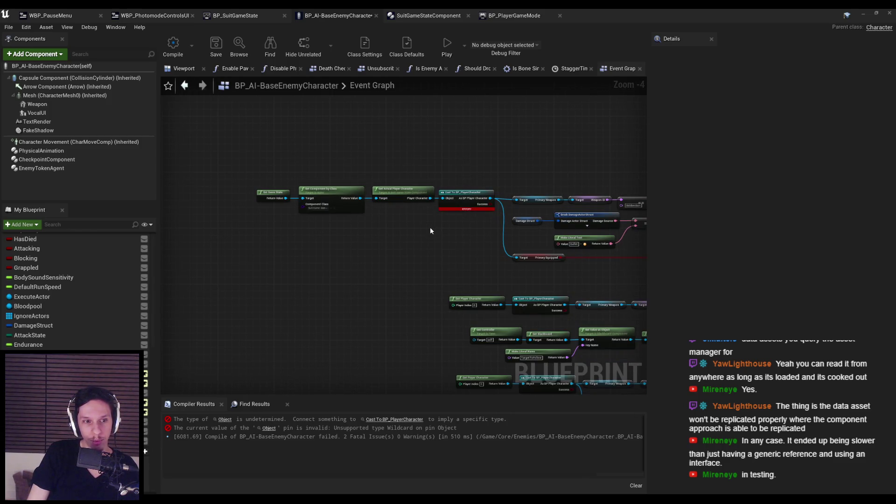
pyautogui.scroll(2, 429, 230)
pyautogui.scroll(-2, 426, 225)
pyautogui.moveTo(426, 224); pyautogui.dragTo(335, 226)
pyautogui.click(173, 47)
pyautogui.moveTo(181, 166)
pyautogui.mouseDown()
pyautogui.moveTo(397, 207)
pyautogui.moveTo(543, 211)
pyautogui.mouseUp()
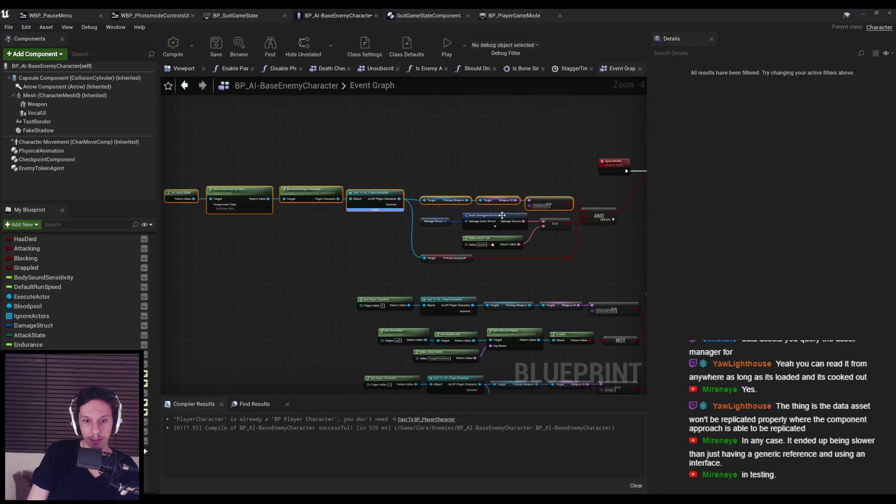
pyautogui.click(337, 258)
# Reroute Primary Weapon and Primary Equipped to Player Character and delete the cast.
pyautogui.scroll(4, 357, 214)
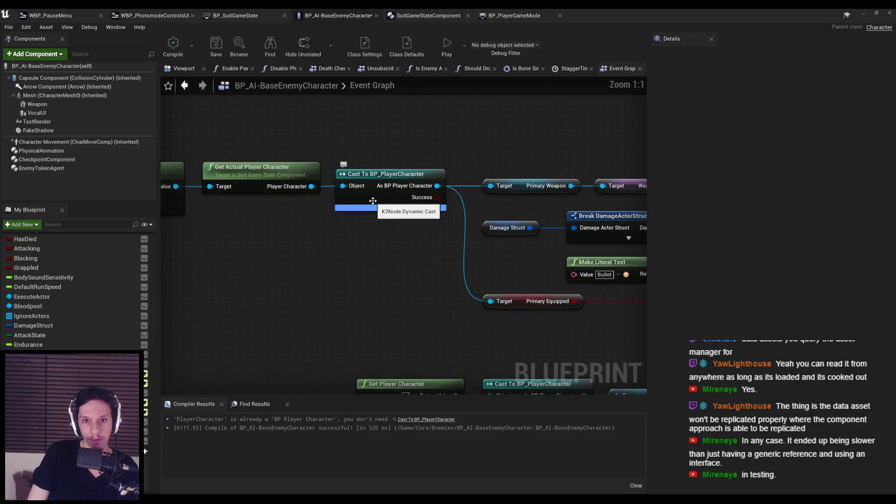
pyautogui.scroll(-1, 373, 201)
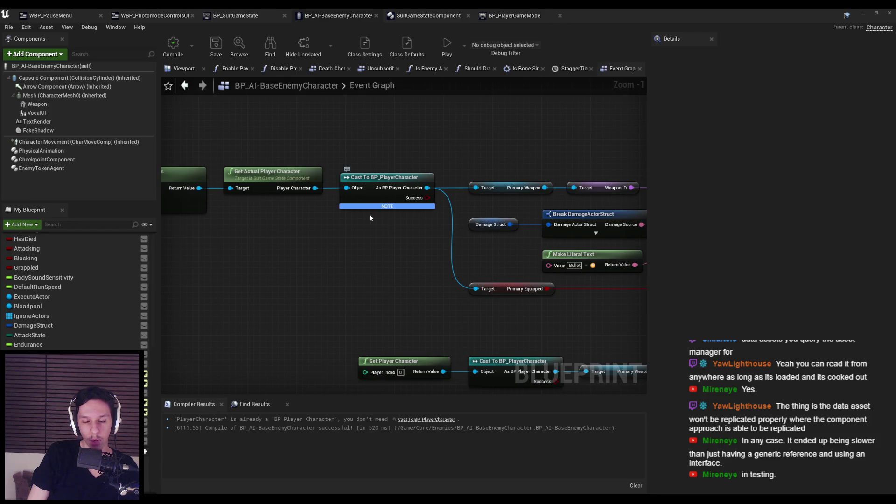
pyautogui.scroll(-1, 339, 217)
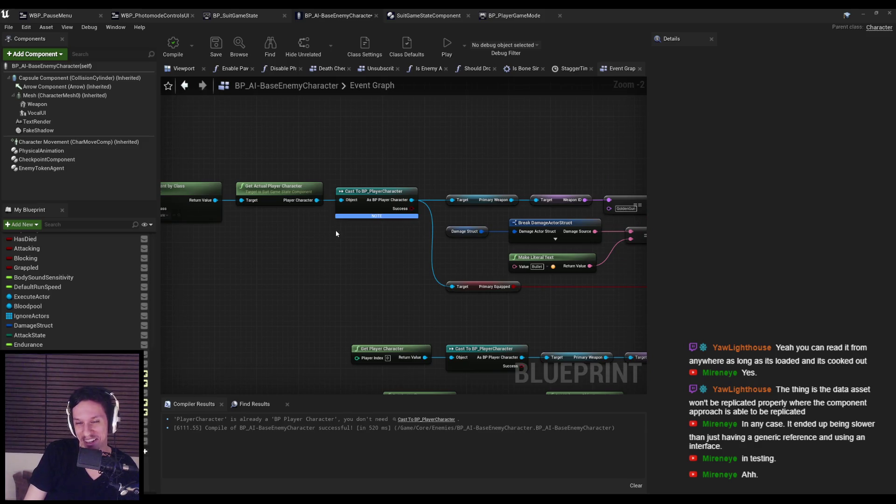
pyautogui.moveTo(326, 224)
pyautogui.mouseDown()
pyautogui.moveTo(473, 217)
pyautogui.moveTo(423, 229)
pyautogui.mouseUp()
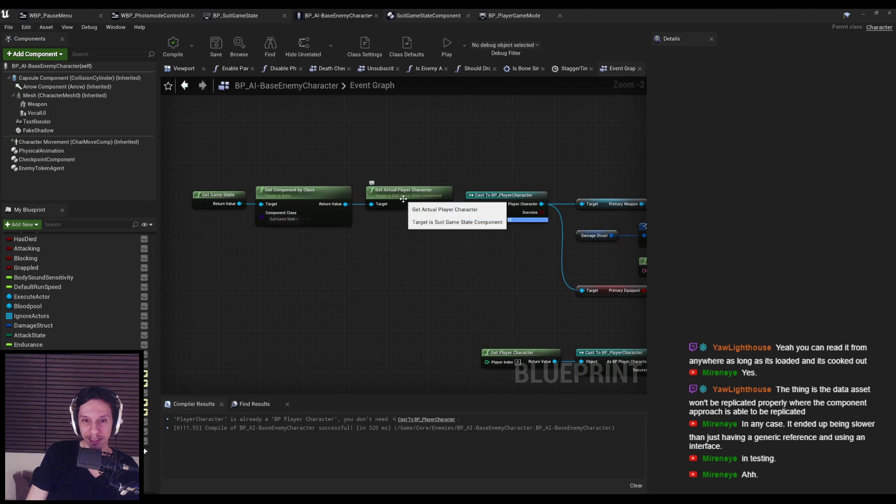
pyautogui.moveTo(541, 204)
pyautogui.mouseDown()
pyautogui.moveTo(467, 213)
pyautogui.moveTo(446, 204)
pyautogui.mouseUp()
pyautogui.press('Delete')
pyautogui.moveTo(448, 238); pyautogui.dragTo(189, 185)
pyautogui.moveTo(431, 201)
pyautogui.mouseDown()
pyautogui.moveTo(541, 203)
pyautogui.moveTo(520, 203)
pyautogui.mouseUp()
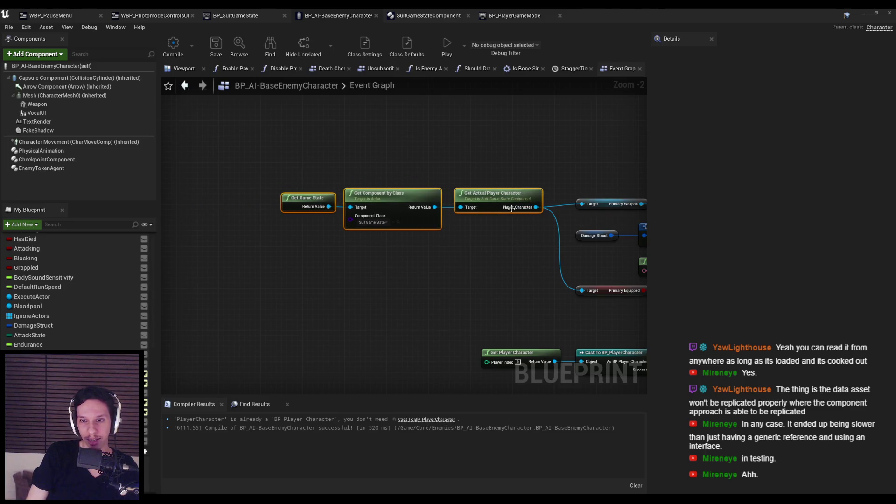
# Recompile the cast-free enemy blueprint successfully.
pyautogui.moveTo(516, 234); pyautogui.dragTo(400, 239)
pyautogui.moveTo(197, 177)
pyautogui.mouseDown()
pyautogui.moveTo(501, 220)
pyautogui.moveTo(641, 219)
pyautogui.moveTo(580, 222)
pyautogui.mouseUp()
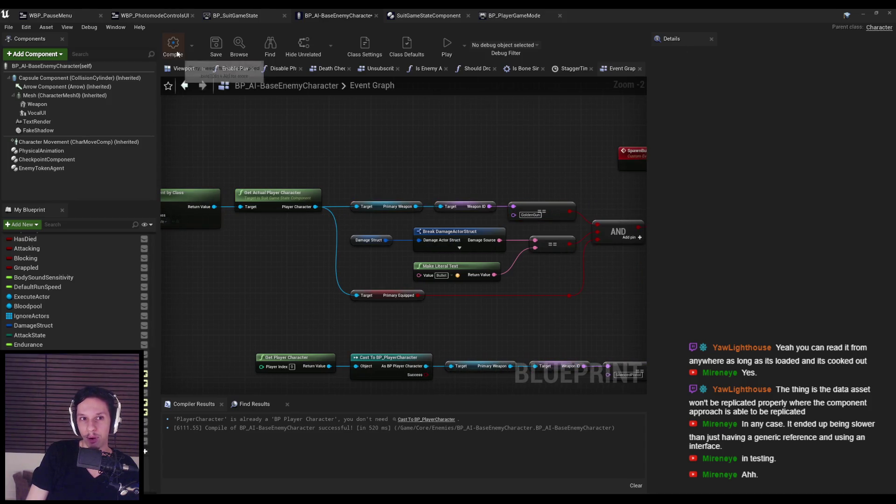
pyautogui.click(173, 43)
pyautogui.moveTo(260, 129); pyautogui.dragTo(371, 125)
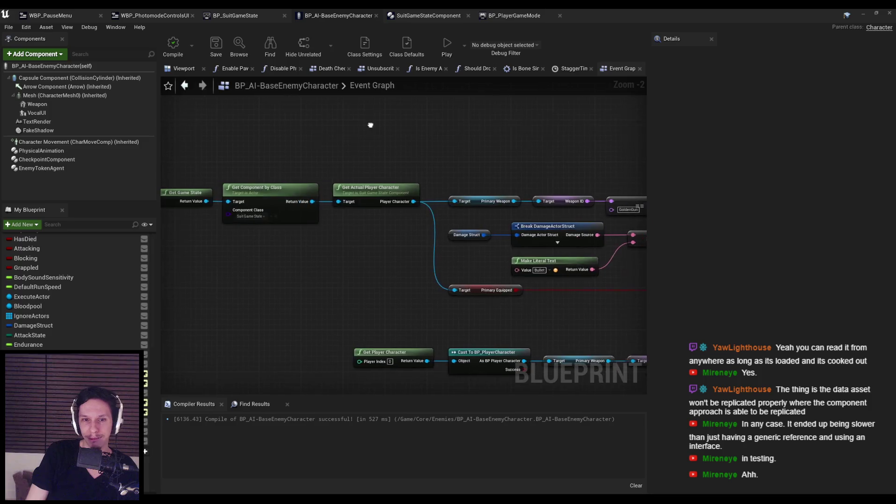
pyautogui.scroll(-1, 347, 227)
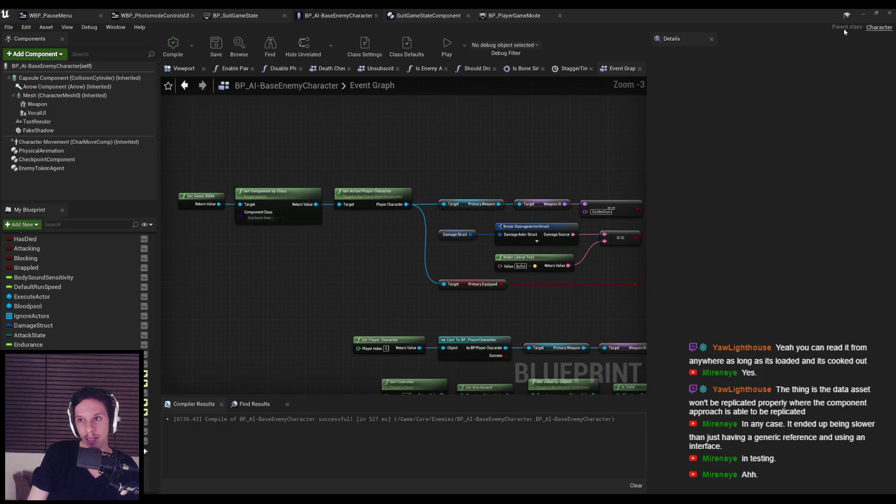
# Run a brief Play-in-Editor session, then check the output and message logs.
pyautogui.hotkey('alt', 'p')
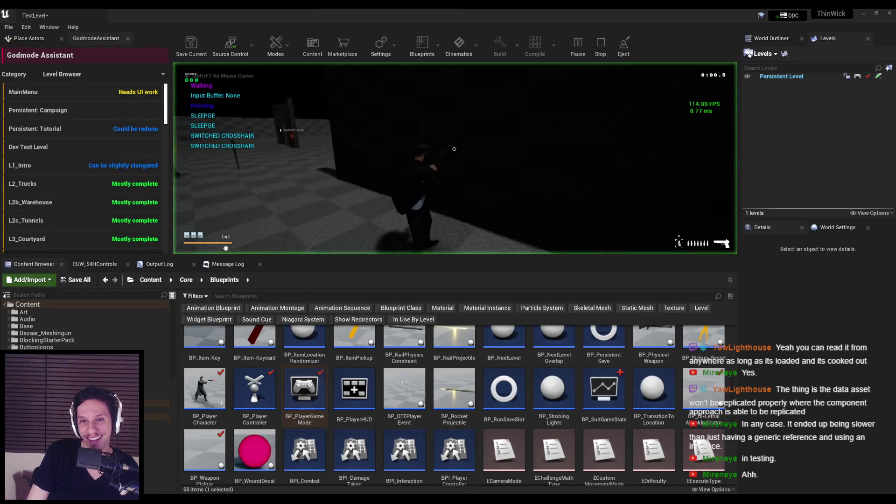
pyautogui.press('Escape')
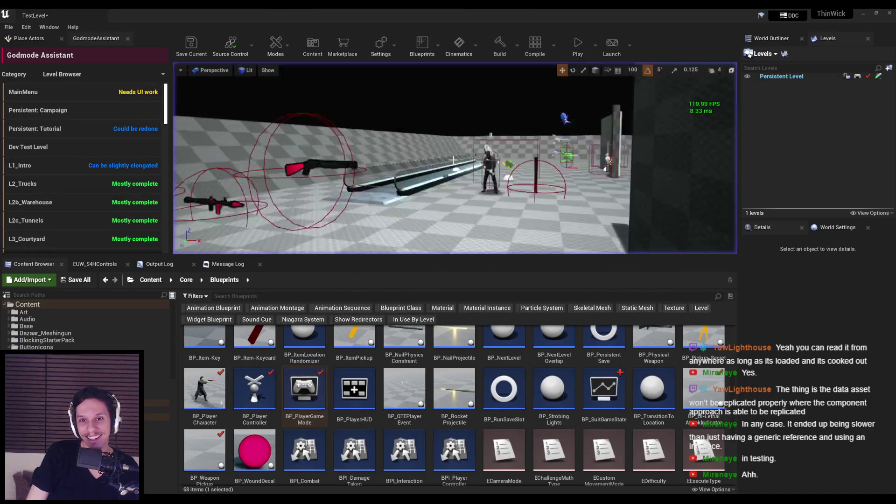
pyautogui.click(159, 265)
pyautogui.click(233, 264)
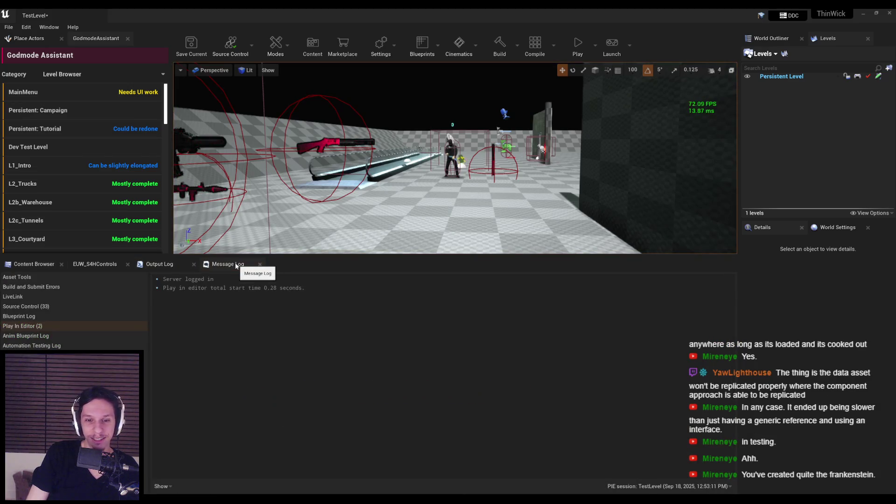
pyautogui.moveTo(420, 233); pyautogui.dragTo(434, 204)
pyautogui.hotkey('alt', 'Tab')
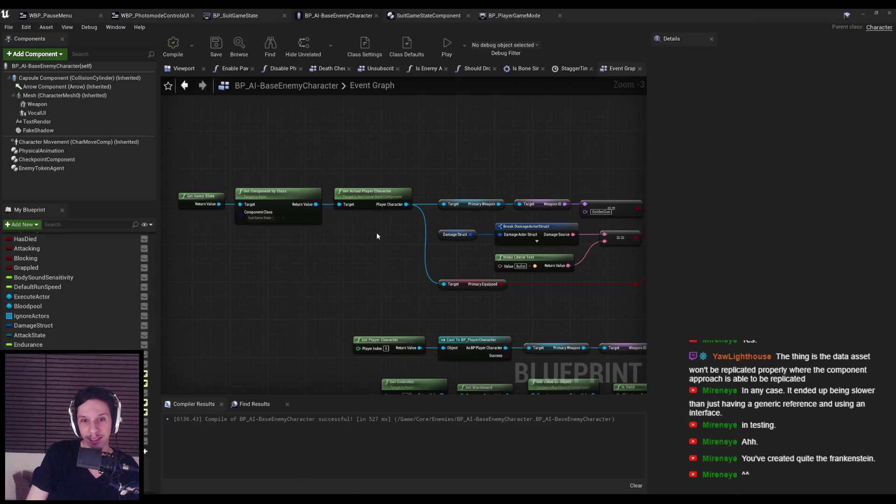
pyautogui.scroll(1, 378, 231)
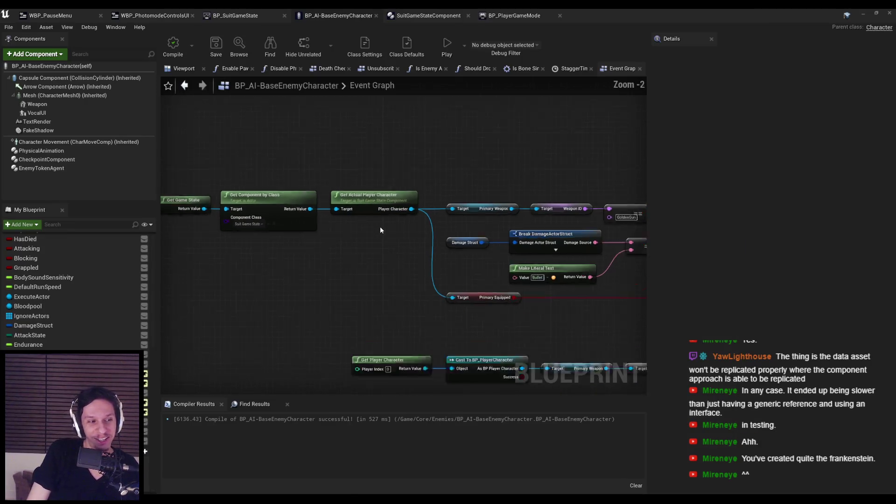
pyautogui.scroll(-1, 380, 228)
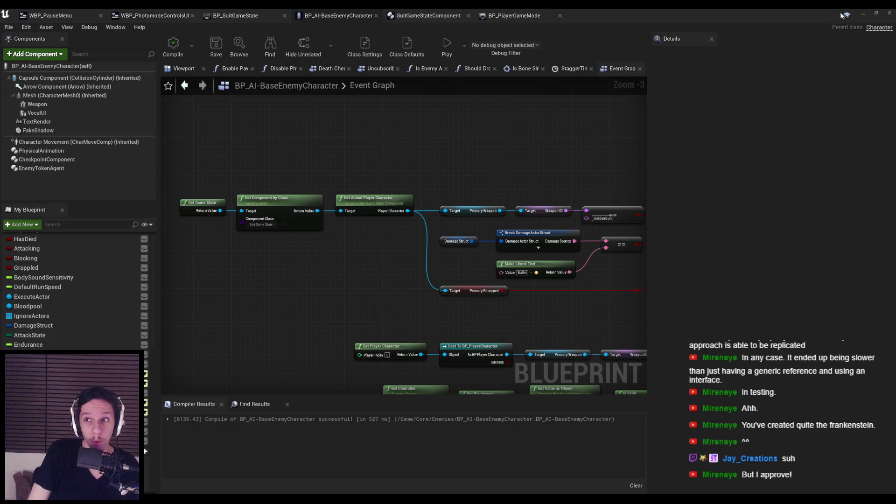
pyautogui.click(863, 16)
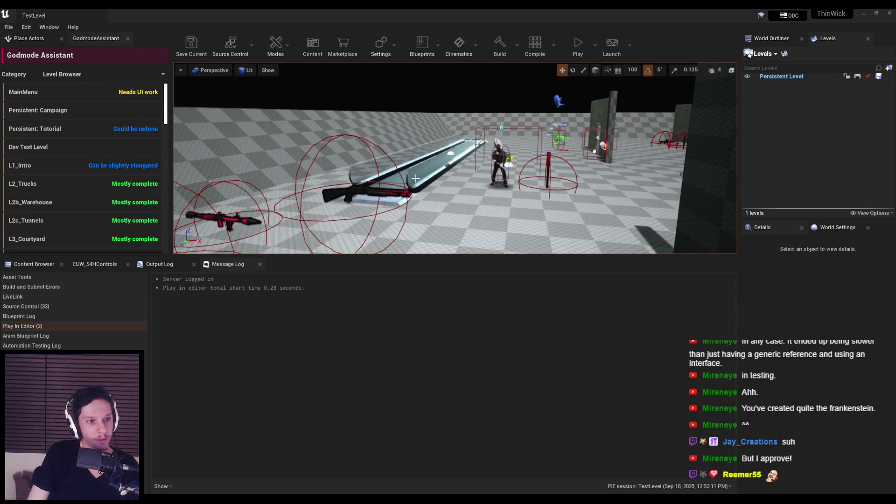
# Play TestLevel again, shoot the enemy, and end with F8 back on the enemy Event Graph.
pyautogui.hotkey('shift', 'F1')
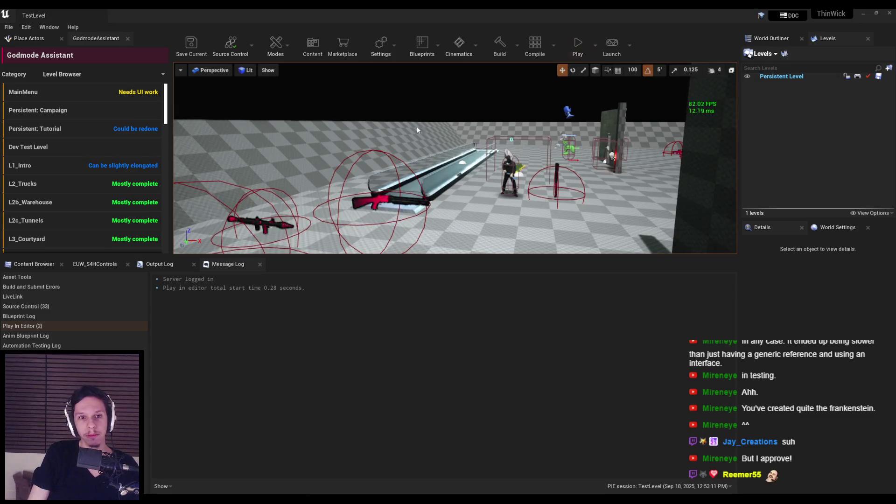
pyautogui.click(47, 265)
pyautogui.click(213, 262)
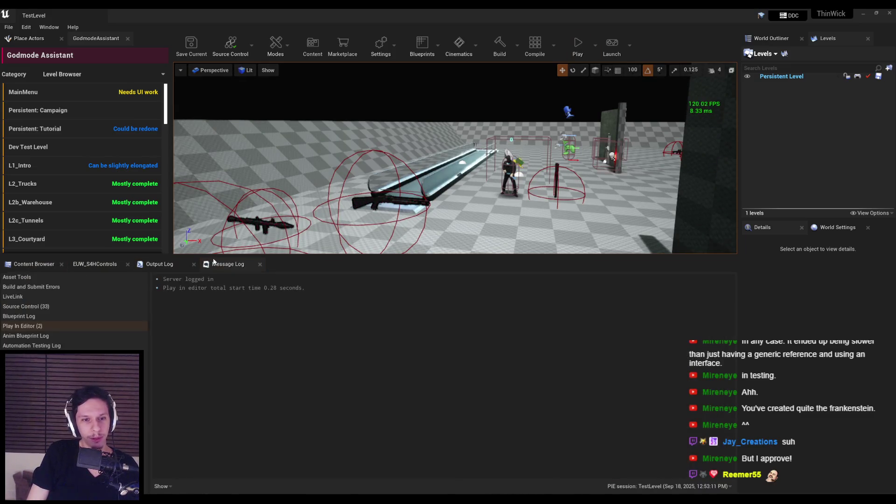
pyautogui.click(47, 264)
pyautogui.click(224, 264)
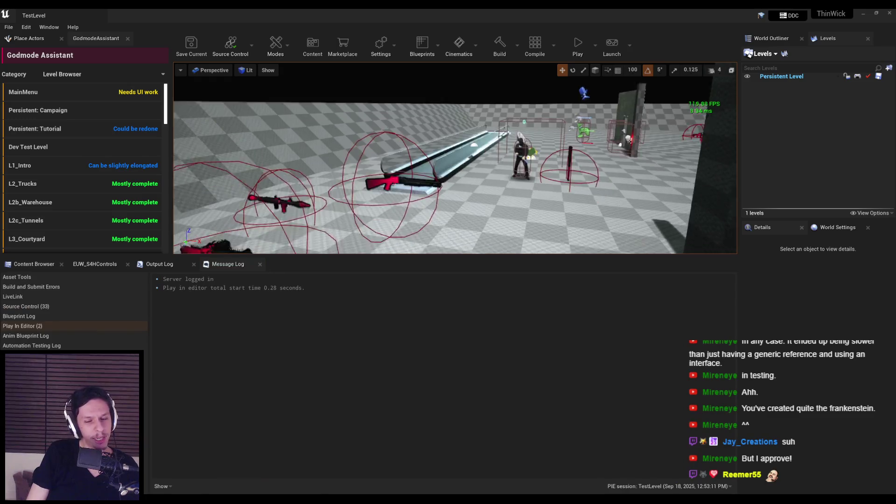
pyautogui.click(583, 48)
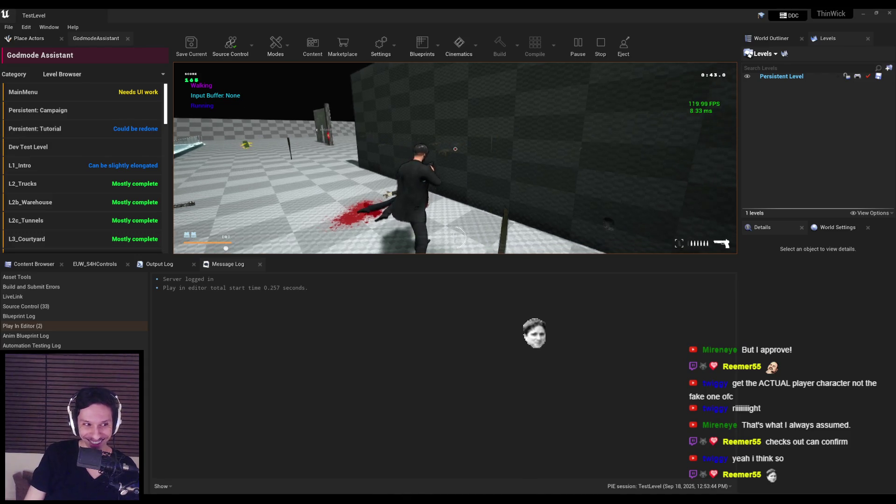
pyautogui.press('F8')
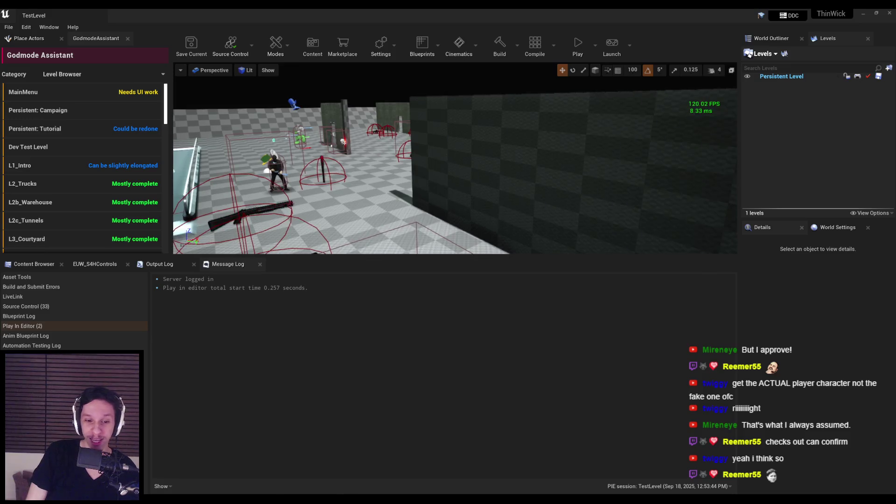
pyautogui.press('Escape')
pyautogui.scroll(1, 364, 261)
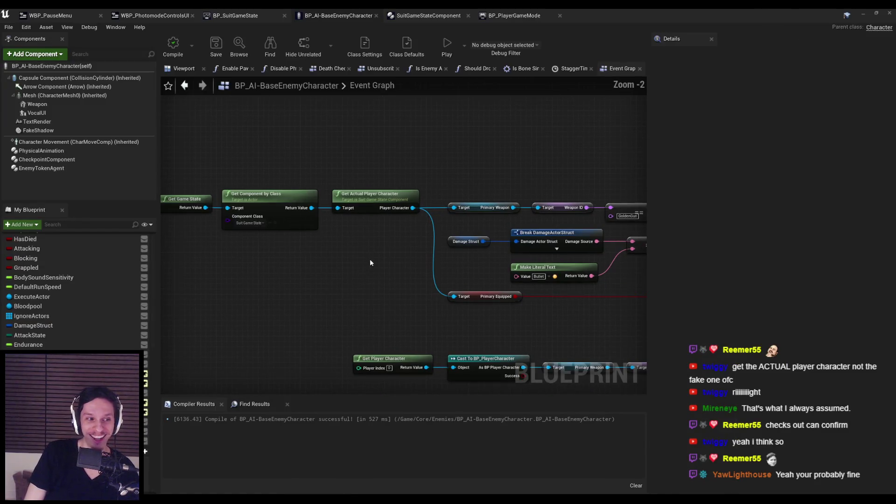
pyautogui.moveTo(448, 281)
pyautogui.mouseDown()
pyautogui.moveTo(405, 270)
pyautogui.moveTo(423, 281)
pyautogui.moveTo(454, 270)
pyautogui.mouseUp()
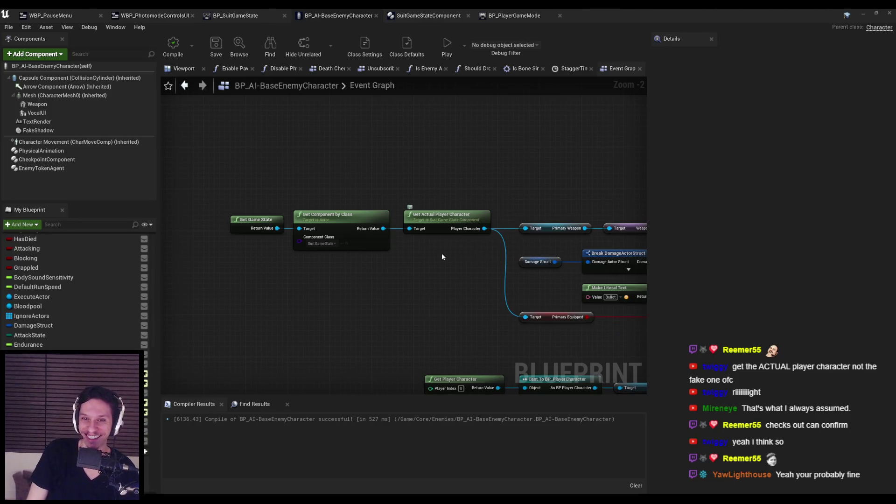
pyautogui.scroll(2, 441, 253)
pyautogui.scroll(-1, 429, 281)
pyautogui.scroll(-1, 429, 282)
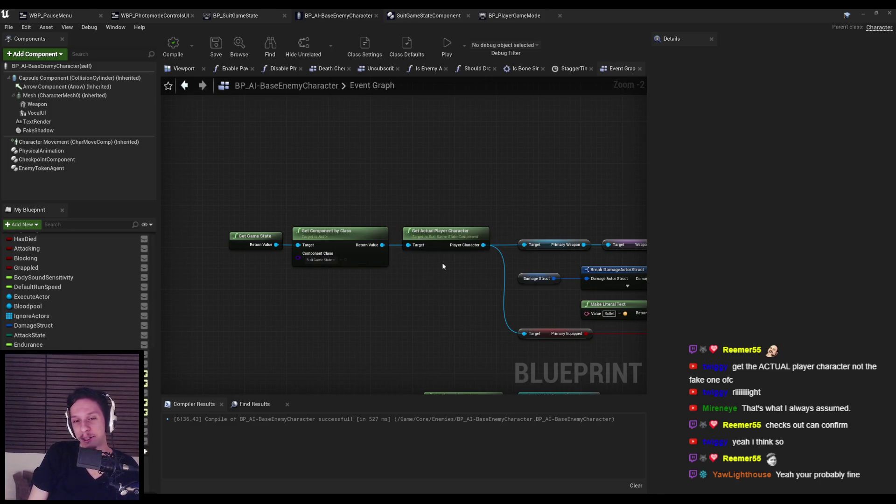
pyautogui.scroll(-1, 415, 261)
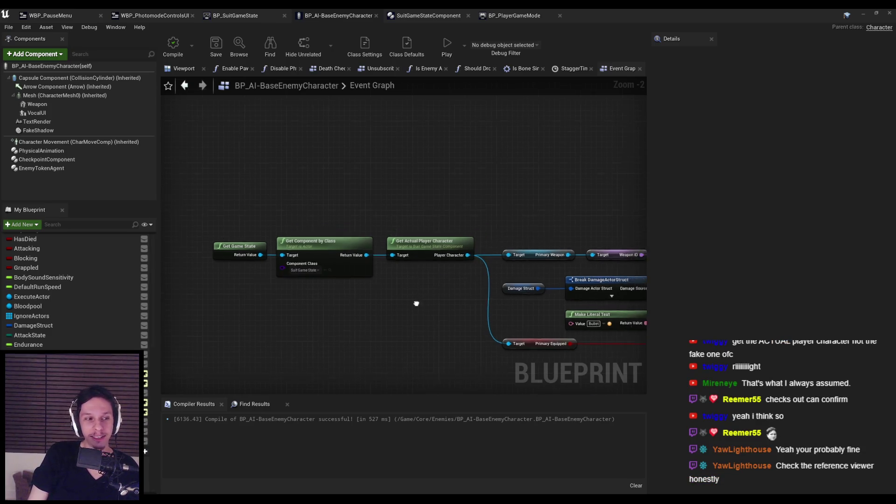
pyautogui.hotkey('alt', 'Tab')
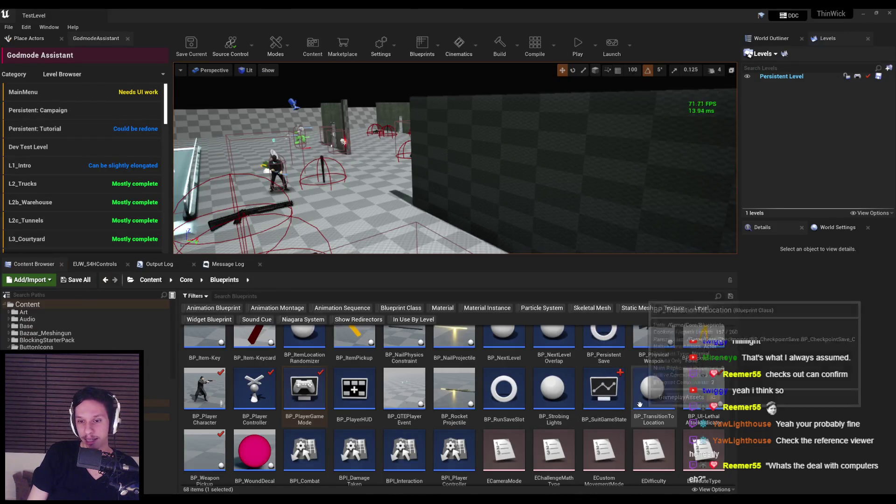
# View BP_SuitGameState's Size Map by Memory Size (495.5 MB, 2,583 assets), then close it.
pyautogui.rightClick(606, 391)
pyautogui.moveTo(627, 393)
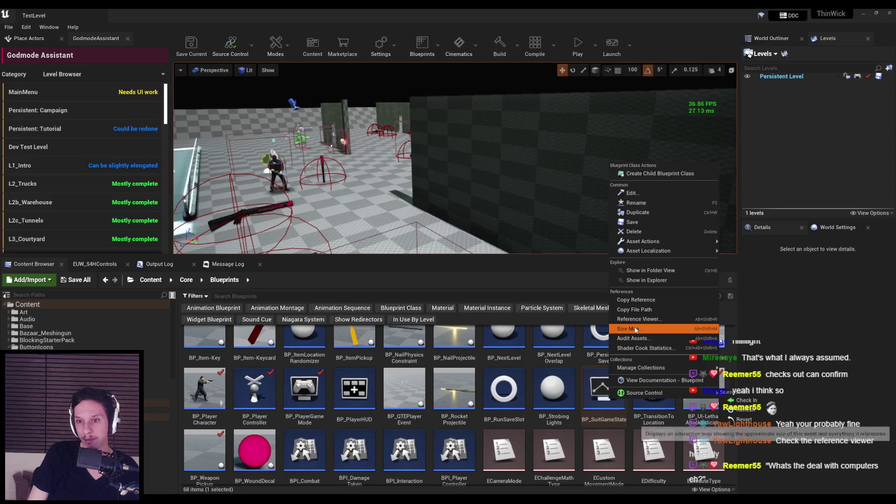
pyautogui.click(629, 329)
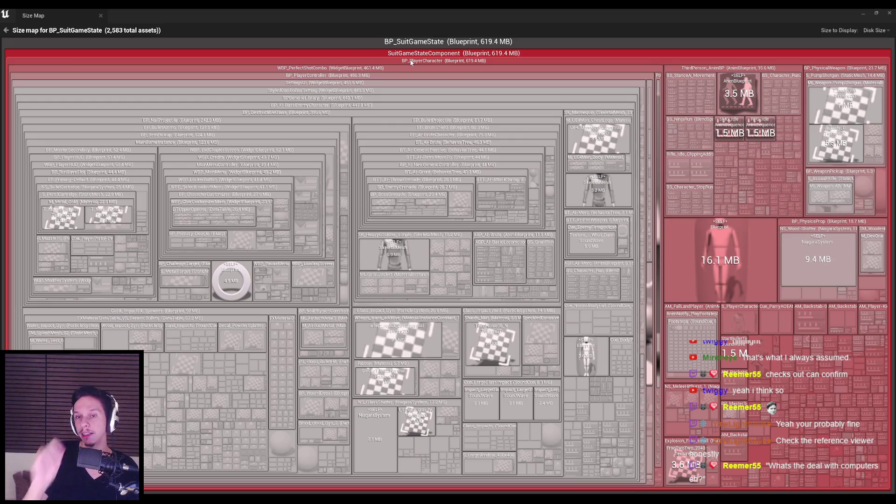
pyautogui.click(874, 30)
pyautogui.click(873, 49)
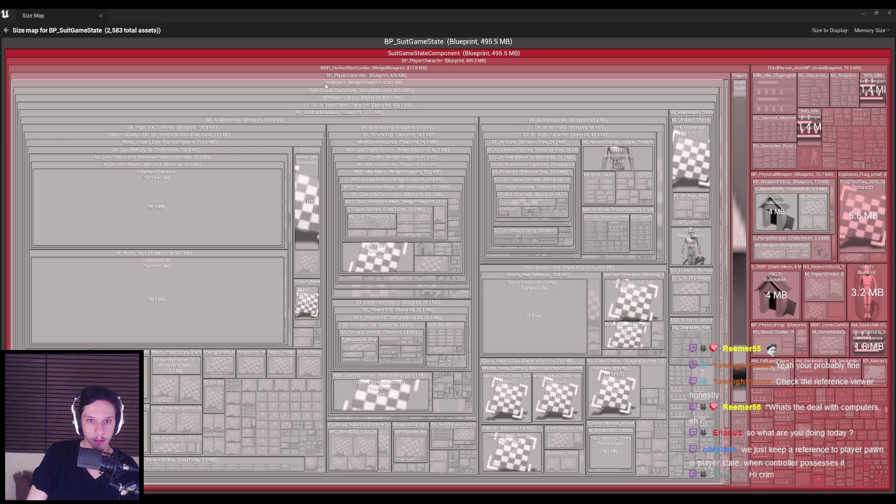
pyautogui.middleClick(76, 15)
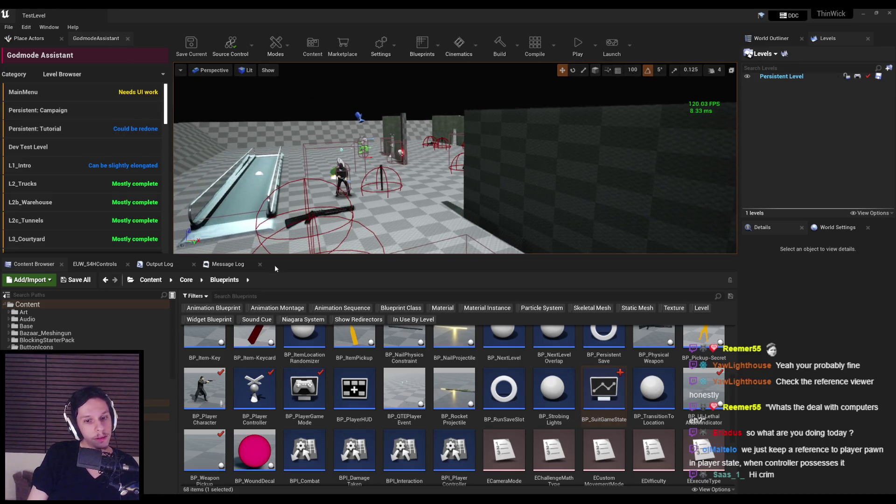
# Open BP_PlayerGameMode from the Content Browser, zoom out its Event Graph, then close it.
pyautogui.moveTo(301, 392)
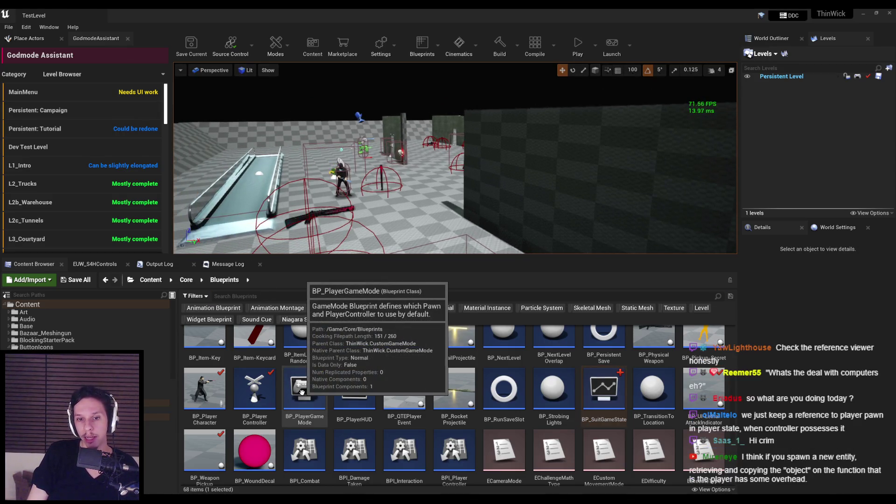
pyautogui.click(302, 392)
pyautogui.doubleClick(302, 391)
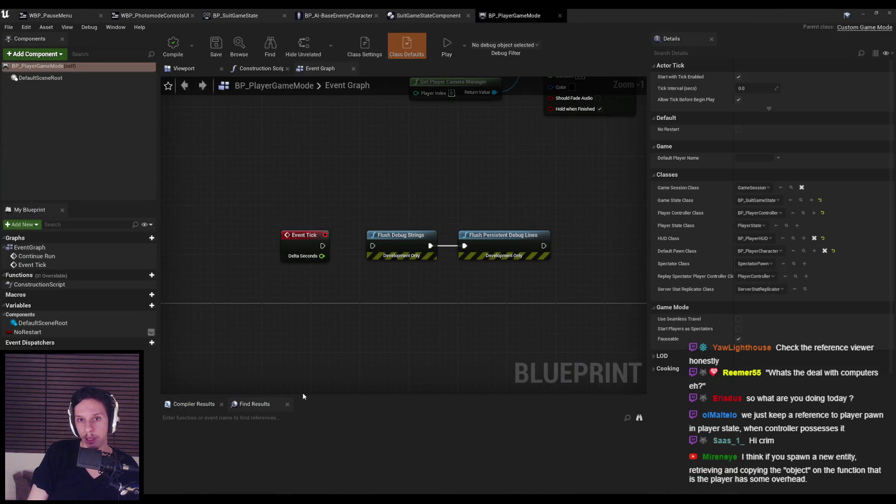
pyautogui.scroll(-2, 391, 243)
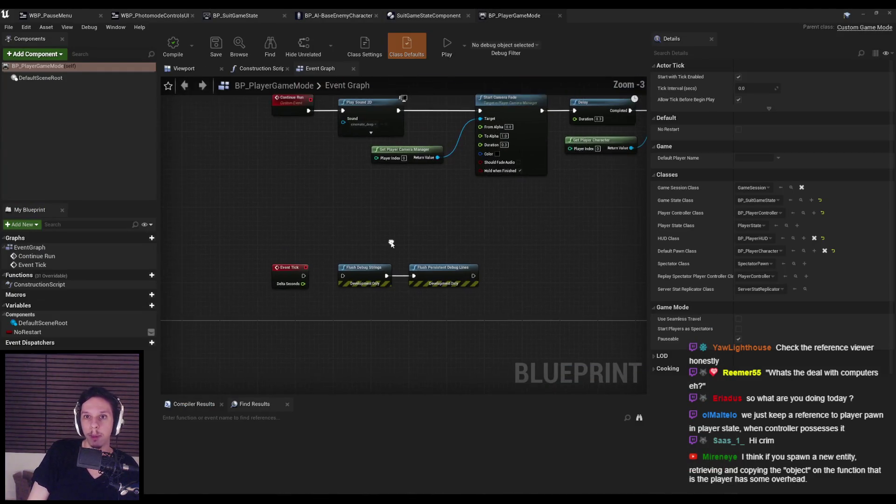
pyautogui.click(887, 17)
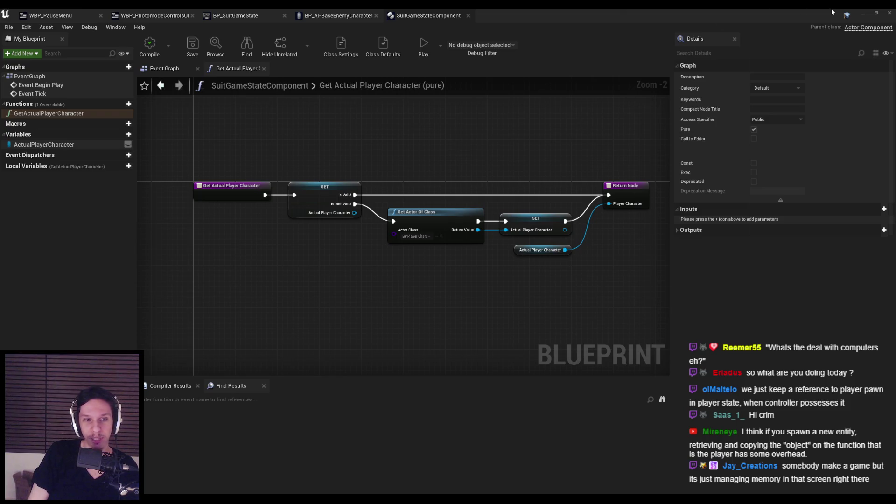
# Minimize the Blueprint editor to return to the TestLevel editor.
pyautogui.click(863, 16)
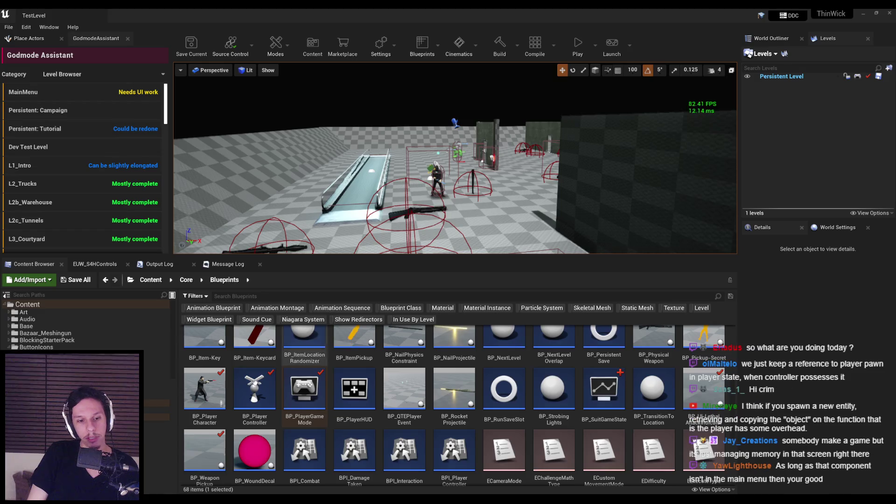
# Mark the buttons helper task done, then play the level, enter photo mode and go fullscreen.
pyautogui.moveTo(569, 120); pyautogui.dragTo(548, 124)
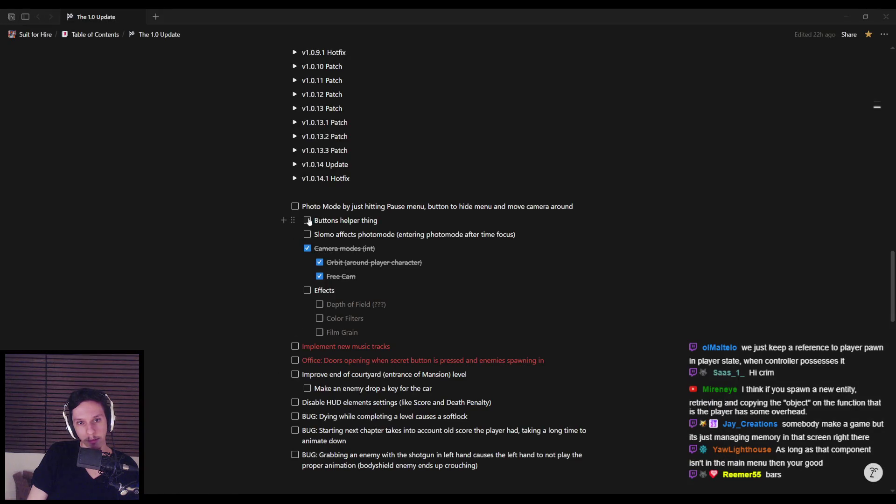
pyautogui.click(307, 220)
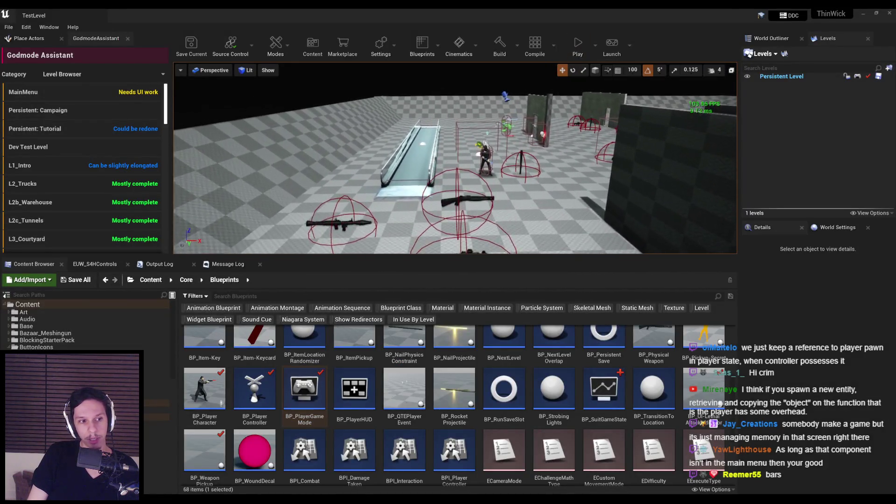
pyautogui.click(585, 52)
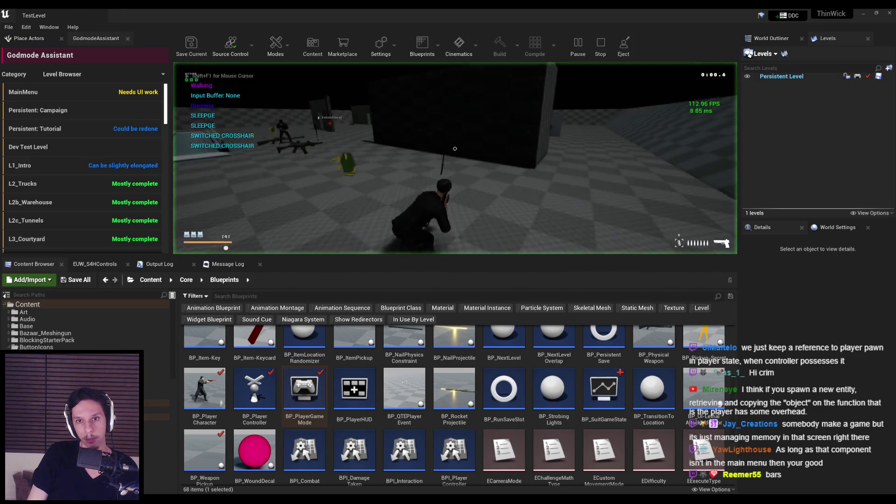
pyautogui.press('p')
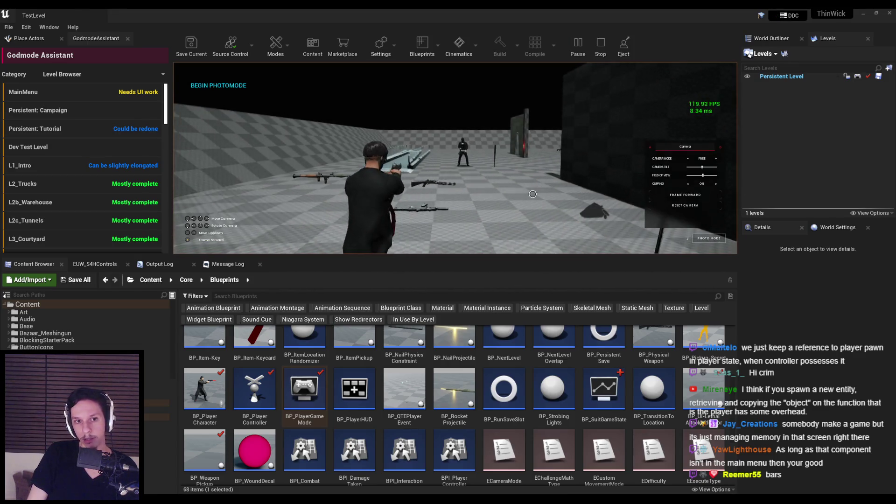
pyautogui.press('s')
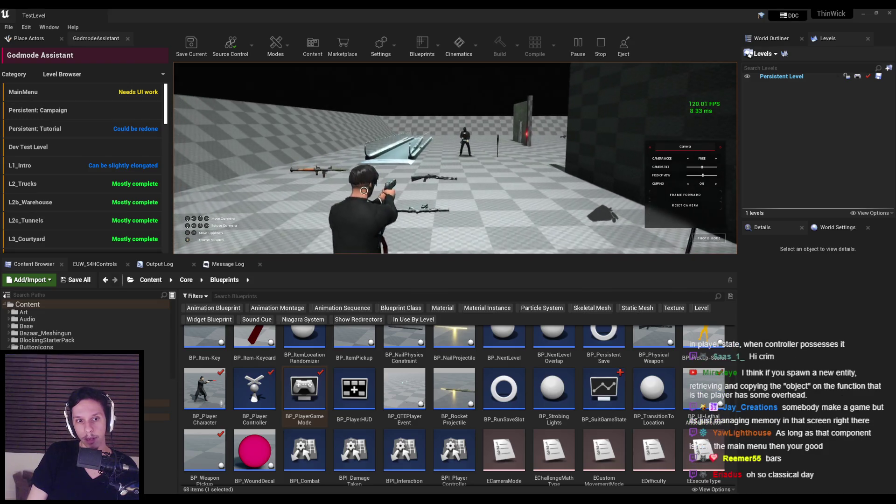
pyautogui.press('F11')
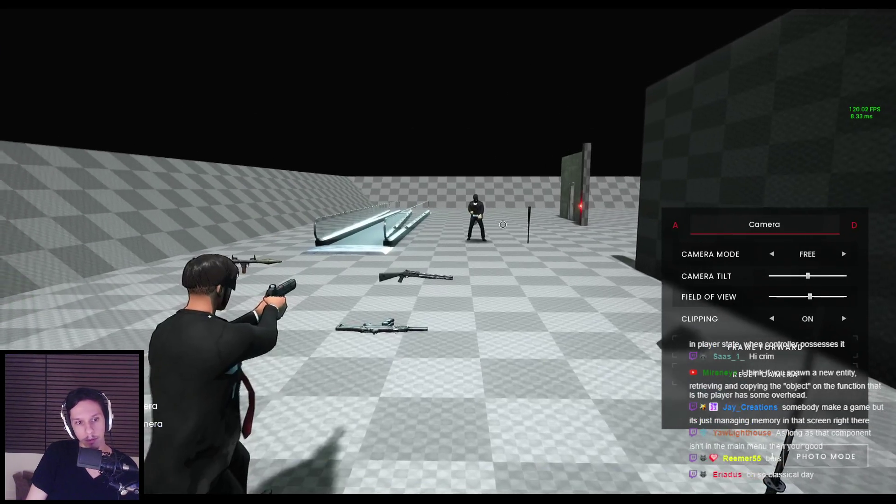
# Toggle camera mode ORBIT then FREE, and fly the camera around the character to view control hints.
pyautogui.click(847, 254)
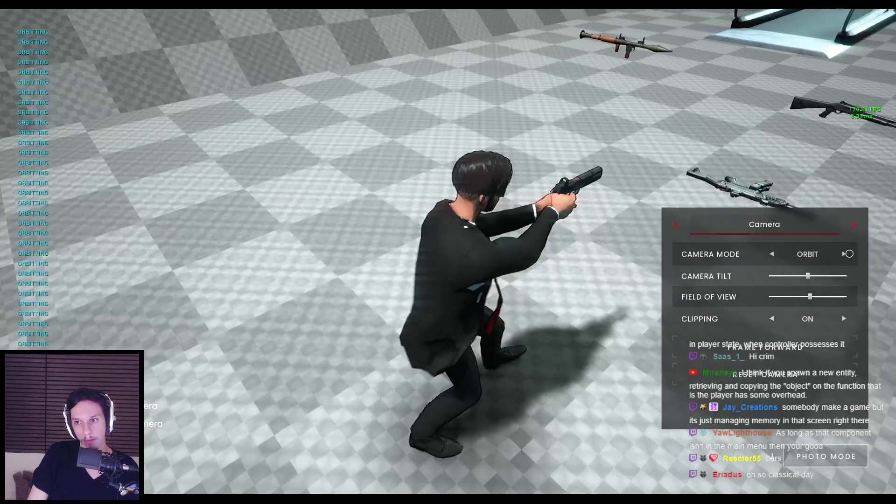
pyautogui.click(846, 254)
pyautogui.press('s')
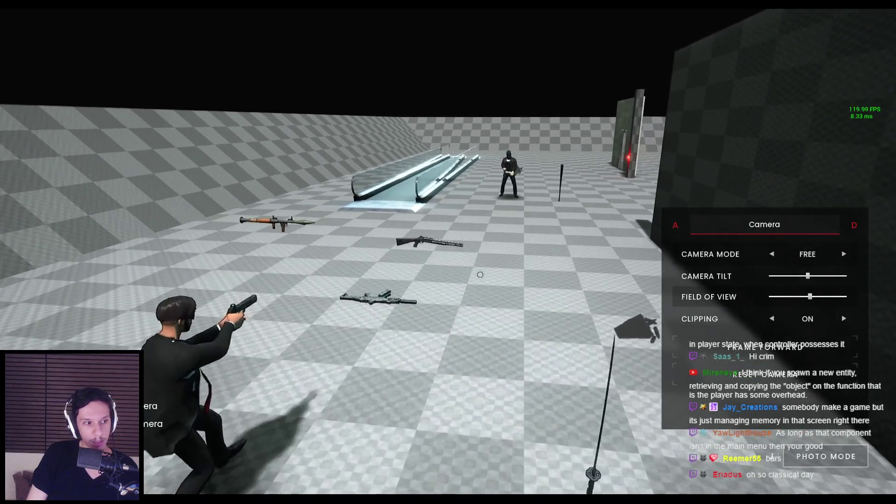
pyautogui.press('s')
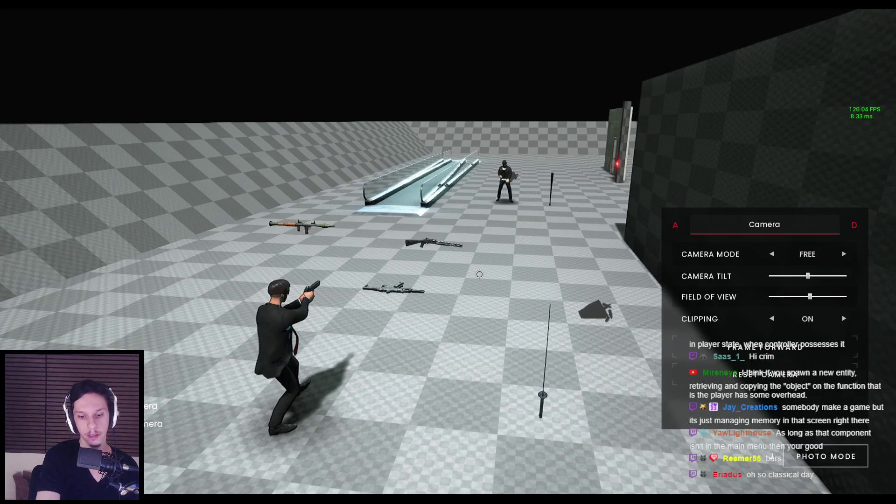
pyautogui.click(479, 274)
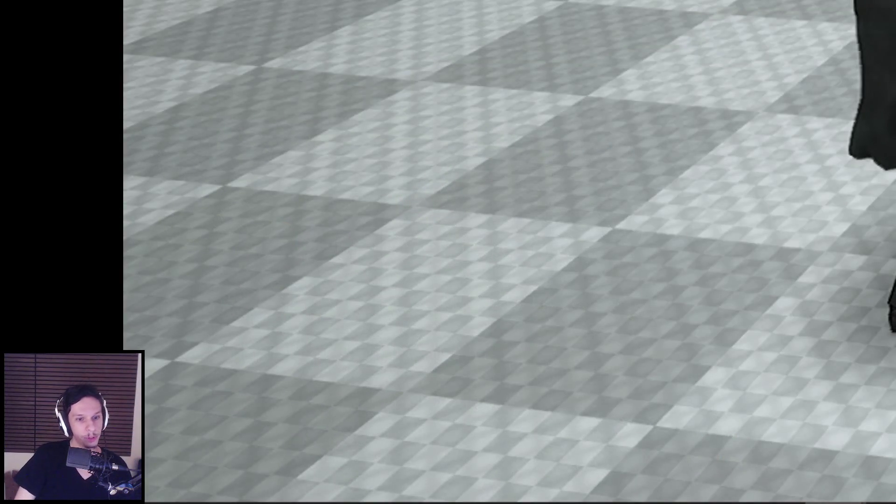
pyautogui.press('d')
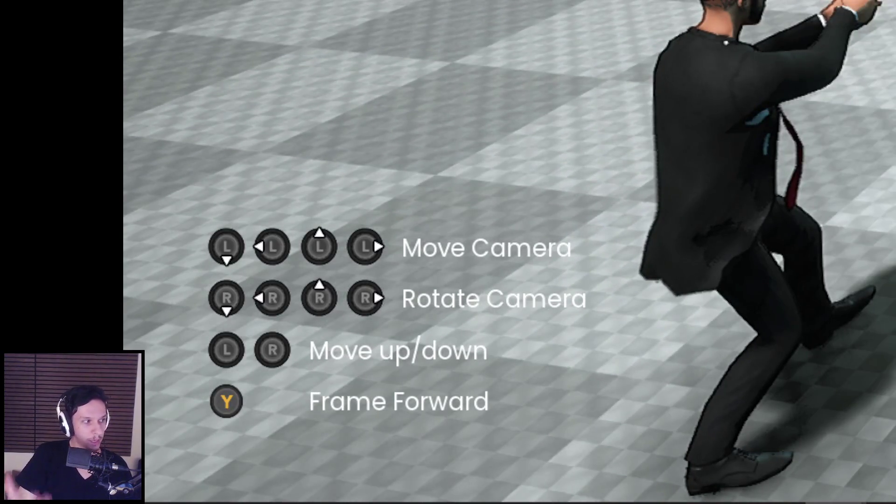
pyautogui.press('d')
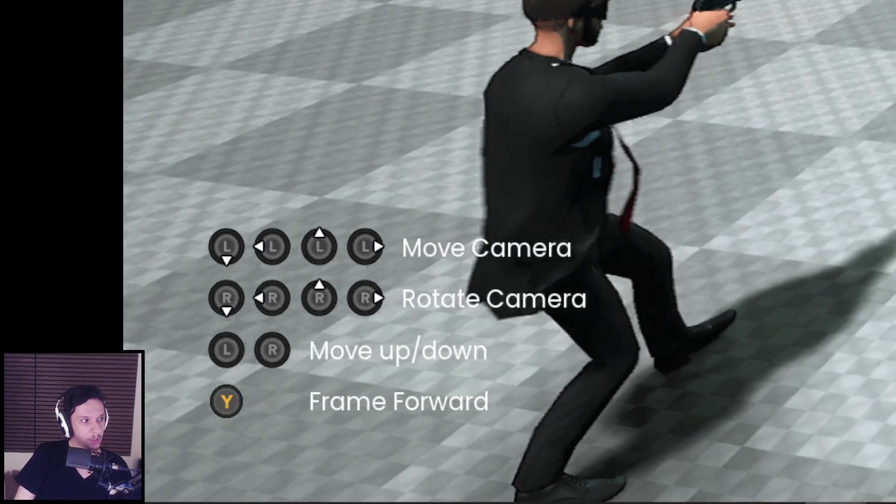
pyautogui.press('a')
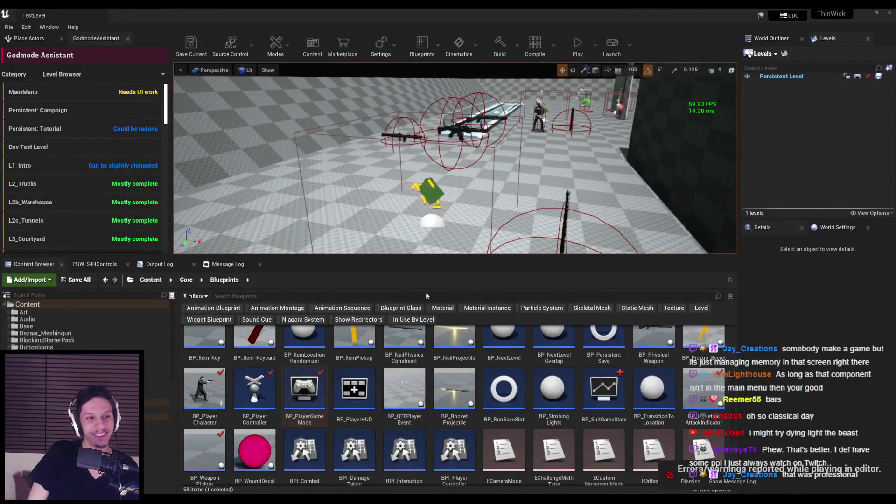
# Adjust the level viewport, then bring up the SuitGameStateComponent editor and step through its open asset tabs.
pyautogui.moveTo(394, 201); pyautogui.dragTo(395, 186)
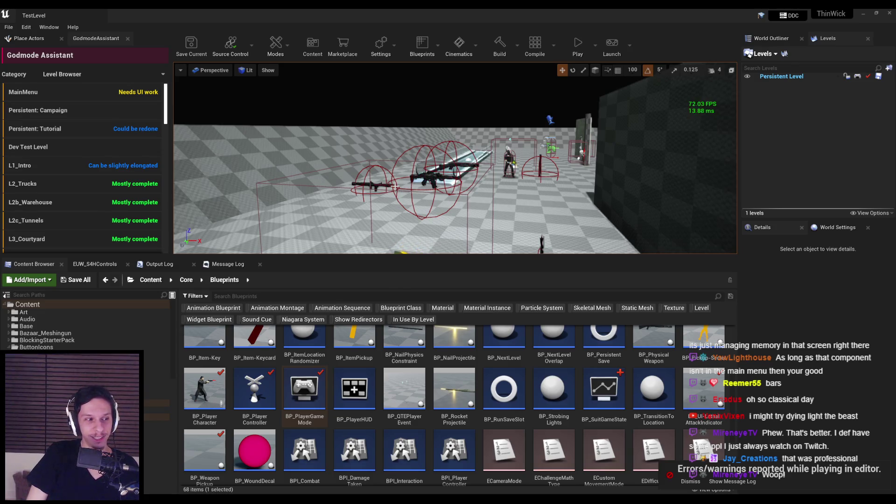
pyautogui.moveTo(394, 187); pyautogui.dragTo(382, 188)
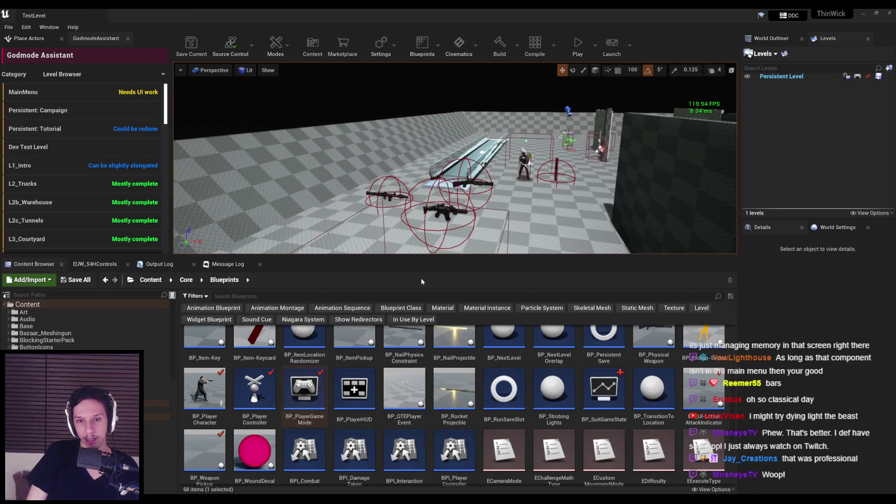
pyautogui.scroll(2, 423, 399)
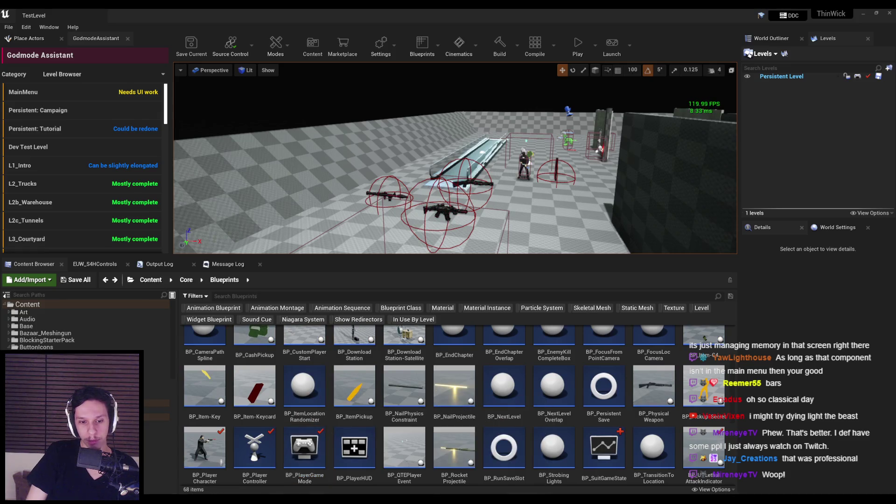
pyautogui.moveTo(250, 500)
pyautogui.click(282, 471)
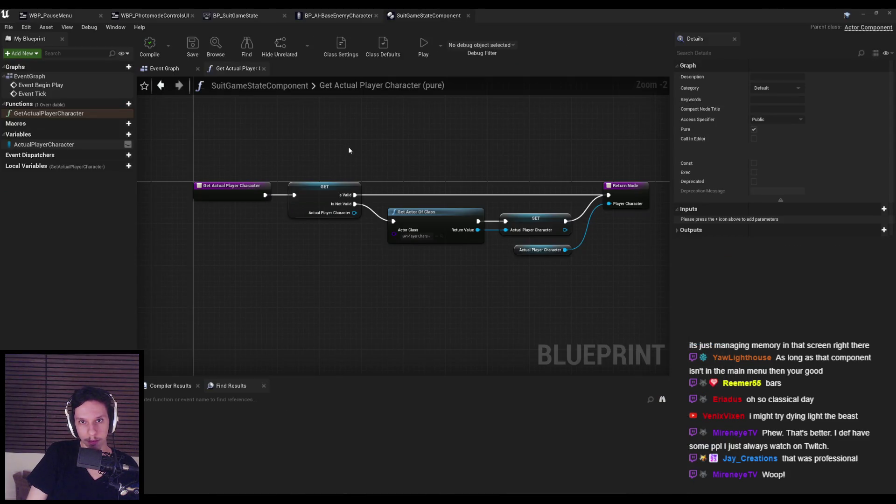
pyautogui.click(339, 16)
pyautogui.click(235, 15)
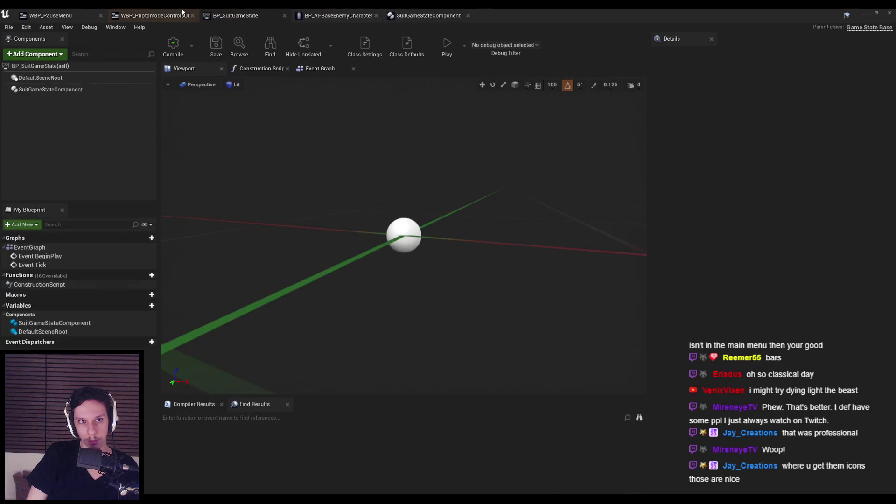
# Switch to the WBP_PhotomodeControlsUI tab and locate its OnKeyDown override among the Input functions.
pyautogui.click(154, 16)
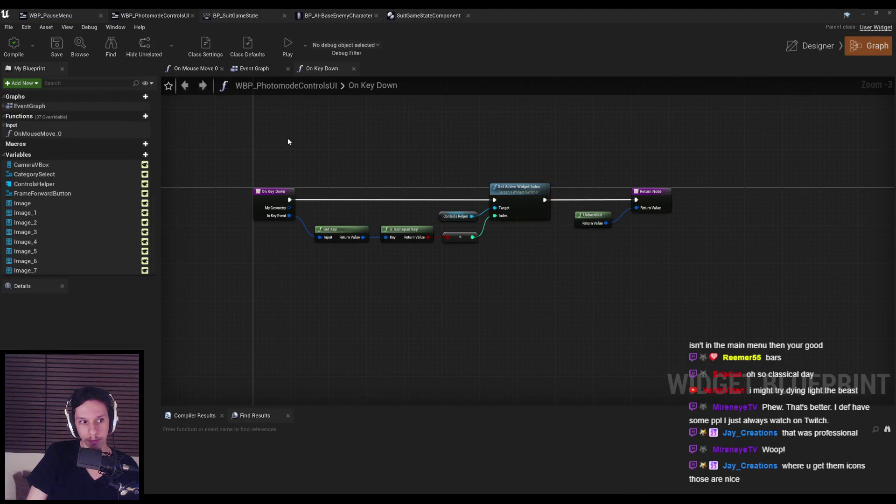
pyautogui.moveTo(395, 142); pyautogui.dragTo(382, 145)
pyautogui.scroll(3, 344, 150)
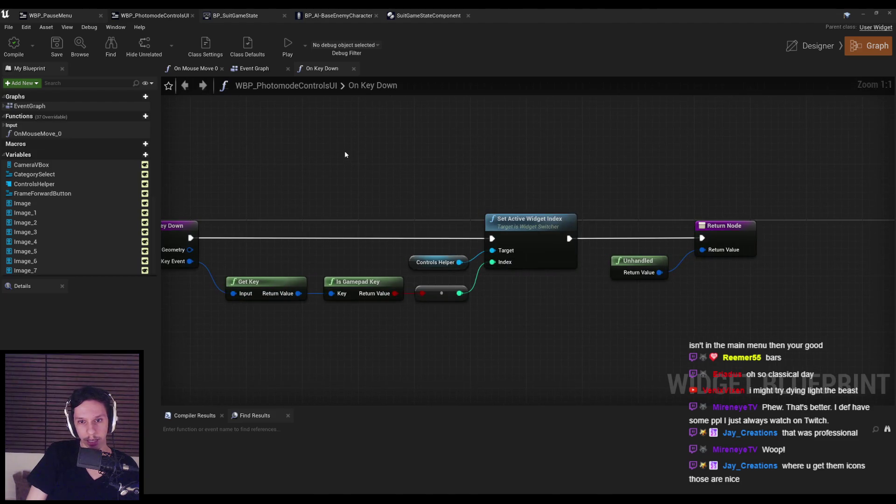
pyautogui.scroll(-1, 345, 151)
pyautogui.scroll(-1, 346, 169)
pyautogui.scroll(1, 346, 169)
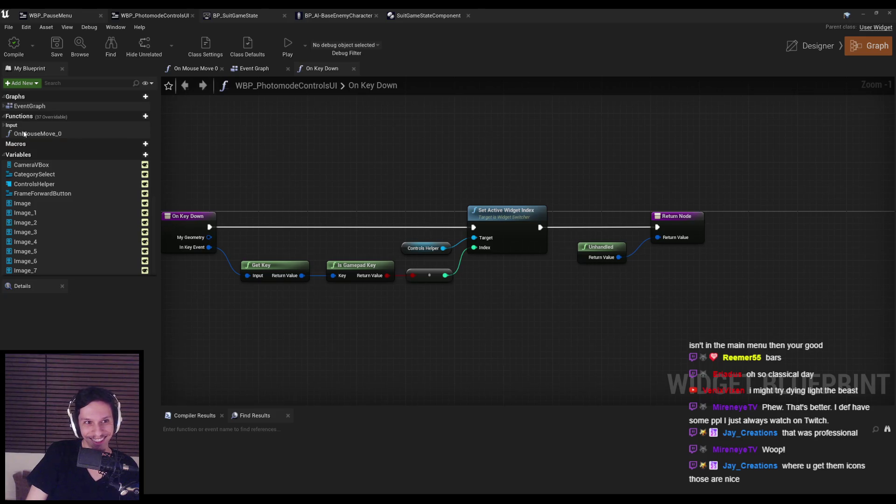
pyautogui.click(4, 127)
pyautogui.click(3, 127)
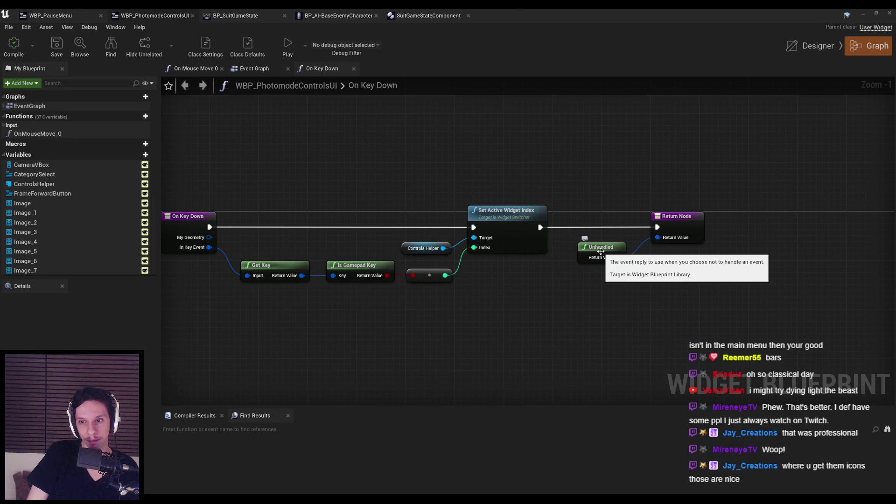
# Feed a Handled reply node into the On Key Down Return Node, save with Ctrl+S, and minimize.
pyautogui.moveTo(601, 251); pyautogui.dragTo(645, 240)
pyautogui.moveTo(703, 225); pyautogui.dragTo(682, 275)
pyautogui.write('hand')
pyautogui.click(711, 325)
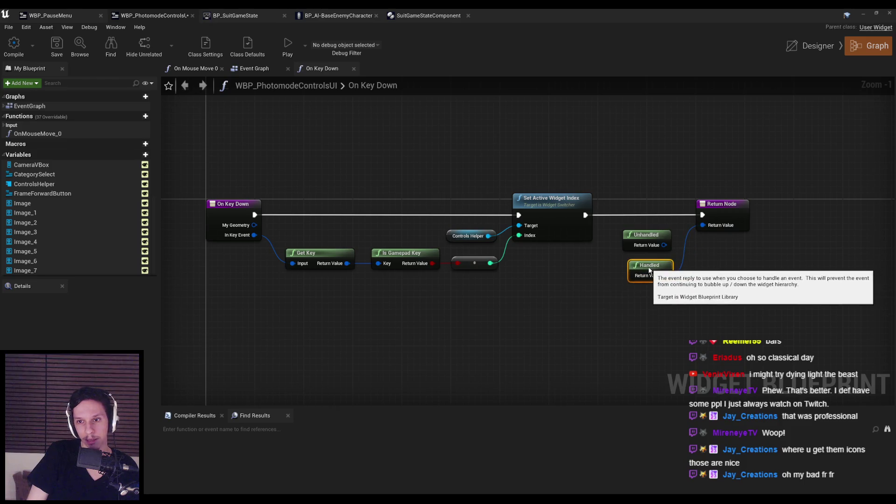
pyautogui.hotkey('ctrl', 's')
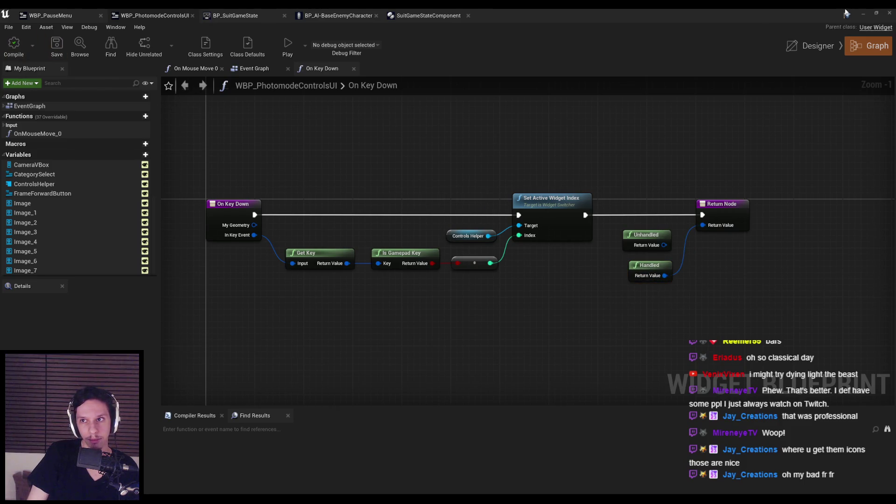
pyautogui.click(862, 14)
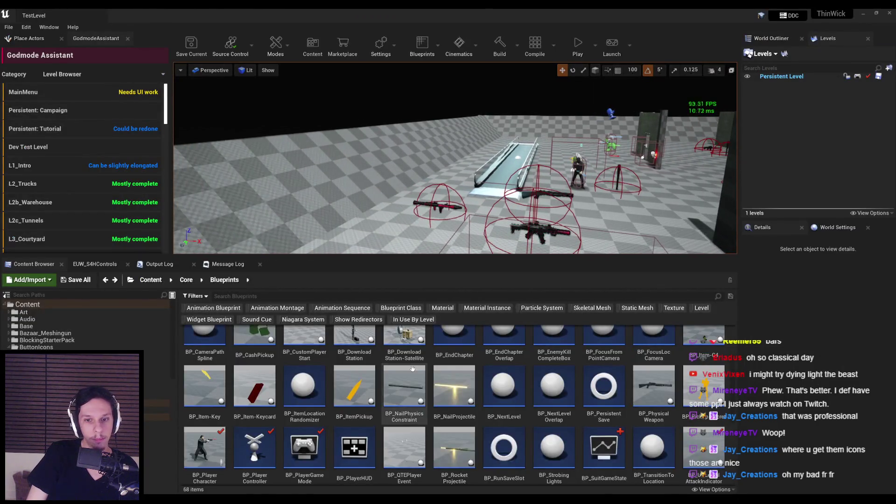
# Play the level, enter photo mode, fly the camera back and forth around the player, then stop.
pyautogui.click(583, 53)
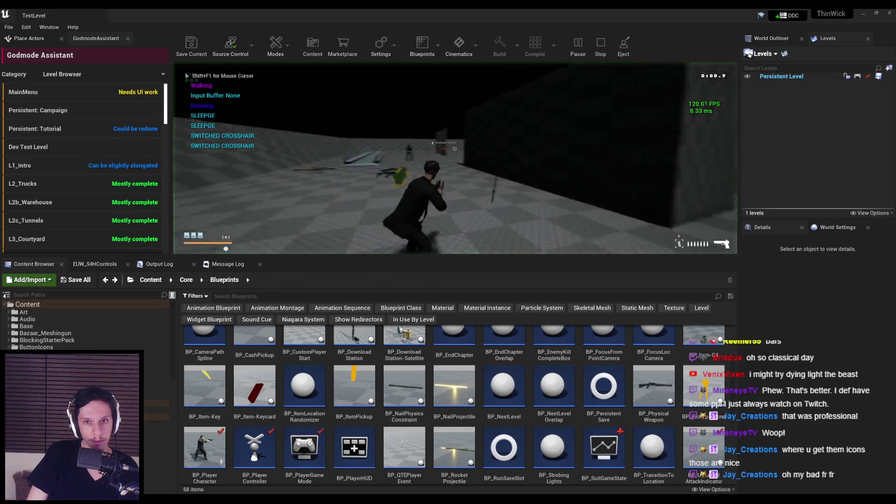
pyautogui.press('j')
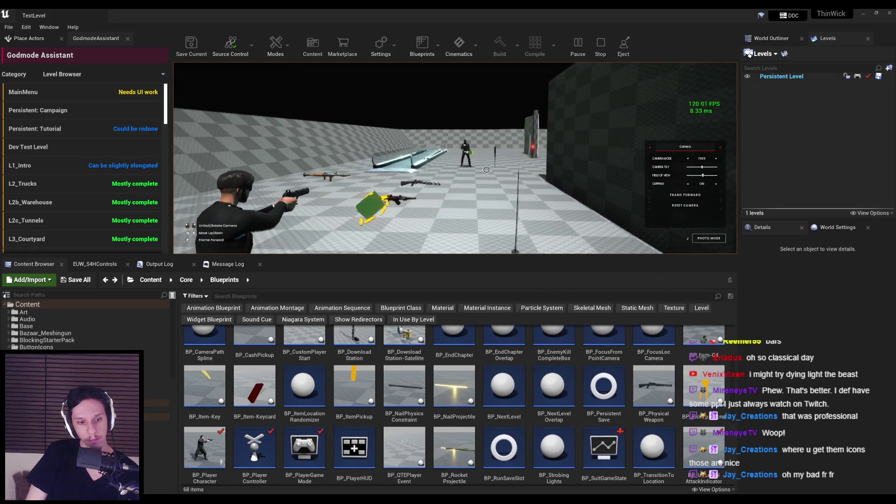
pyautogui.press('w')
pyautogui.press('w')
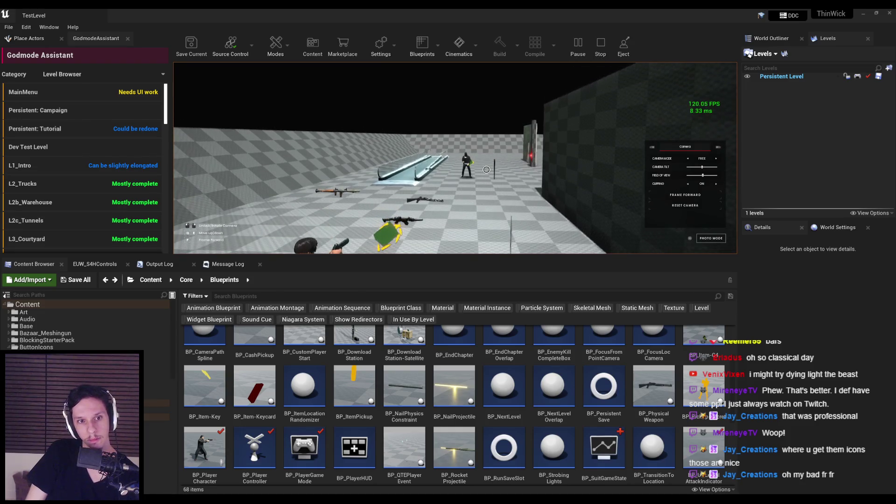
pyautogui.press('Escape')
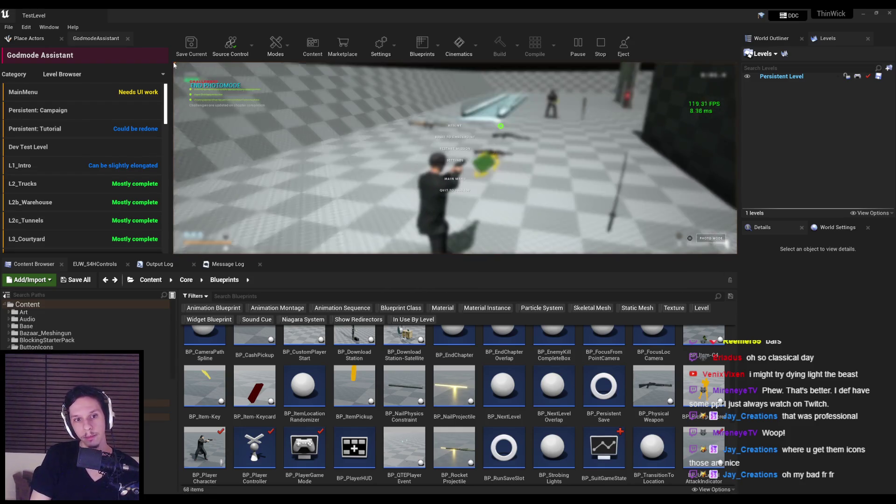
pyautogui.press('p')
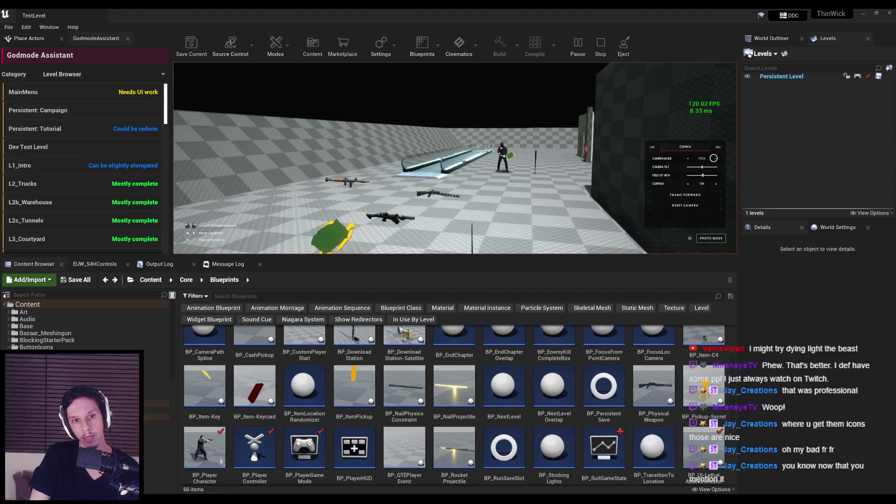
pyautogui.press('s')
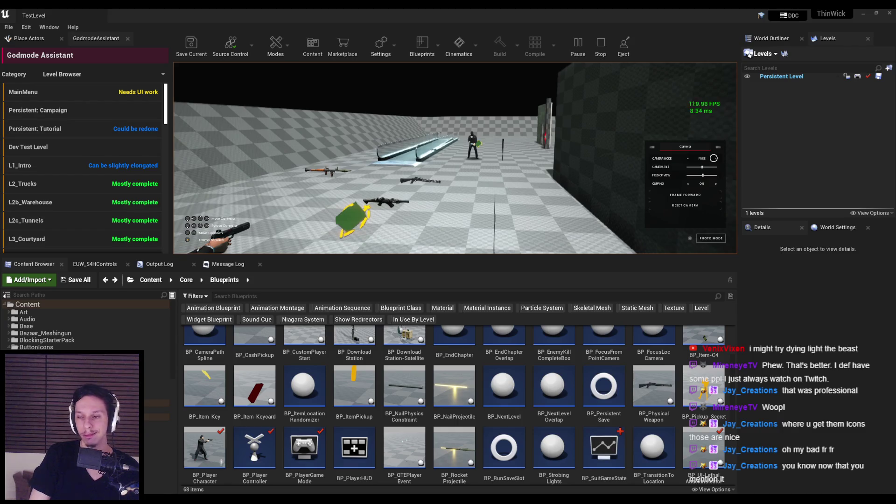
pyautogui.press('s')
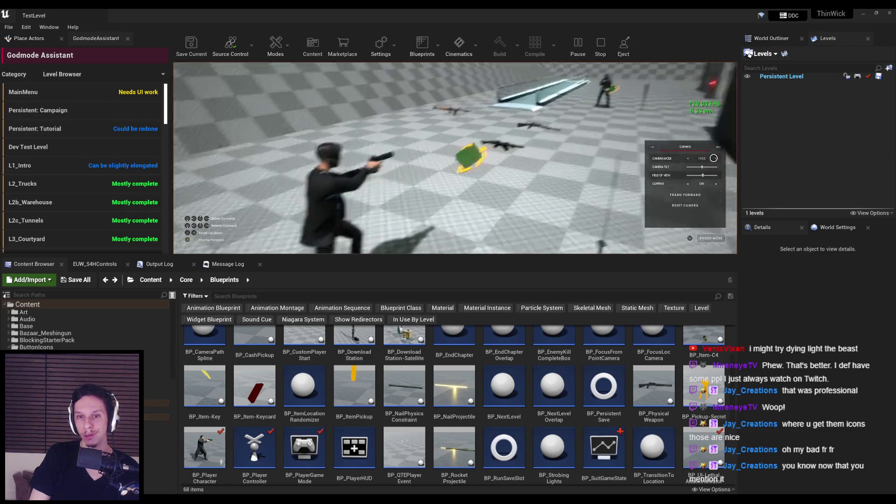
pyautogui.press('w')
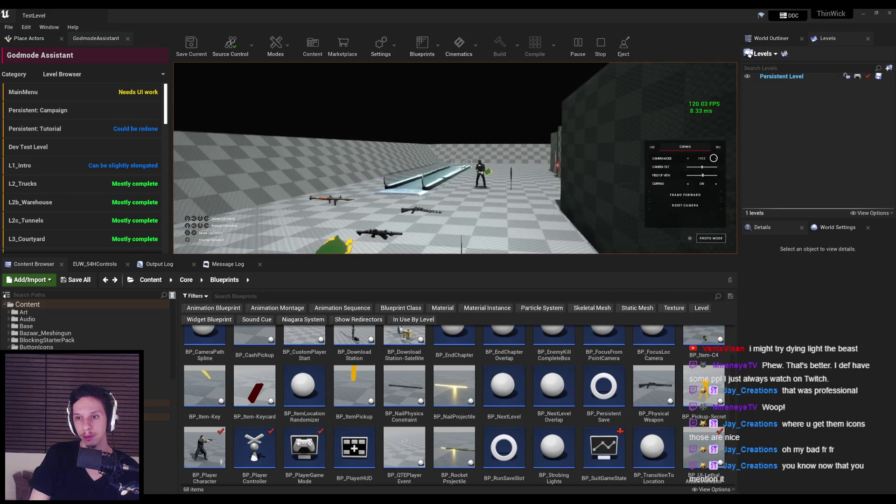
pyautogui.press('Escape')
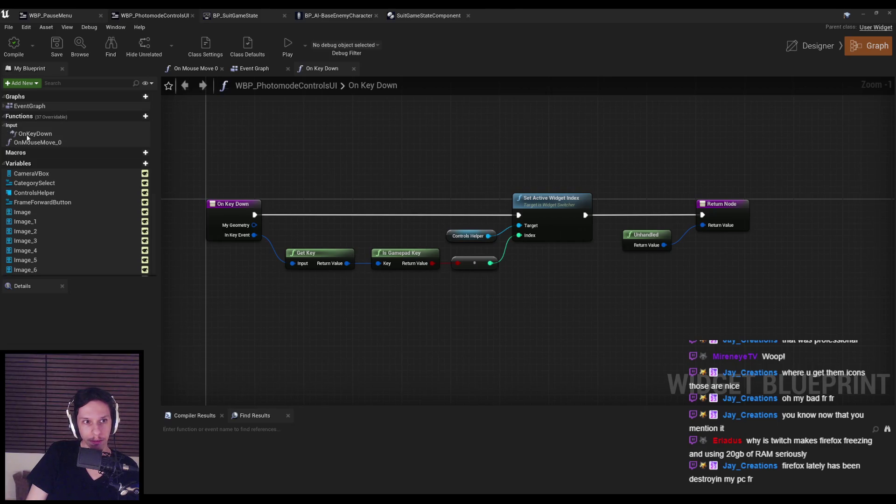
# Select the OnKeyDown override and delete it.
pyautogui.click(28, 134)
pyautogui.moveTo(346, 207); pyautogui.dragTo(544, 322)
pyautogui.click(28, 134)
pyautogui.press('Delete')
# Browse the Event Graph, trying 'action e' and 'li' action searches from the bind event's output.
pyautogui.scroll(-3, 627, 202)
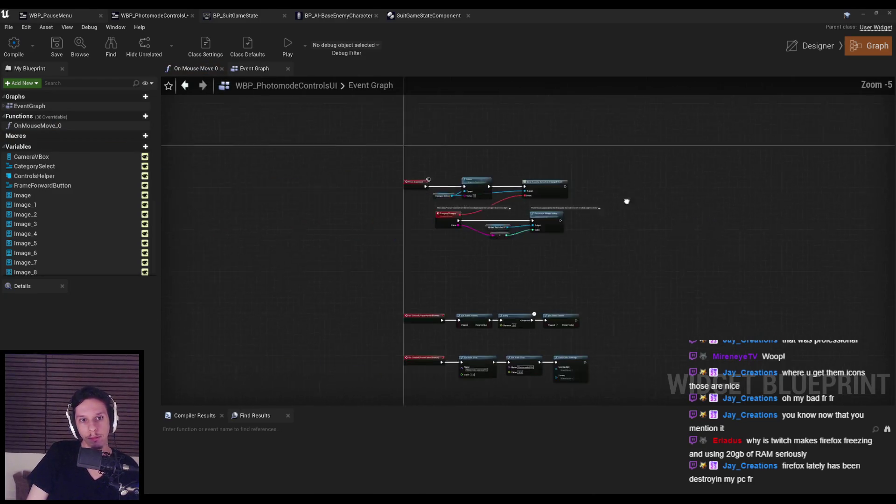
pyautogui.scroll(4, 627, 202)
pyautogui.moveTo(564, 174); pyautogui.dragTo(639, 173)
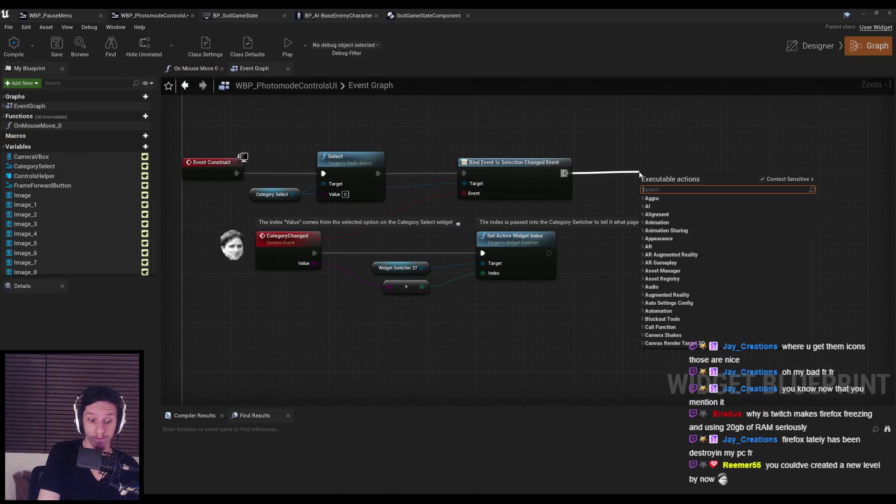
pyautogui.write('action e')
pyautogui.press('BackSpace')
pyautogui.press('BackSpace')
pyautogui.press('BackSpace')
pyautogui.write('li')
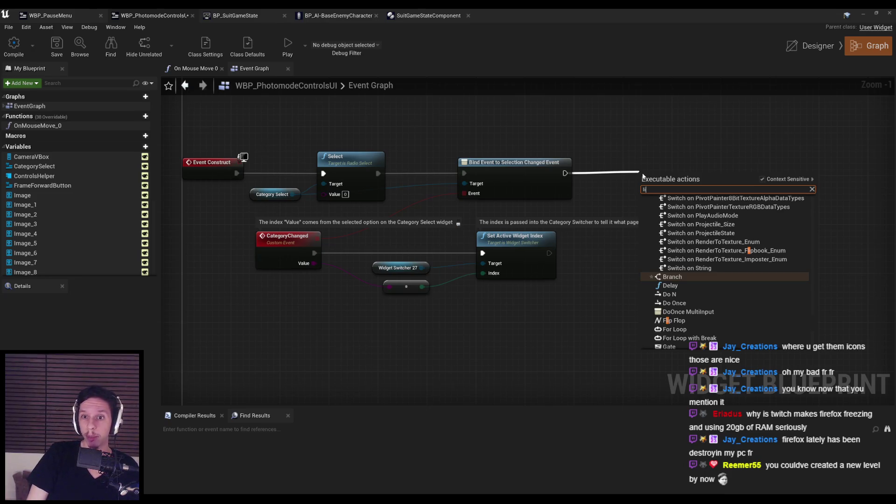
pyautogui.scroll(-1, 634, 145)
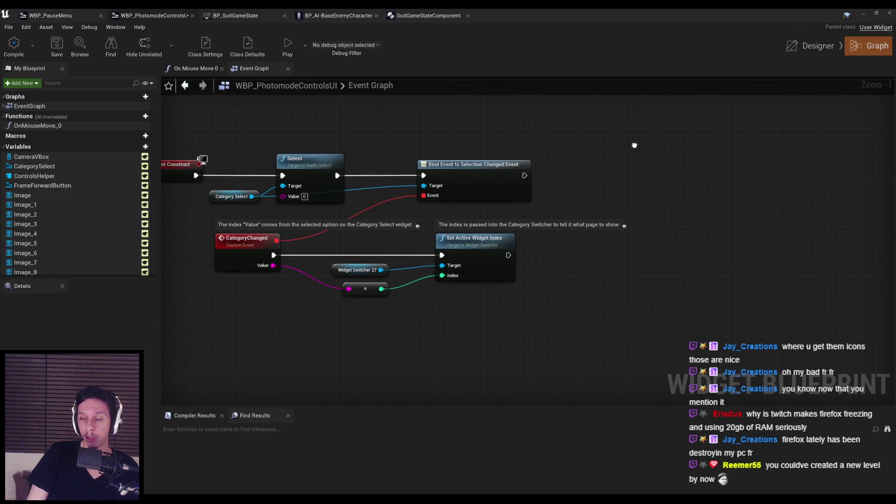
pyautogui.scroll(-1, 633, 144)
pyautogui.moveTo(578, 263)
pyautogui.mouseDown()
pyautogui.moveTo(532, 238)
pyautogui.moveTo(484, 240)
pyautogui.mouseUp()
pyautogui.scroll(-1, 484, 236)
pyautogui.scroll(2, 508, 240)
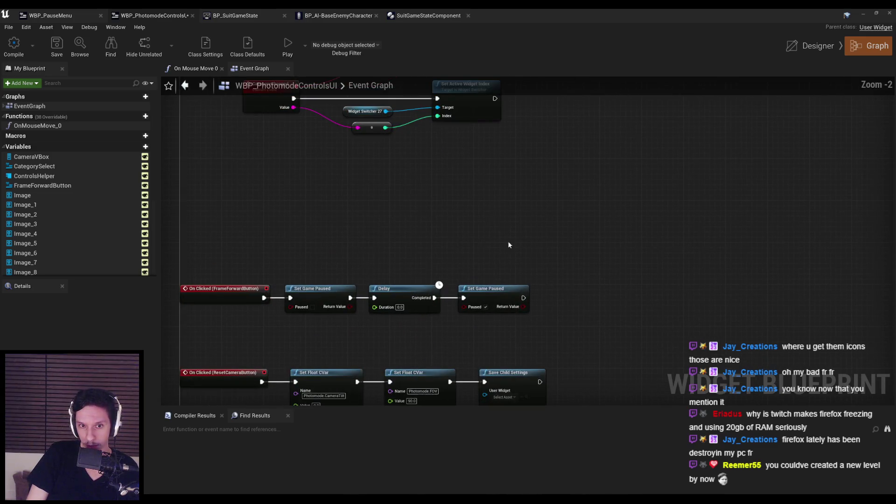
pyautogui.scroll(-2, 556, 228)
pyautogui.scroll(2, 477, 231)
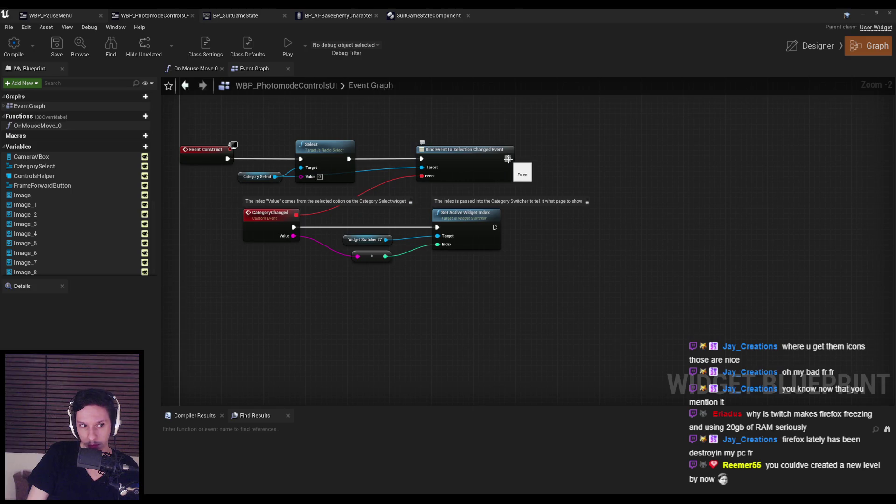
# Restore the OnKeyDown override with Ctrl+Z, reopen its graph, then switch to the Event Graph.
pyautogui.hotkey('ctrl', 'z')
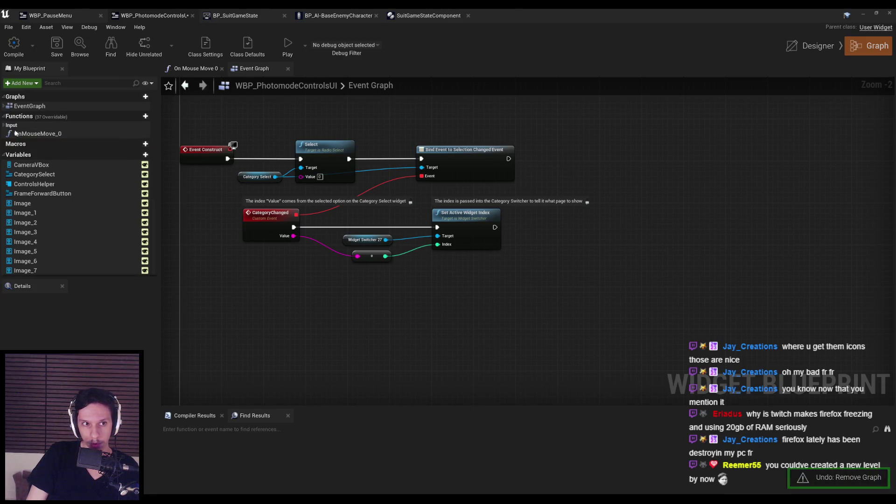
pyautogui.doubleClick(20, 134)
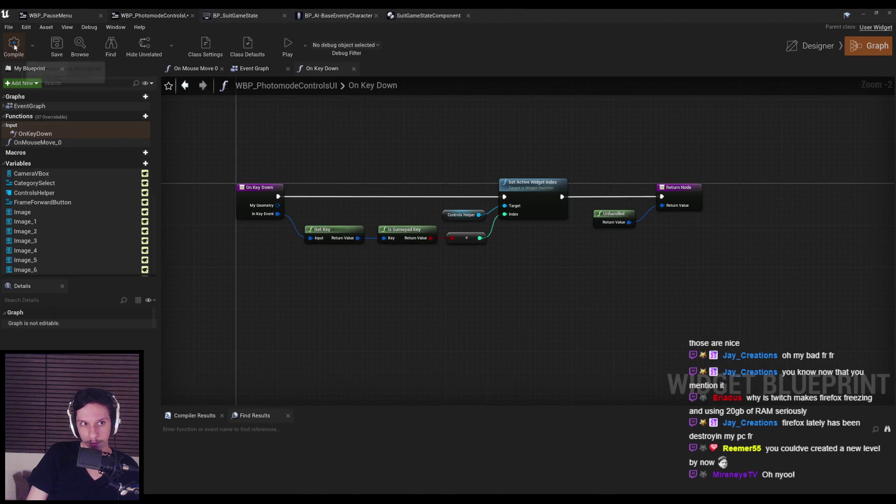
pyautogui.moveTo(326, 127); pyautogui.dragTo(312, 138)
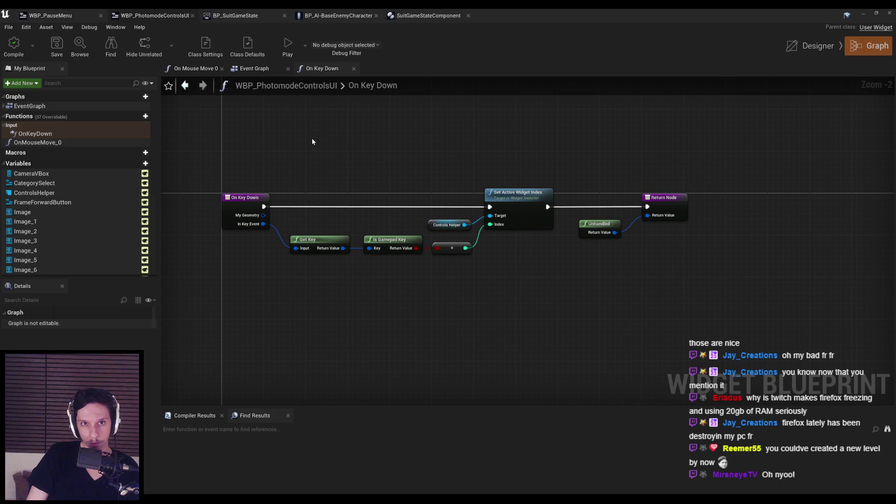
pyautogui.click(252, 70)
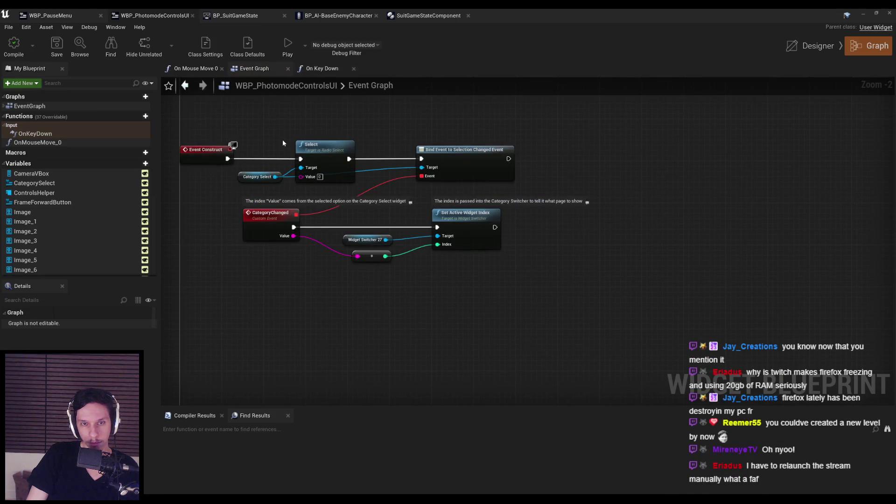
pyautogui.click(322, 70)
pyautogui.click(252, 68)
# Add a Get AutoSettingsInputSubsystem node via an 'auto settings' search and try 'key group' from its output.
pyautogui.rightClick(568, 228)
pyautogui.write('auto settings')
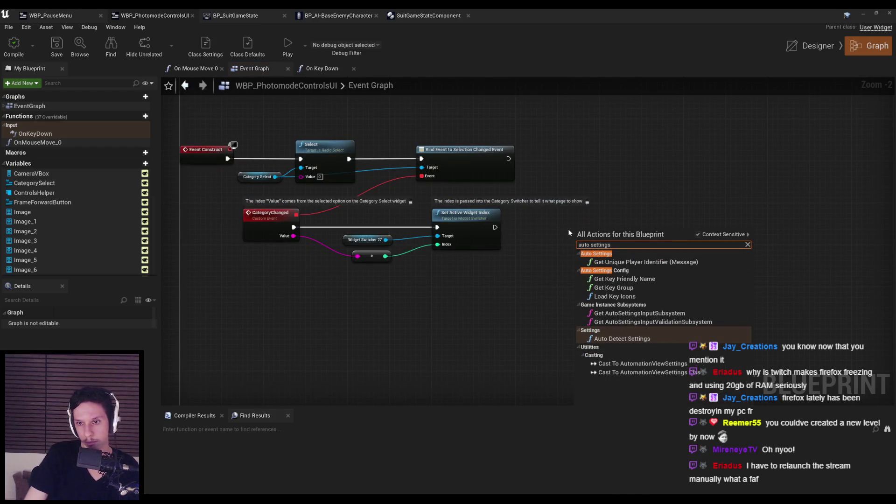
pyautogui.click(620, 316)
pyautogui.moveTo(633, 250); pyautogui.dragTo(662, 250)
pyautogui.write('key grou')
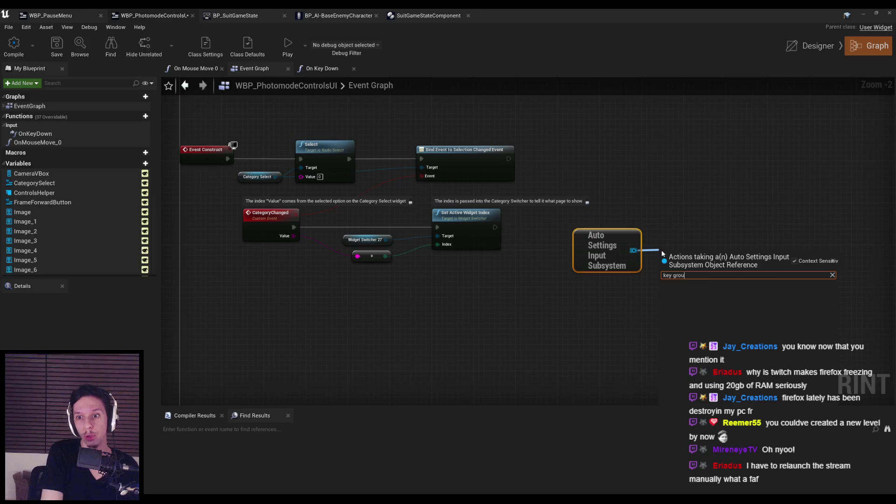
pyautogui.press('BackSpace')
pyautogui.press('BackSpace')
pyautogui.press('BackSpace')
# Search the subsystem output's actions for 'sub', 'game' and 'group', then dismiss without adding anything.
pyautogui.moveTo(634, 250); pyautogui.dragTo(678, 247)
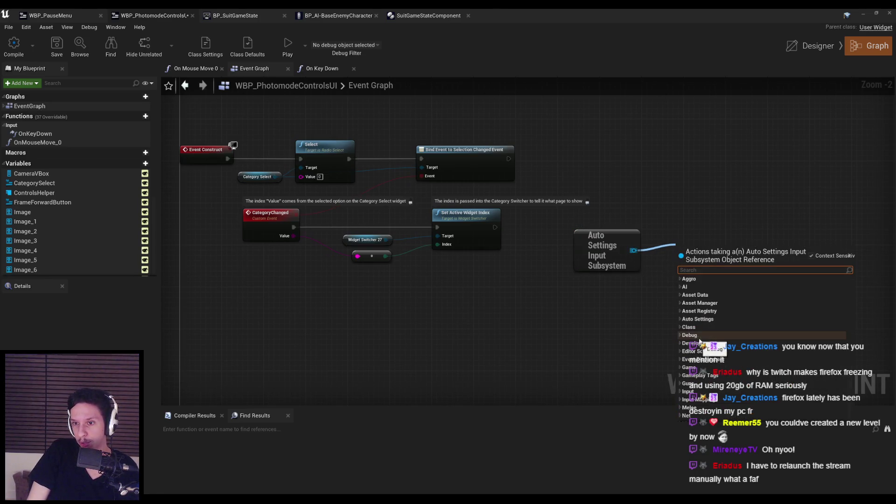
pyautogui.write('sub')
pyautogui.hotkey('ctrl', 'a')
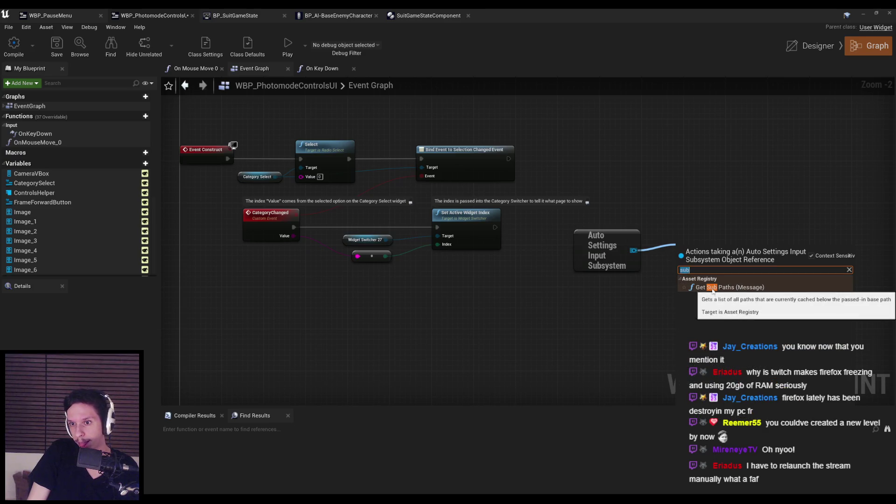
pyautogui.write('game')
pyautogui.hotkey('ctrl', 'a')
pyautogui.write('group')
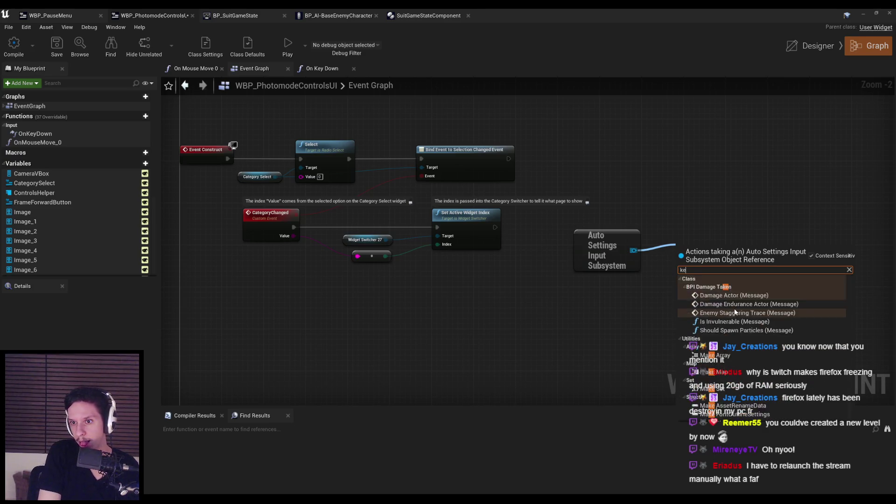
pyautogui.hotkey('ctrl', 'a')
pyautogui.press('BackSpace')
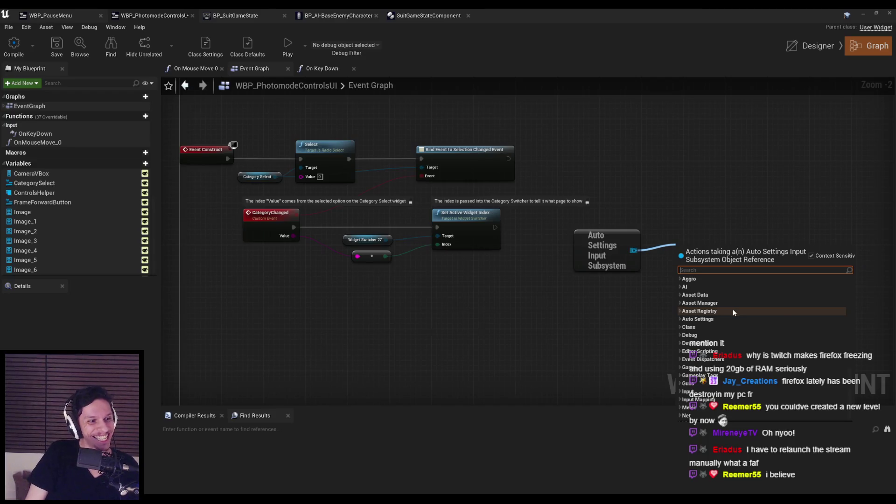
pyautogui.click(586, 294)
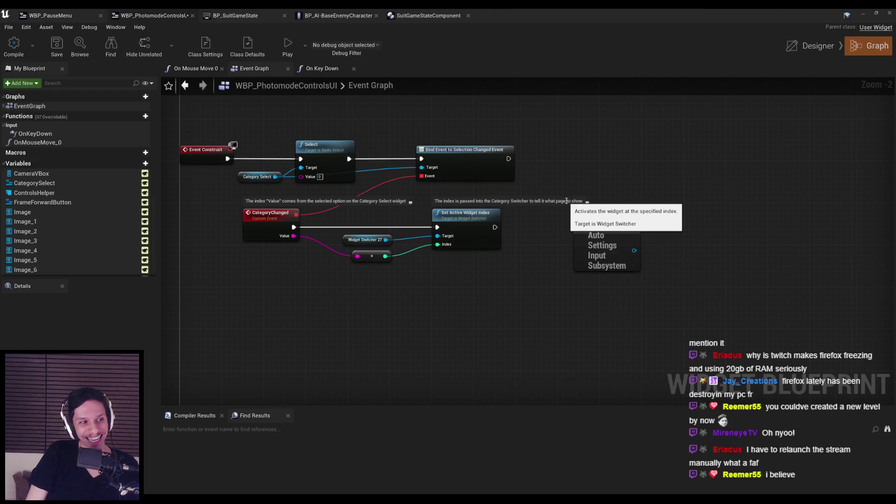
# Repeatedly box-select and deselect the Auto Settings Input Subsystem node.
pyautogui.scroll(1, 630, 200)
pyautogui.scroll(1, 473, 219)
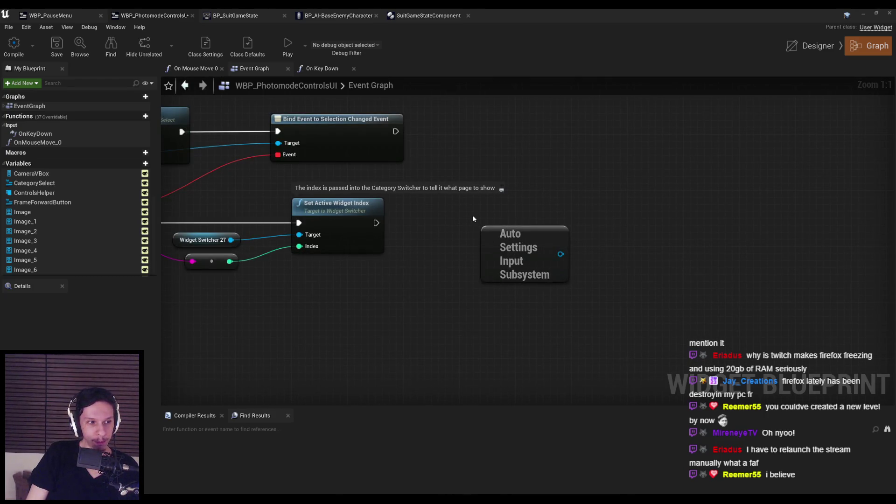
pyautogui.moveTo(473, 215)
pyautogui.mouseDown()
pyautogui.moveTo(587, 296)
pyautogui.moveTo(598, 315)
pyautogui.mouseUp()
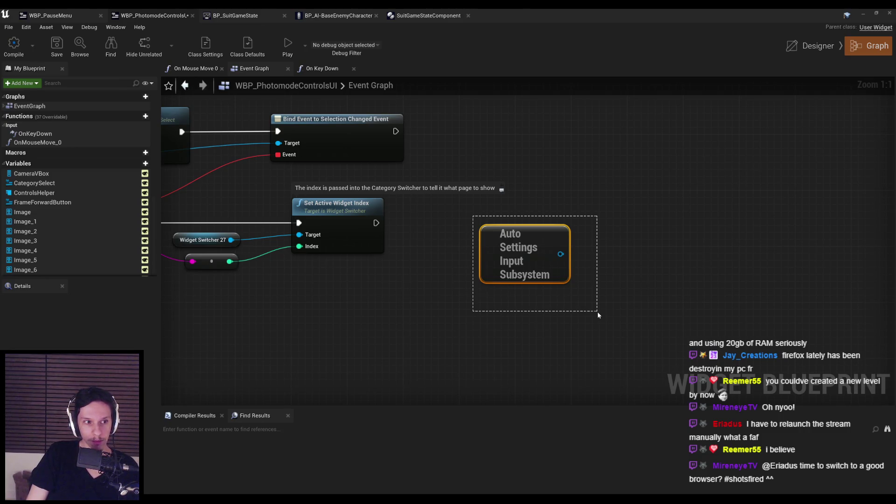
pyautogui.moveTo(598, 314); pyautogui.dragTo(578, 292)
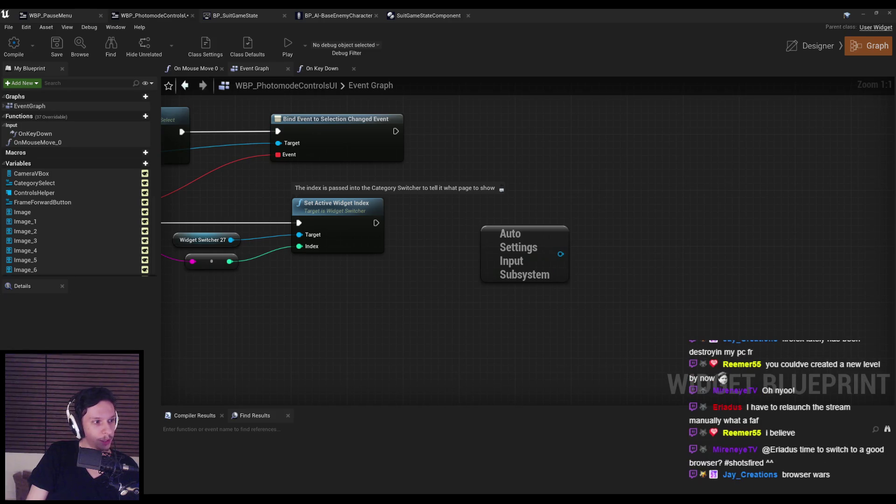
pyautogui.moveTo(471, 218); pyautogui.dragTo(577, 292)
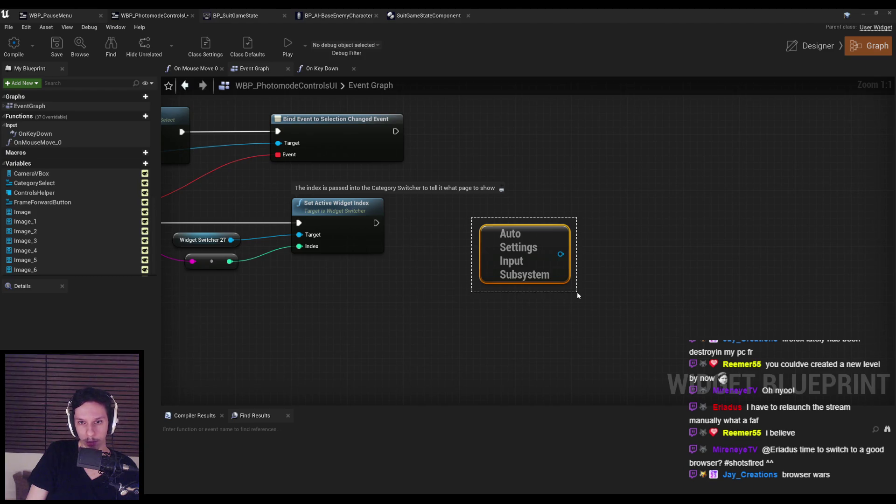
pyautogui.moveTo(577, 292); pyautogui.dragTo(578, 292)
pyautogui.click(577, 292)
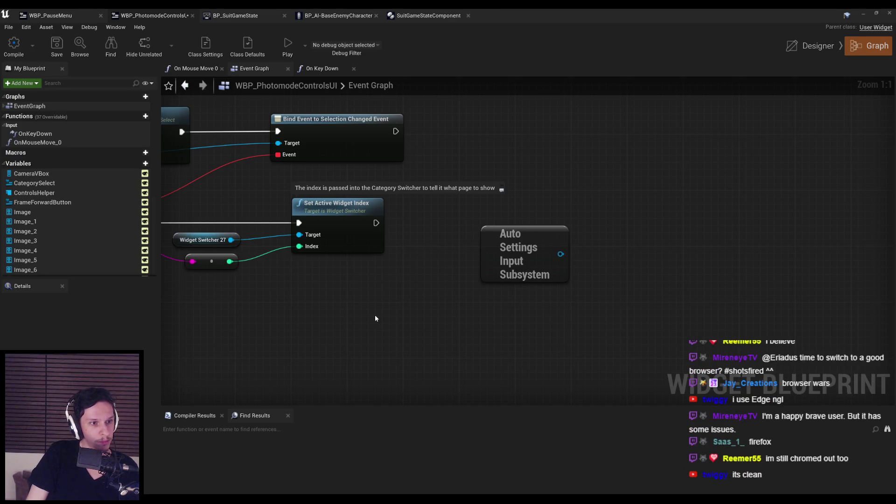
pyautogui.scroll(-2, 402, 324)
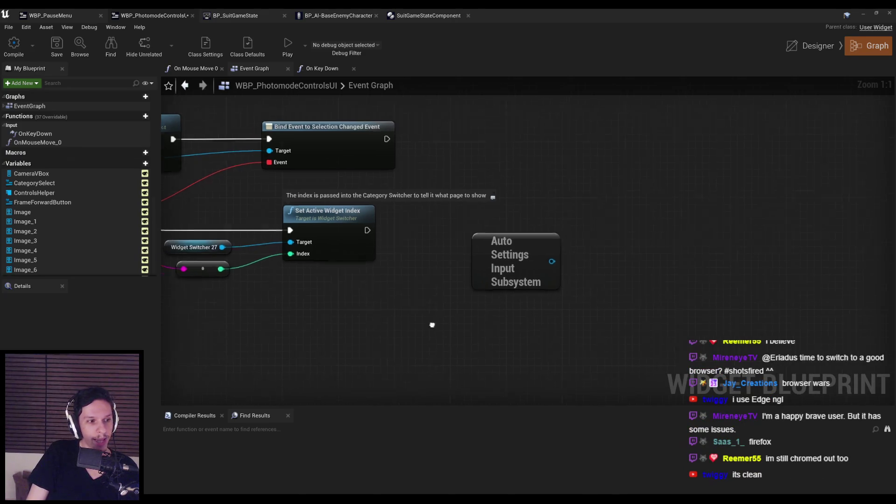
pyautogui.moveTo(413, 252); pyautogui.dragTo(503, 313)
pyautogui.moveTo(565, 299); pyautogui.dragTo(421, 219)
pyautogui.click(421, 218)
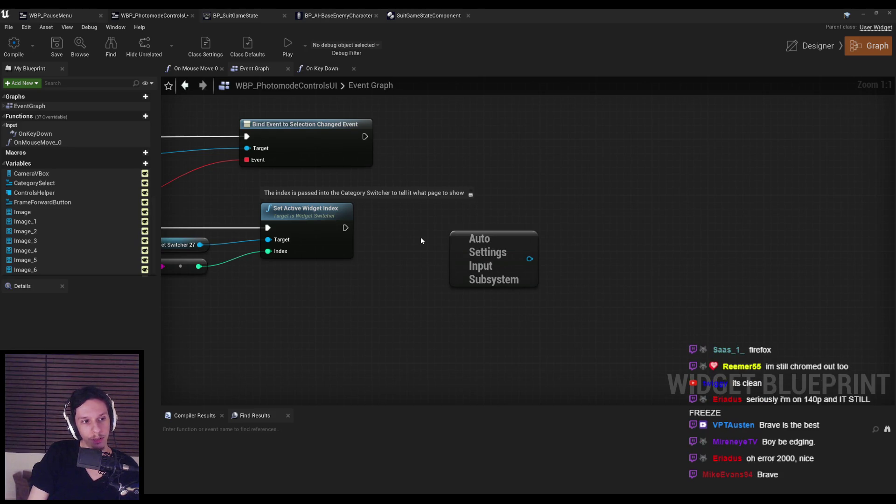
pyautogui.moveTo(439, 221)
pyautogui.mouseDown()
pyautogui.moveTo(551, 317)
pyautogui.moveTo(550, 302)
pyautogui.mouseUp()
# Add a Get Unique Player Identifier node from the subsystem's Auto Settings actions, then delete it.
pyautogui.moveTo(530, 259); pyautogui.dragTo(583, 250)
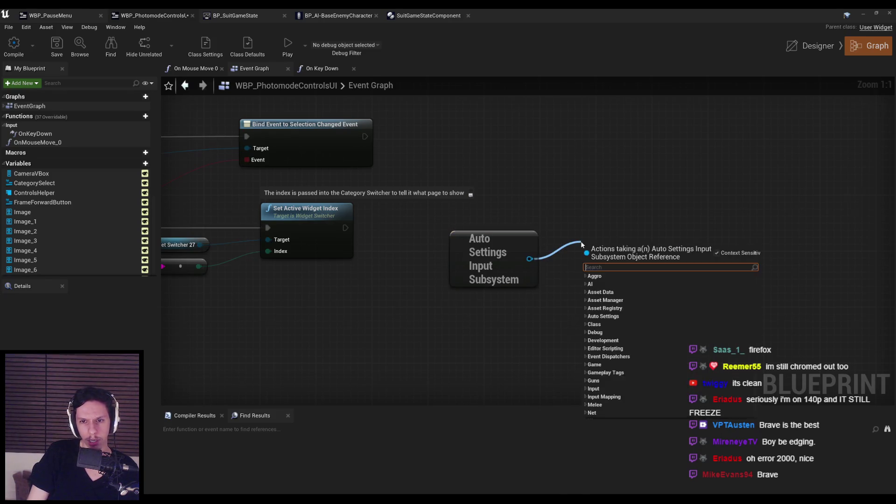
pyautogui.click(586, 309)
pyautogui.click(587, 309)
pyautogui.click(586, 317)
pyautogui.click(609, 326)
pyautogui.moveTo(599, 252); pyautogui.dragTo(613, 245)
pyautogui.press('Delete')
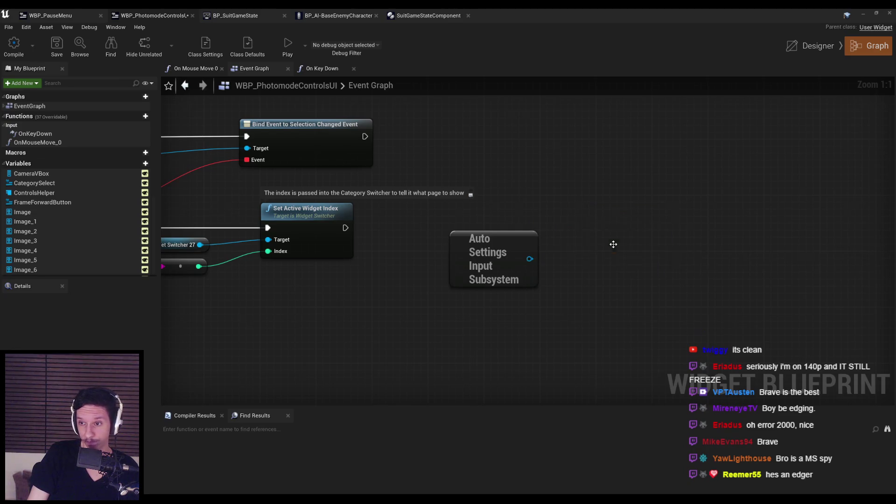
# Browse the subsystem's actions once more, then delete the Auto Settings Input Subsystem node.
pyautogui.moveTo(532, 261); pyautogui.dragTo(587, 256)
pyautogui.click(432, 229)
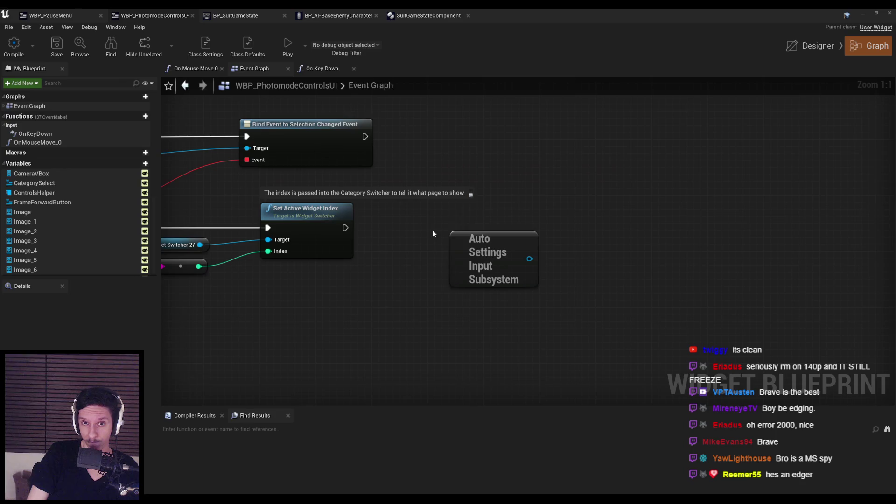
pyautogui.click(490, 265)
pyautogui.press('Delete')
# Search for an input key group action with Context Sensitive toggled off and on, adding Set Player Input Key Group.
pyautogui.rightClick(519, 217)
pyautogui.write('key group')
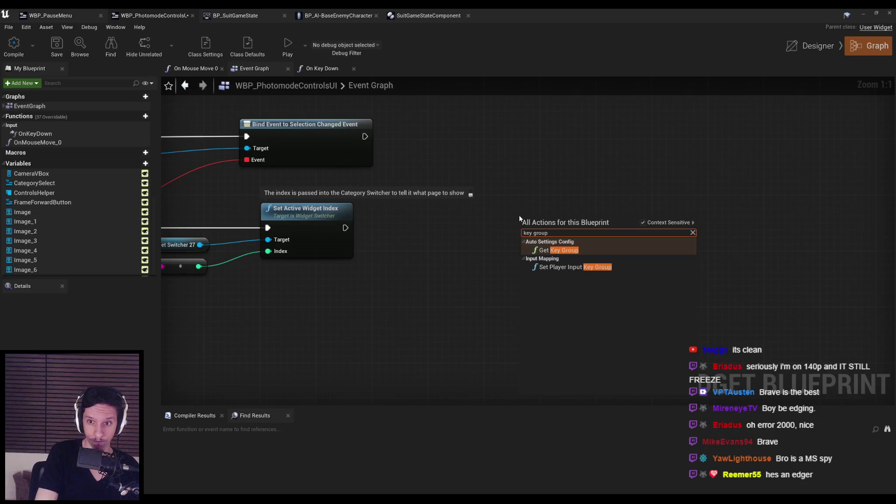
pyautogui.write('inpu')
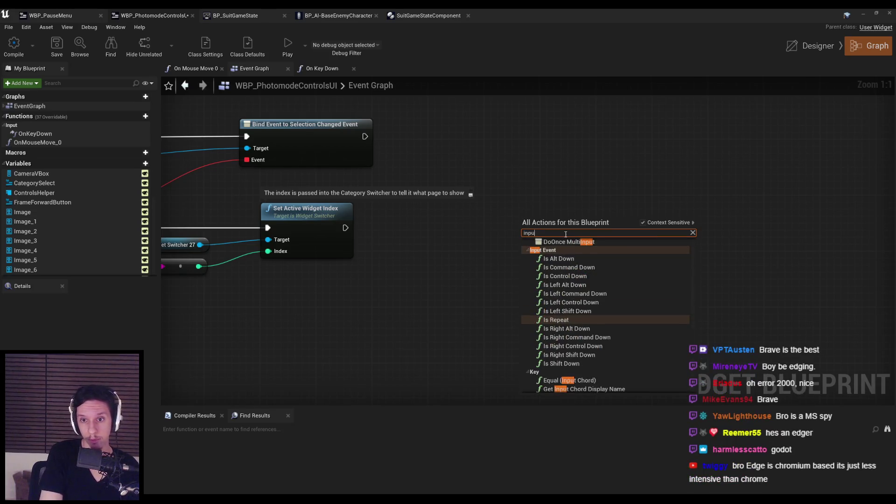
pyautogui.write('t key')
pyautogui.click(643, 223)
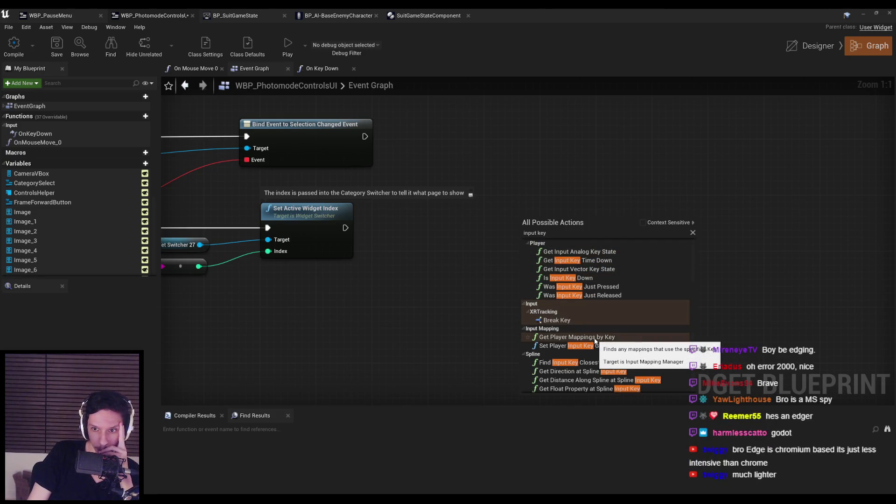
pyautogui.scroll(-3, 594, 340)
pyautogui.scroll(-4, 595, 341)
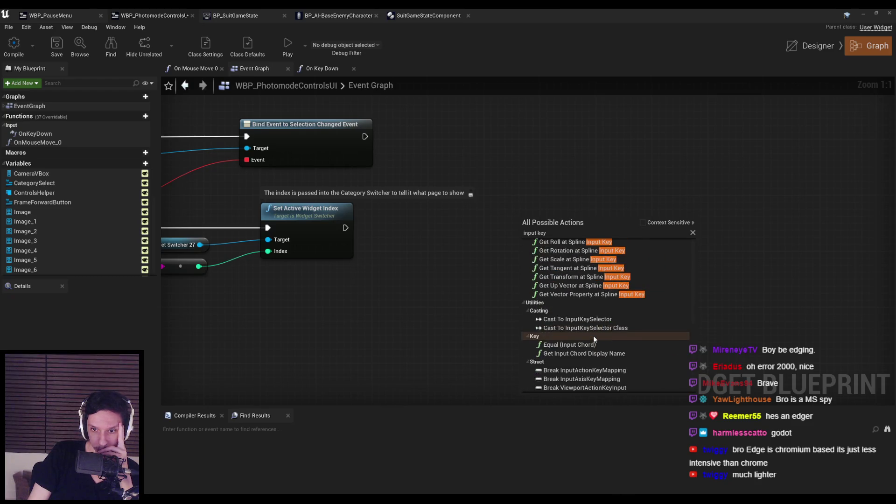
pyautogui.scroll(-3, 594, 339)
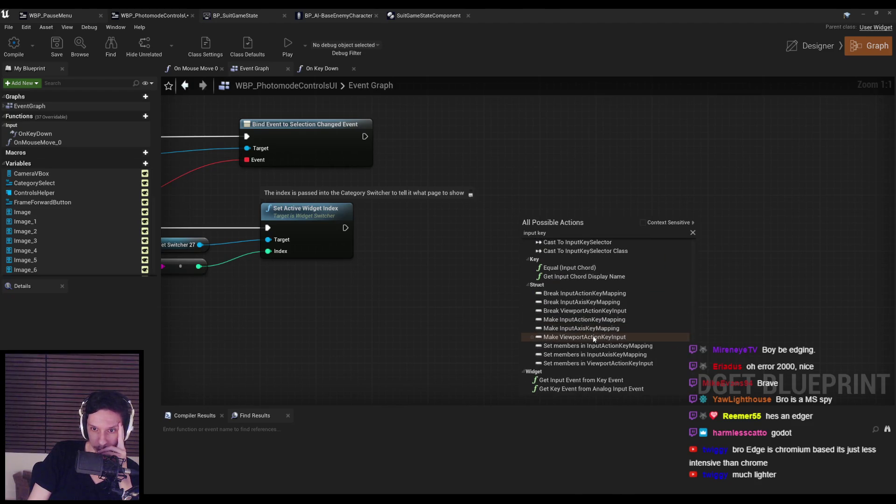
pyautogui.scroll(5, 592, 339)
pyautogui.scroll(5, 591, 339)
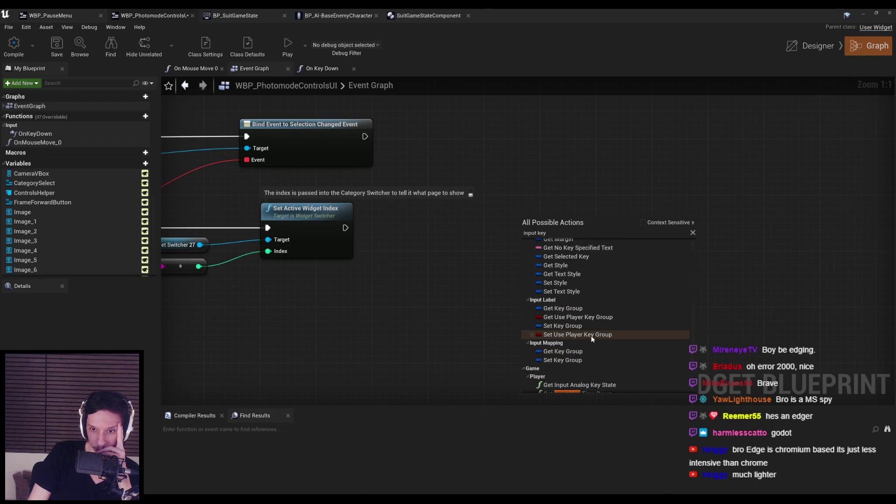
pyautogui.scroll(2, 591, 335)
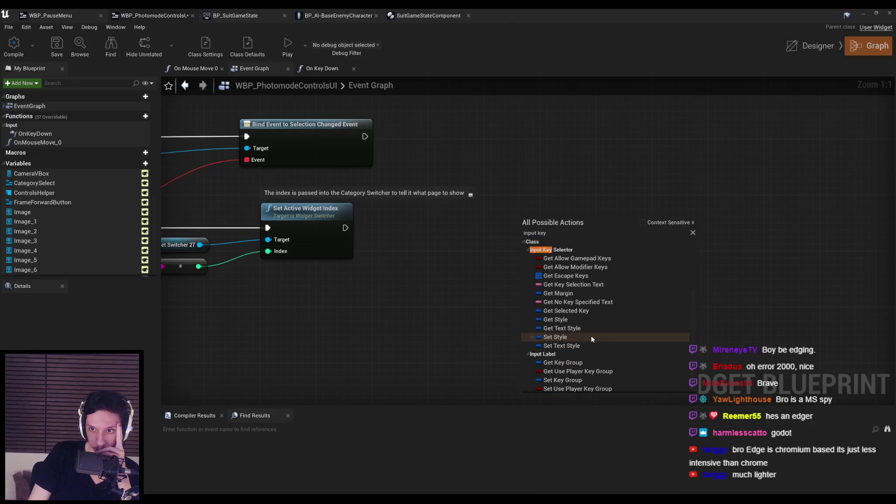
pyautogui.click(643, 223)
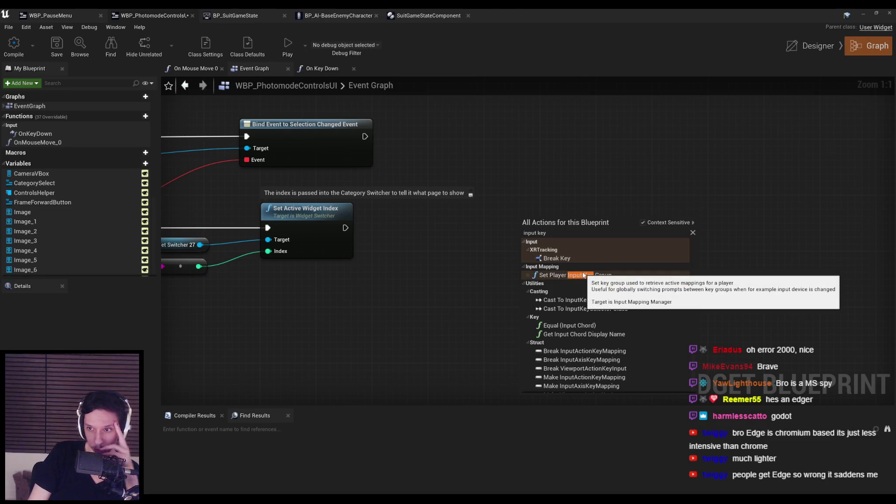
pyautogui.click(583, 276)
# Nudge the Set Player Input Key Group node and add a Get Key Group node, browsing 'key' options.
pyautogui.moveTo(566, 237); pyautogui.dragTo(567, 225)
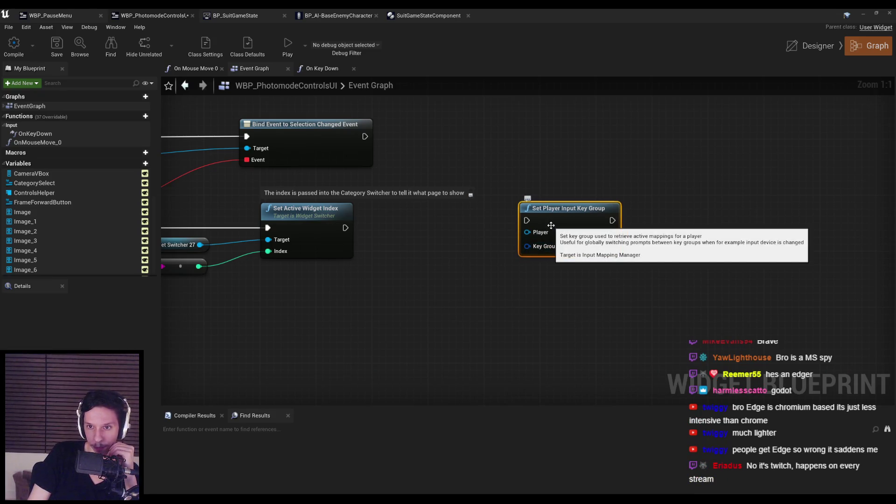
pyautogui.rightClick(516, 296)
pyautogui.write('key group')
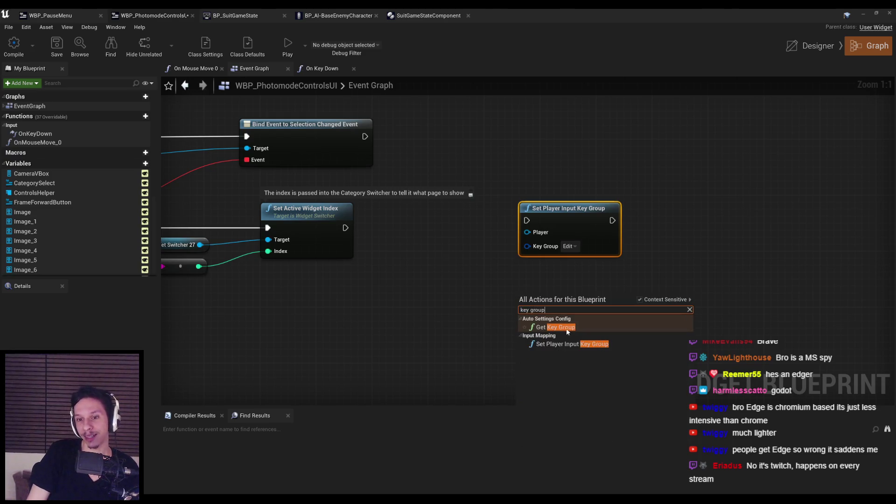
pyautogui.press('Return')
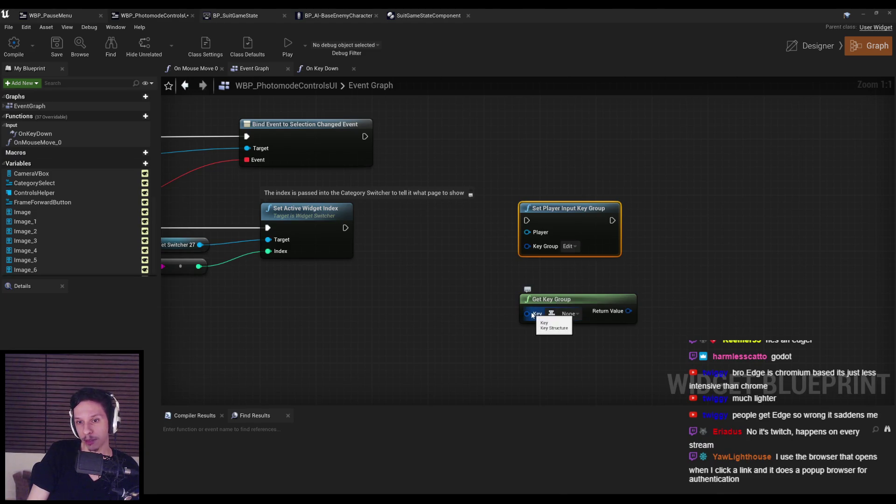
pyautogui.moveTo(530, 312); pyautogui.dragTo(447, 309)
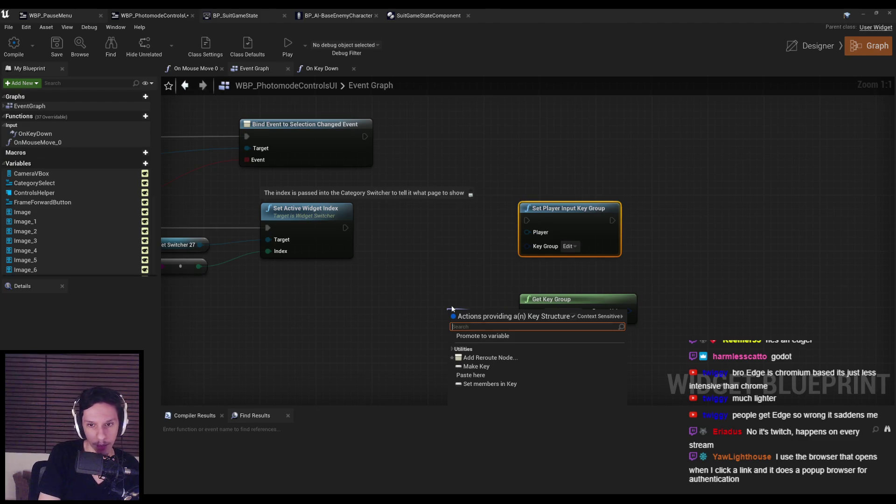
pyautogui.write('key')
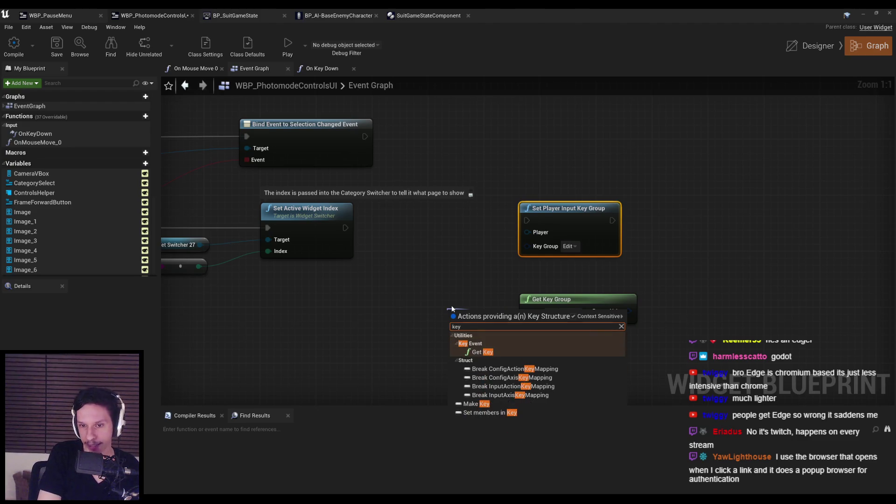
pyautogui.press('Escape')
# Delete both key-group nodes and compile and save the widget blueprint.
pyautogui.moveTo(474, 284); pyautogui.dragTo(646, 355)
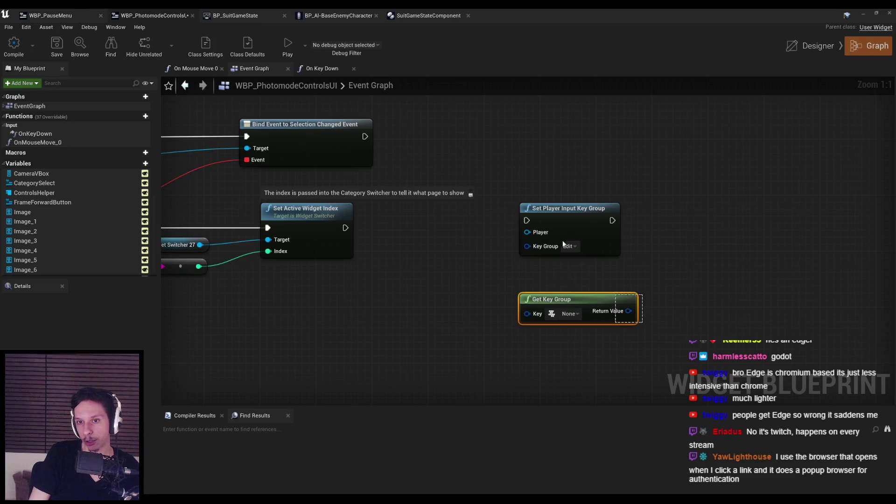
pyautogui.scroll(-2, 563, 244)
pyautogui.press('Delete')
pyautogui.click(14, 44)
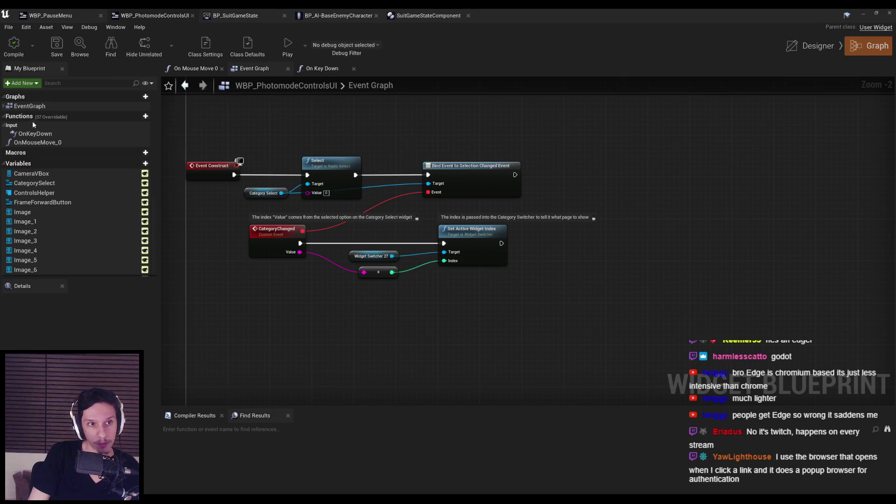
# Open the Override dropdown on the Functions header of WBP_PhotomodeControlsUI.
pyautogui.click(109, 116)
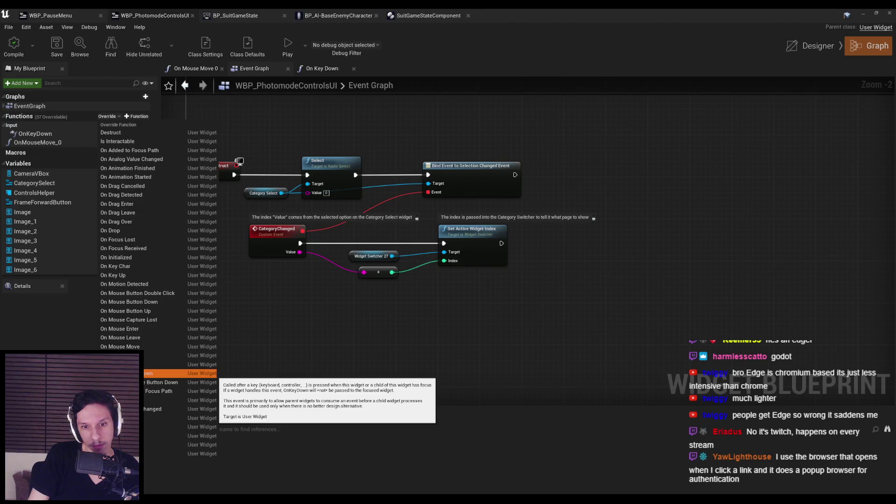
# Add an On Preview Key Down override and select the key-handling nodes in OnKeyDown.
pyautogui.click(177, 373)
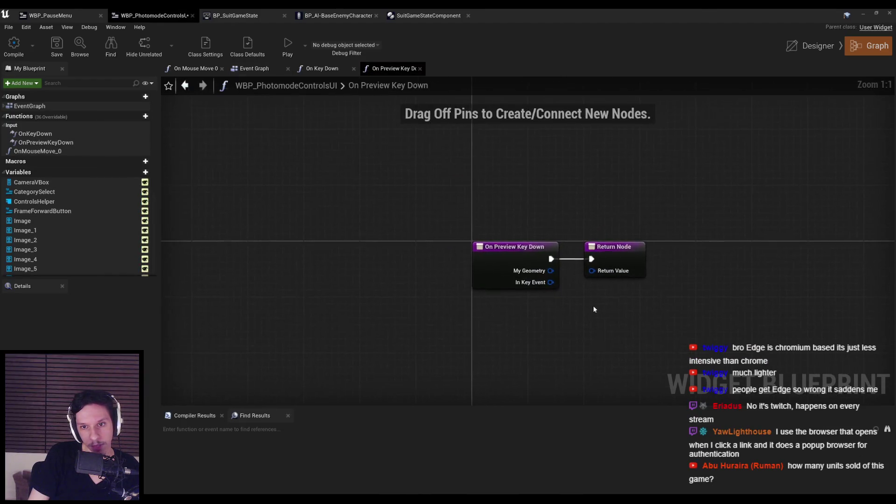
pyautogui.moveTo(425, 259); pyautogui.dragTo(719, 259)
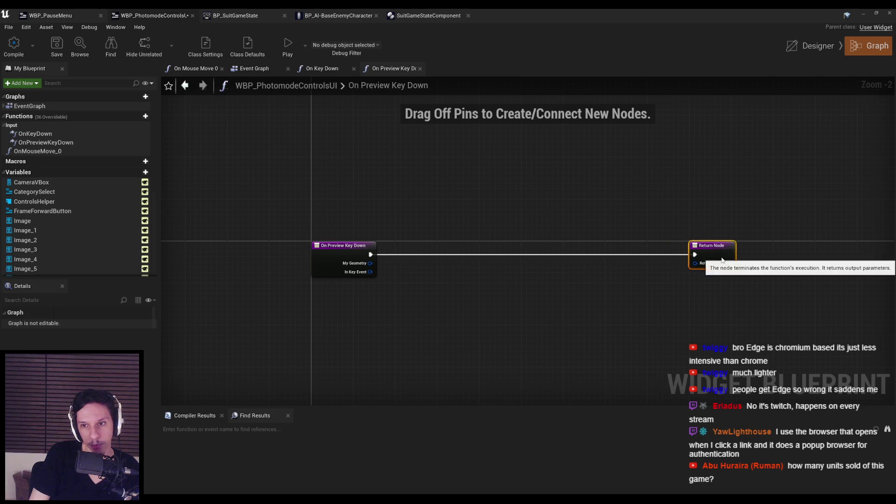
pyautogui.doubleClick(35, 134)
pyautogui.moveTo(500, 251)
pyautogui.mouseDown()
pyautogui.moveTo(550, 280)
pyautogui.moveTo(572, 261)
pyautogui.mouseUp()
# Paste the key-handling nodes into On Preview Key Down and wire them to the entry and return nodes.
pyautogui.click(394, 69)
pyautogui.hotkey('ctrl', 'v')
pyautogui.moveTo(633, 261); pyautogui.dragTo(701, 262)
pyautogui.moveTo(538, 261)
pyautogui.mouseDown()
pyautogui.moveTo(325, 262)
pyautogui.moveTo(345, 302)
pyautogui.mouseUp()
pyautogui.click(220, 210)
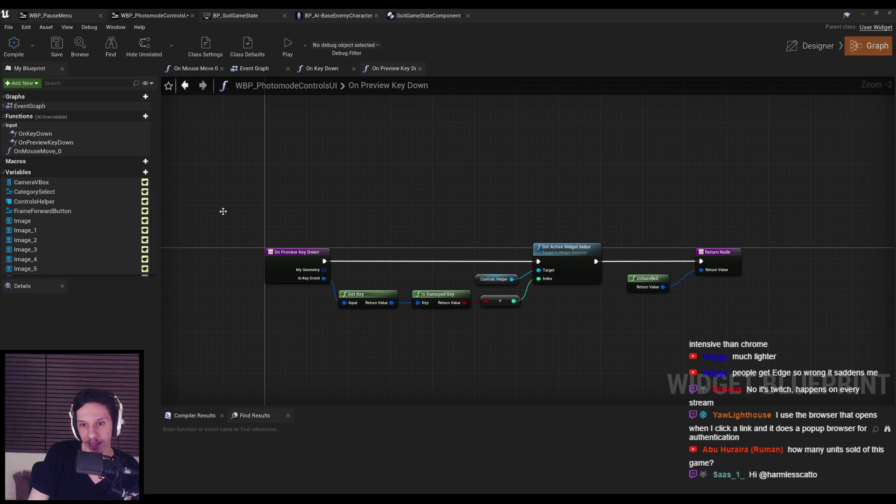
# Delete the old OnKeyDown override, compile the widget blueprint, and close the editor.
pyautogui.click(15, 52)
pyautogui.click(16, 56)
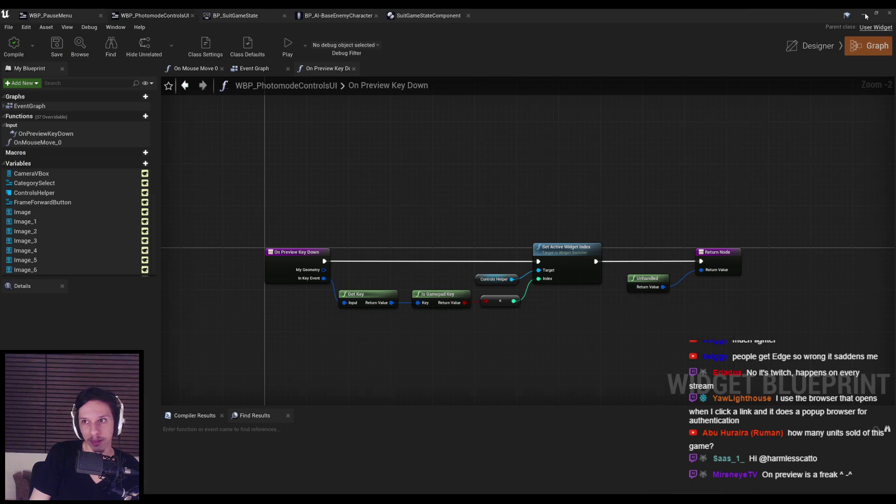
pyautogui.click(865, 16)
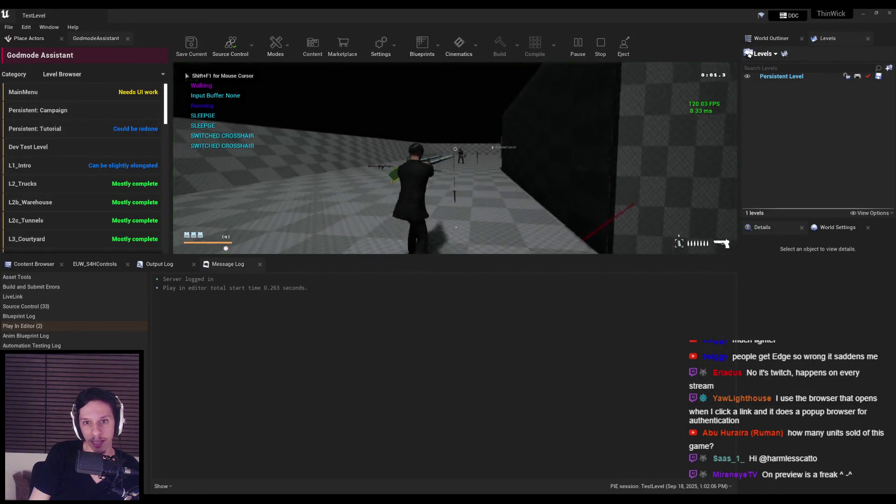
# Enter photo mode with P and orbit the free camera up and back over the ramp.
pyautogui.press('p')
pyautogui.moveTo(483, 180)
pyautogui.mouseDown()
pyautogui.moveTo(494, 227)
pyautogui.moveTo(510, 217)
pyautogui.mouseUp()
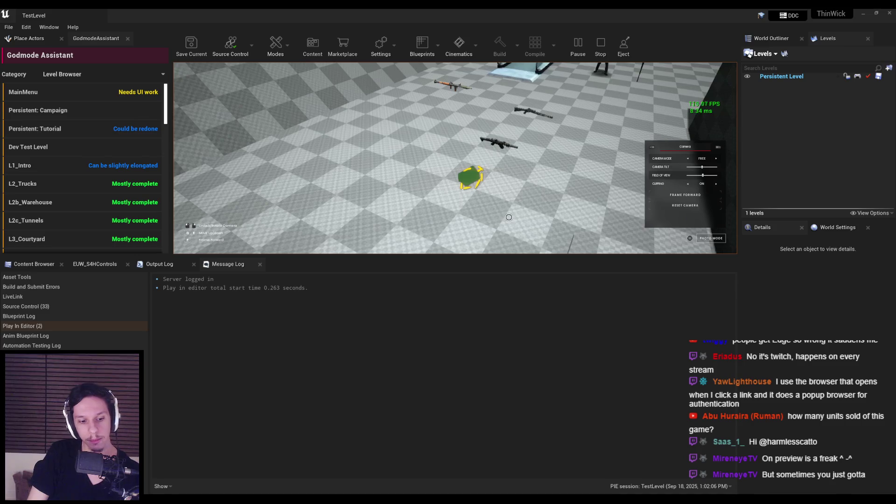
pyautogui.moveTo(501, 216)
pyautogui.mouseDown()
pyautogui.moveTo(519, 147)
pyautogui.moveTo(468, 185)
pyautogui.mouseUp()
pyautogui.press('F11')
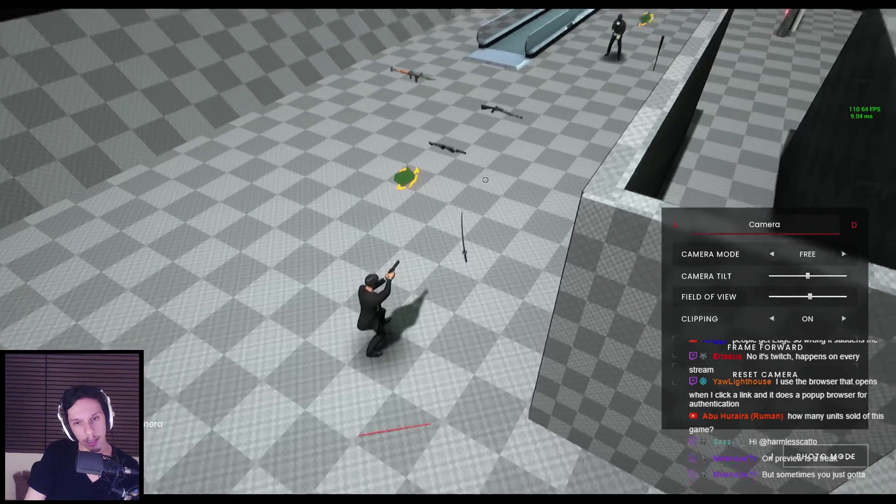
# Reopen photo mode from the pause menu and pull the free camera back.
pyautogui.press('Escape')
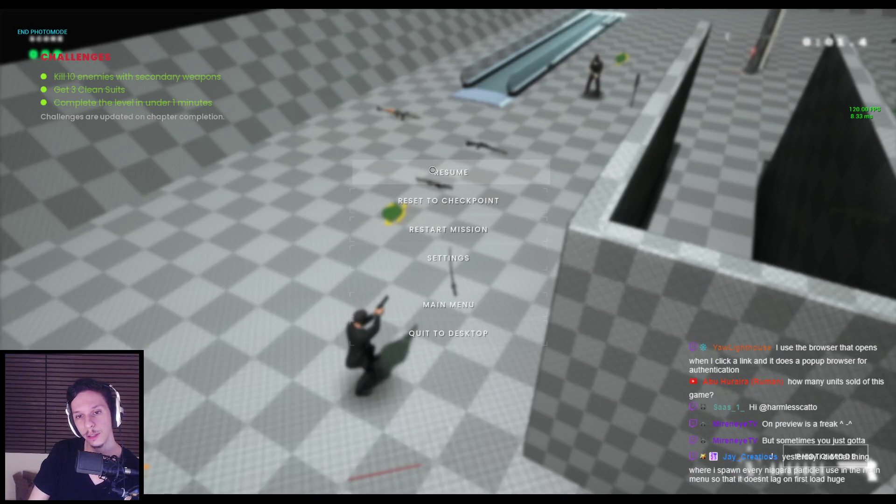
pyautogui.click(432, 170)
pyautogui.press('Escape')
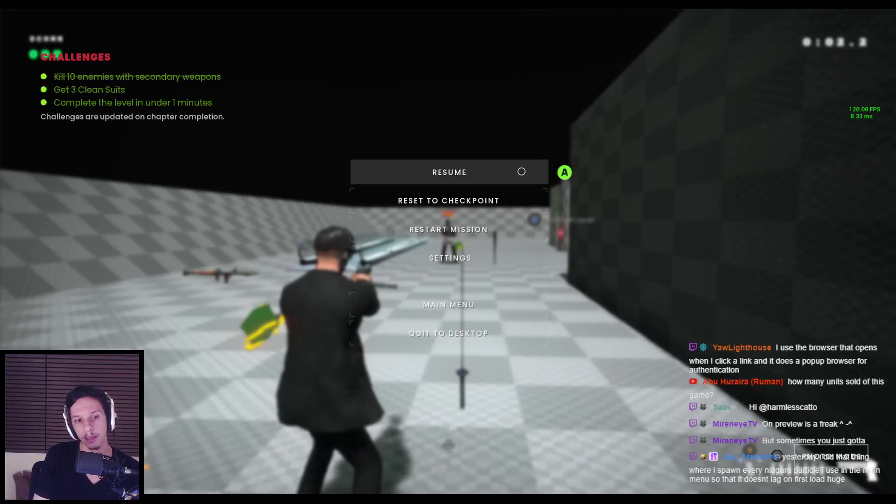
pyautogui.click(521, 171)
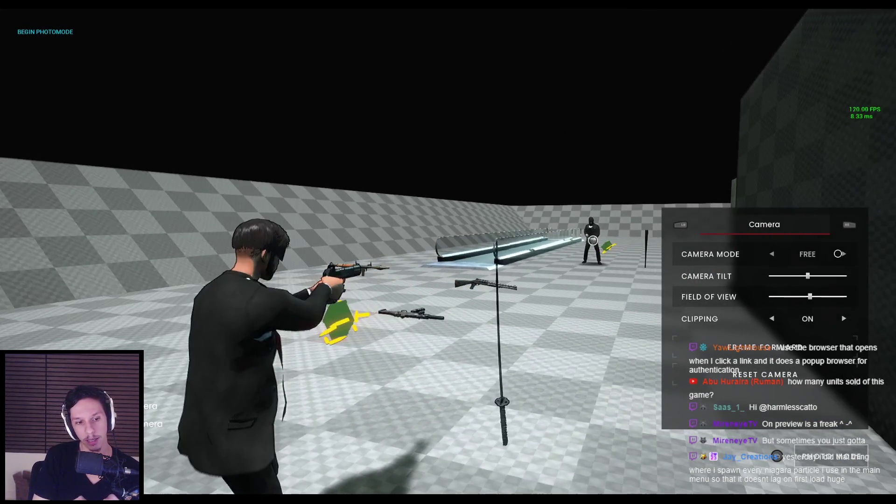
pyautogui.press('s')
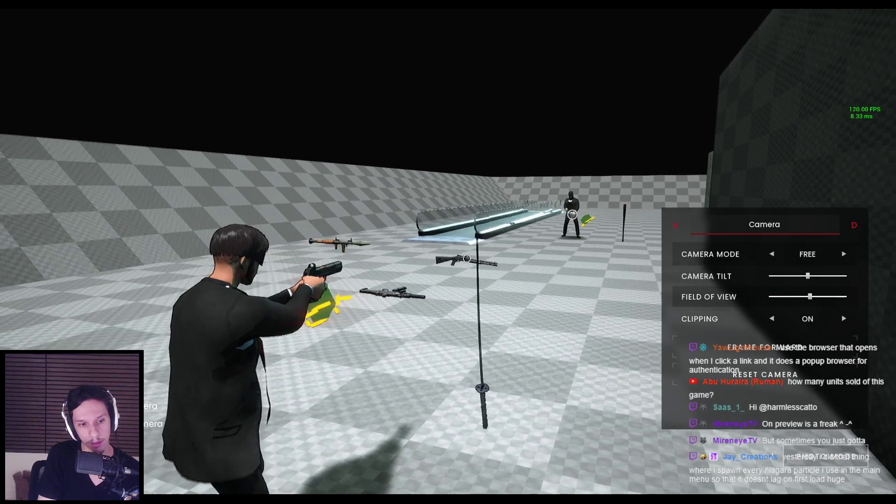
# Re-enter photo mode and fly the free camera back, forward and up to check the hints.
pyautogui.press('Escape')
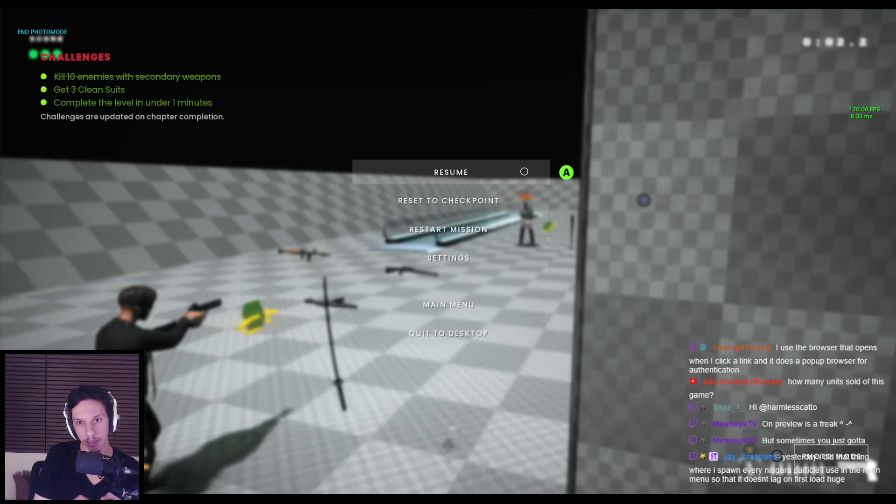
pyautogui.click(524, 171)
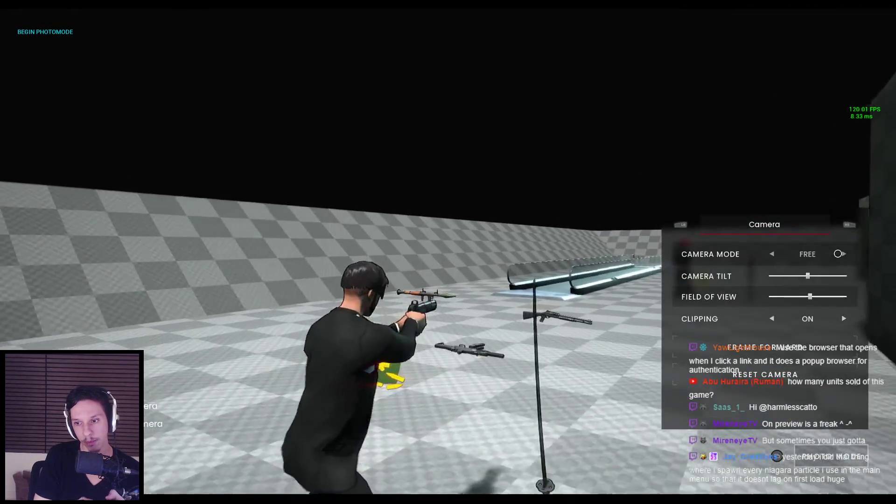
pyautogui.press('s')
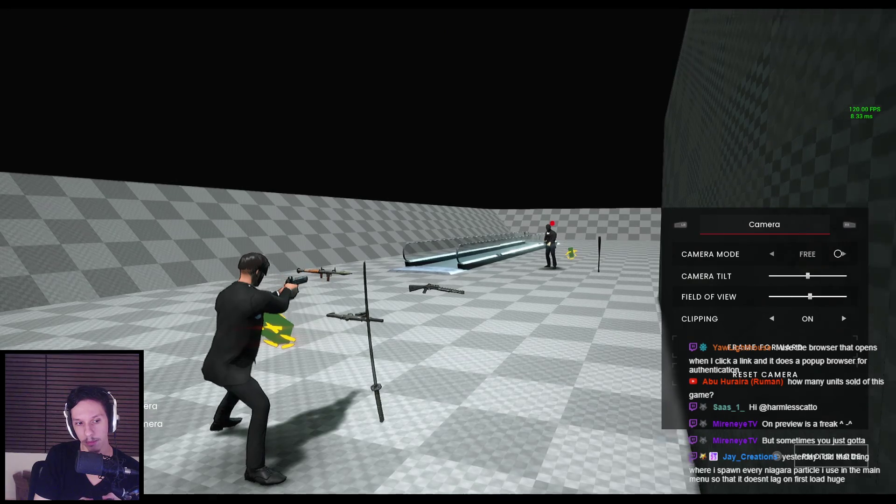
pyautogui.press('w')
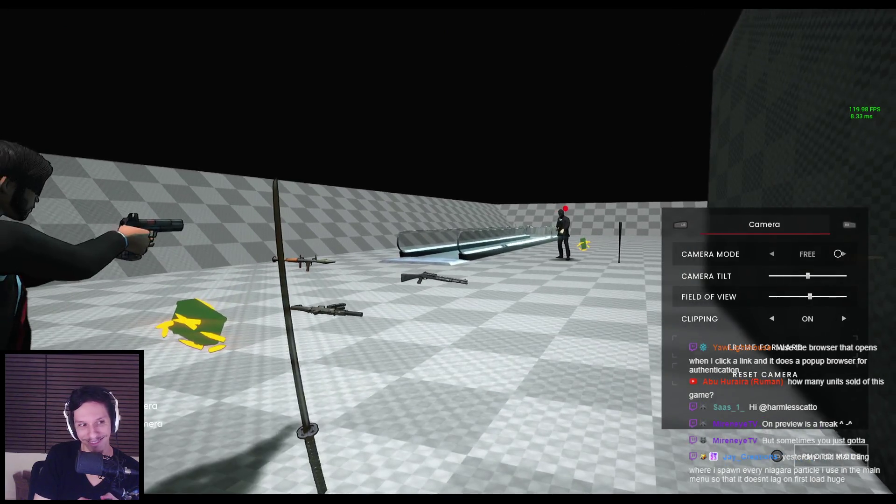
pyautogui.press('e')
pyautogui.press('s')
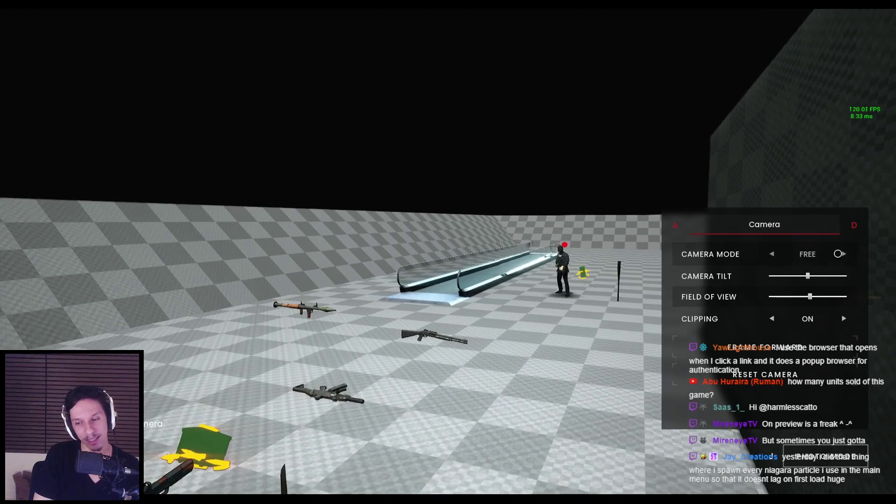
# Toggle photo mode on and off through the pause menu with arrow and Enter keys, then stop the session.
pyautogui.press('Escape')
pyautogui.press('Up')
pyautogui.press('Return')
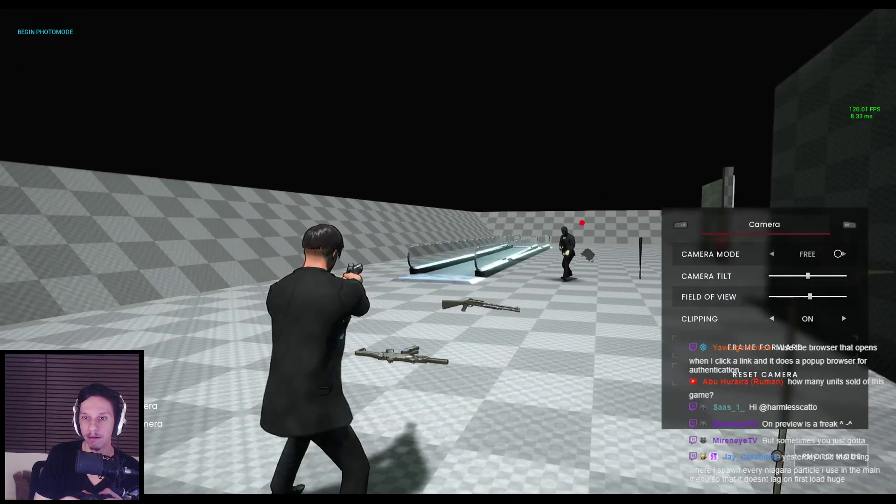
pyautogui.press('Escape')
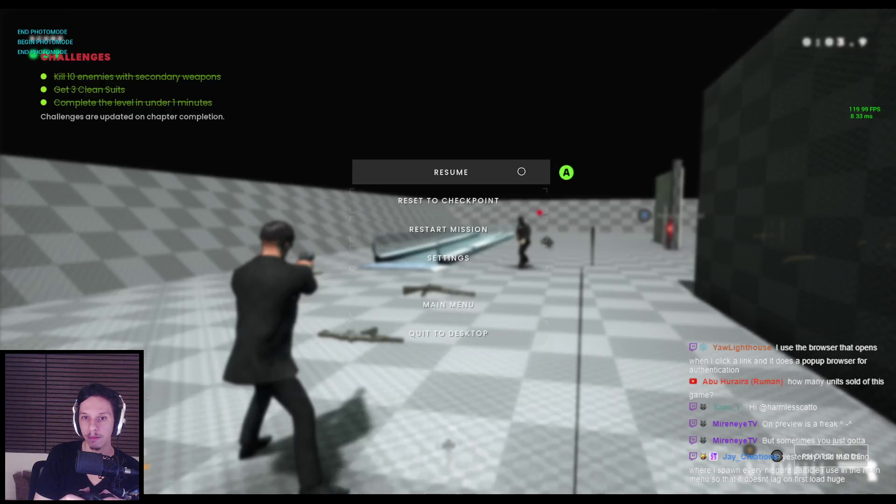
pyautogui.press('Return')
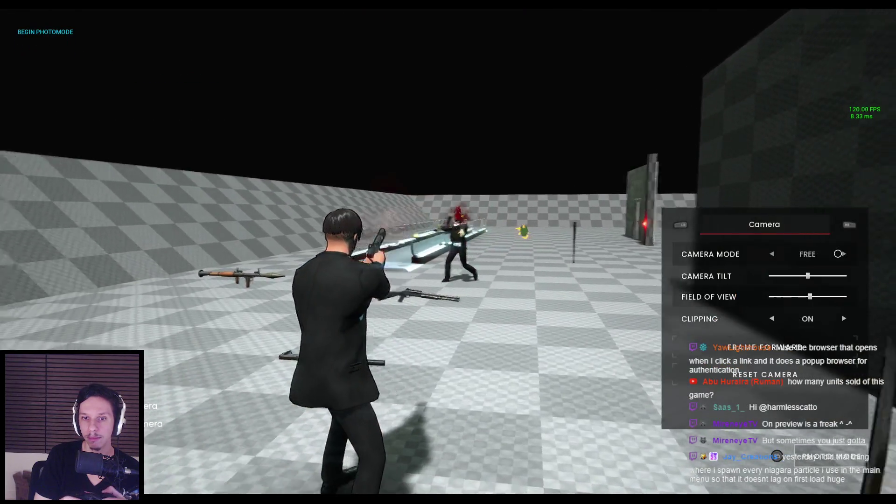
pyautogui.press('Escape')
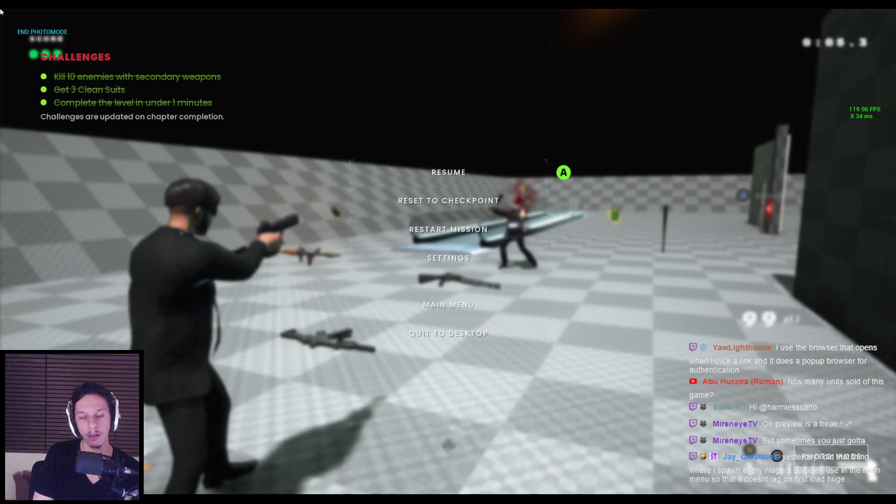
pyautogui.press('Escape')
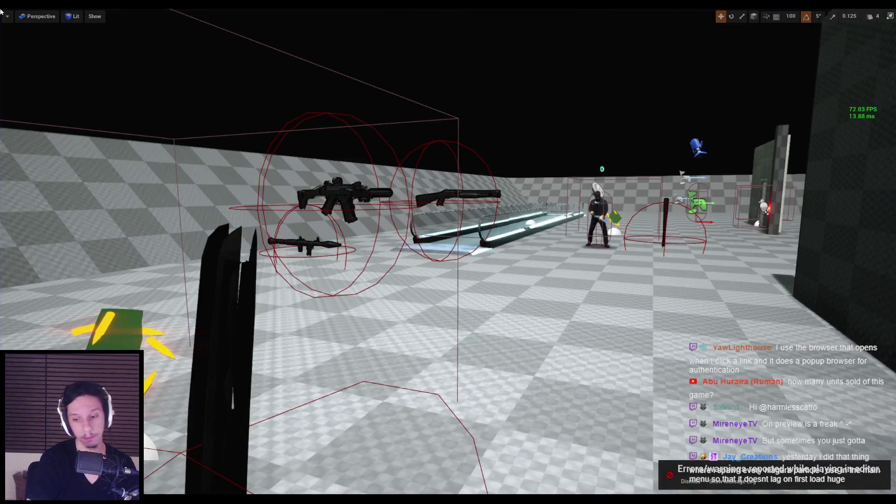
# Restart play into photo mode, slide the camera right, exit, and kill a merc for 165 points.
pyautogui.hotkey('alt', 'p')
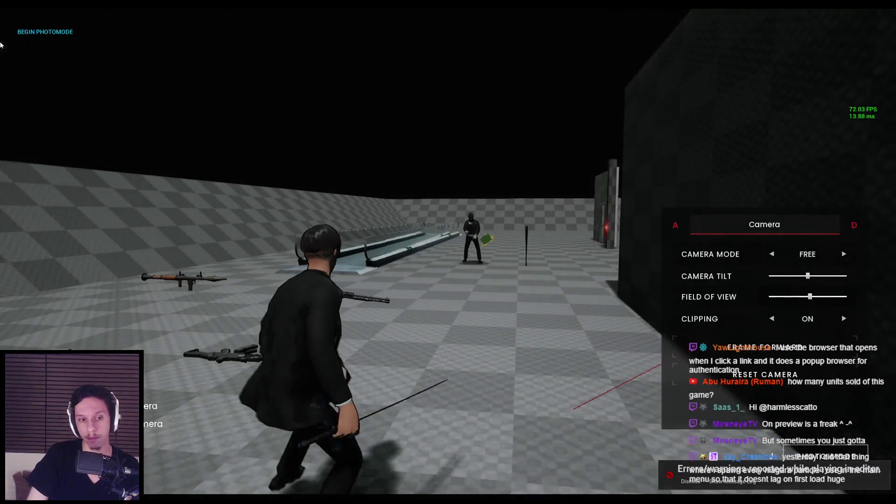
pyautogui.press('Right')
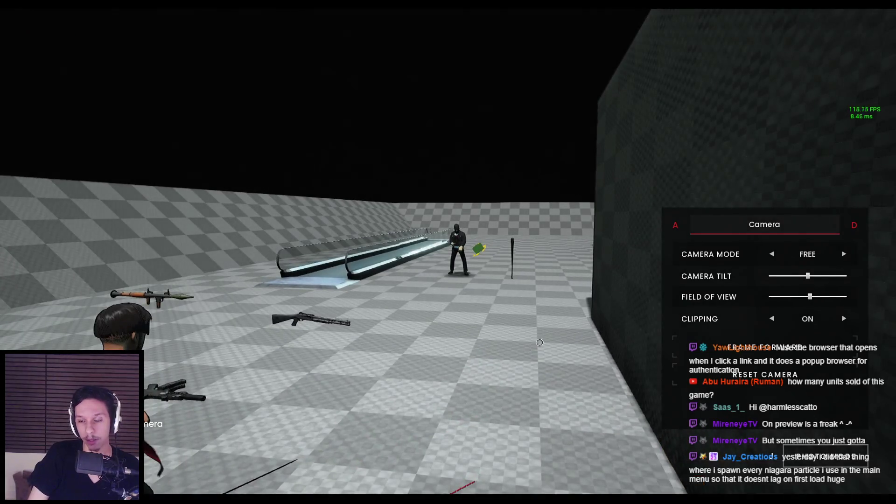
pyautogui.press('Escape')
pyautogui.press('Escape')
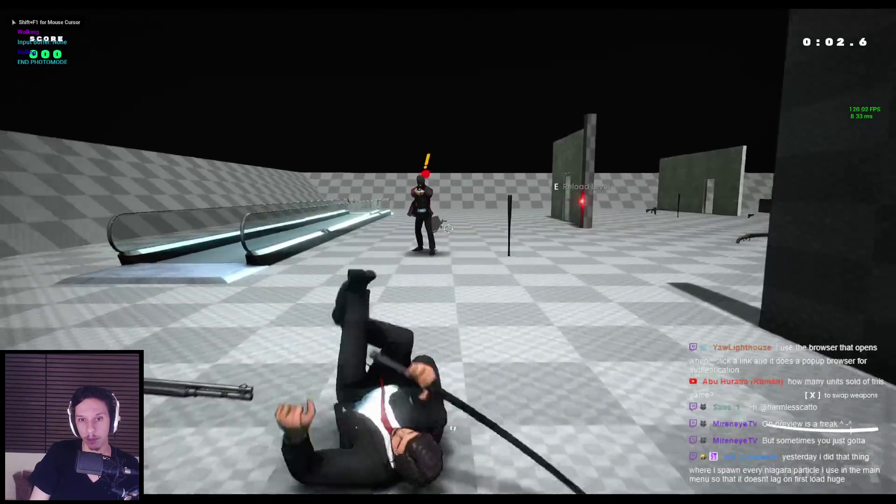
pyautogui.click(448, 229)
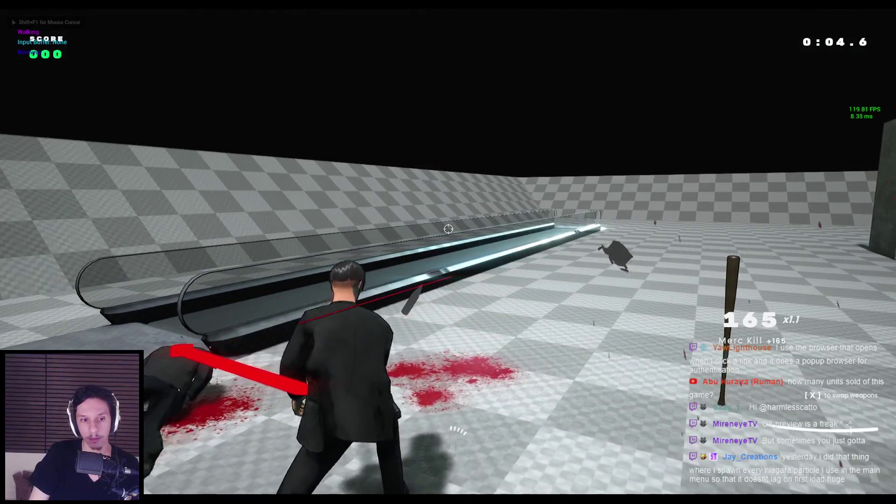
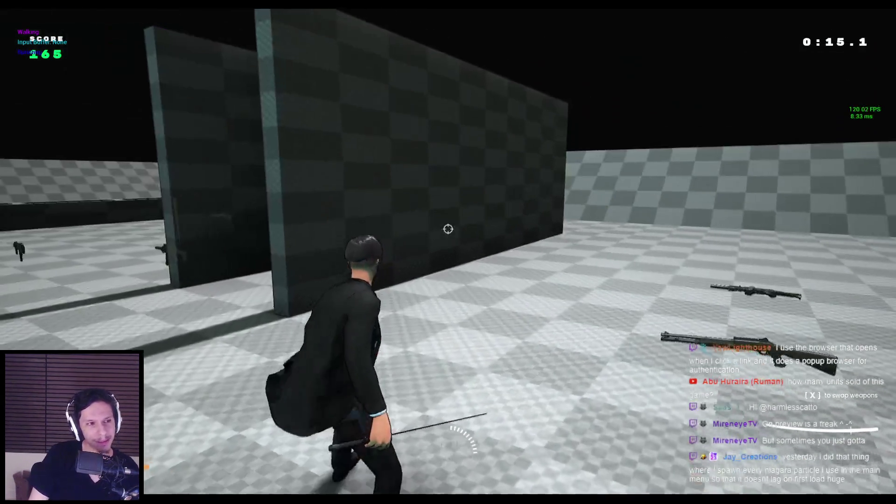
# Fight with the katana, slashing an enemy and diving down the ramp through the laser traces.
pyautogui.click(448, 229)
pyautogui.press('space')
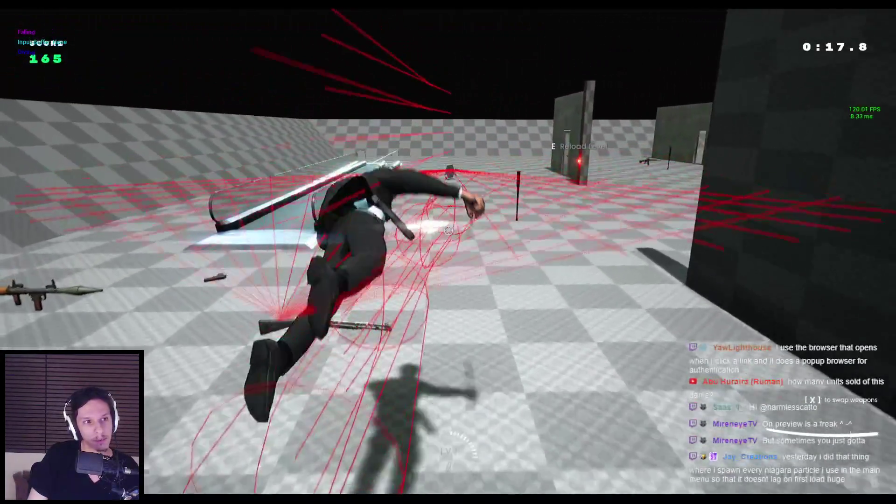
pyautogui.click(448, 228)
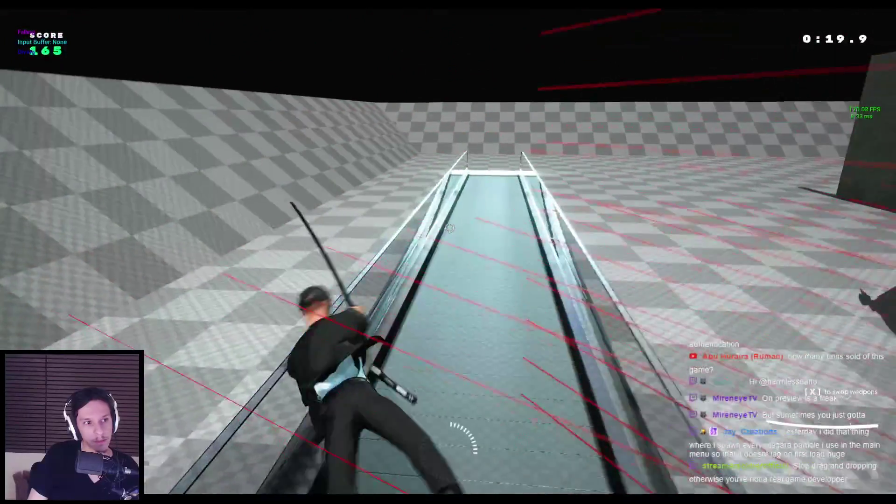
pyautogui.press('space')
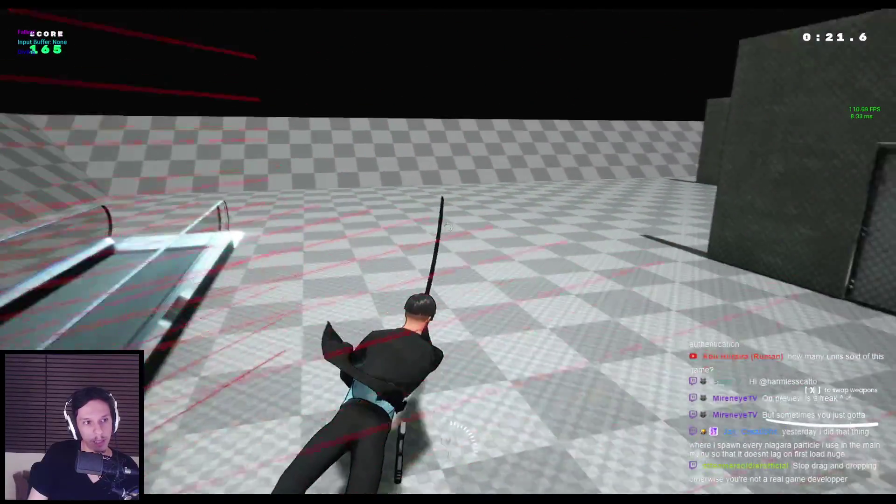
pyautogui.press('w')
pyautogui.press('space')
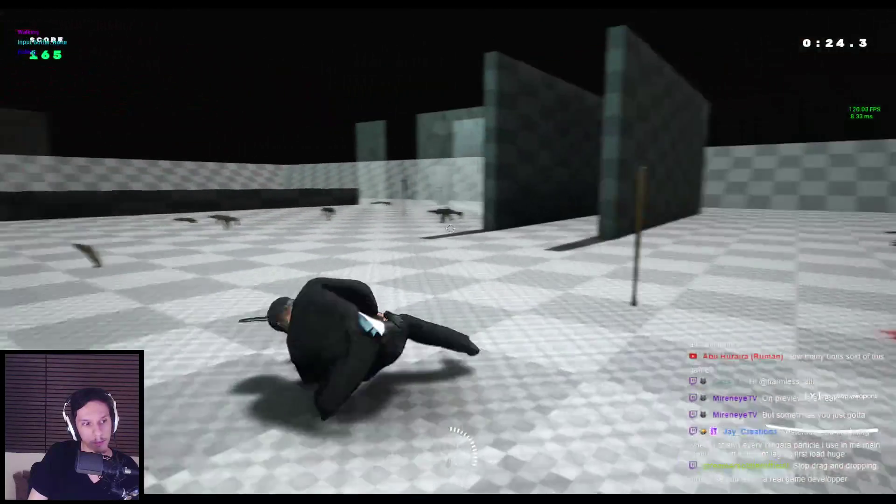
pyautogui.click(448, 228)
# Swap from the katana to the pistol, then the rifle, and fire while diving to the floor.
pyautogui.press('x')
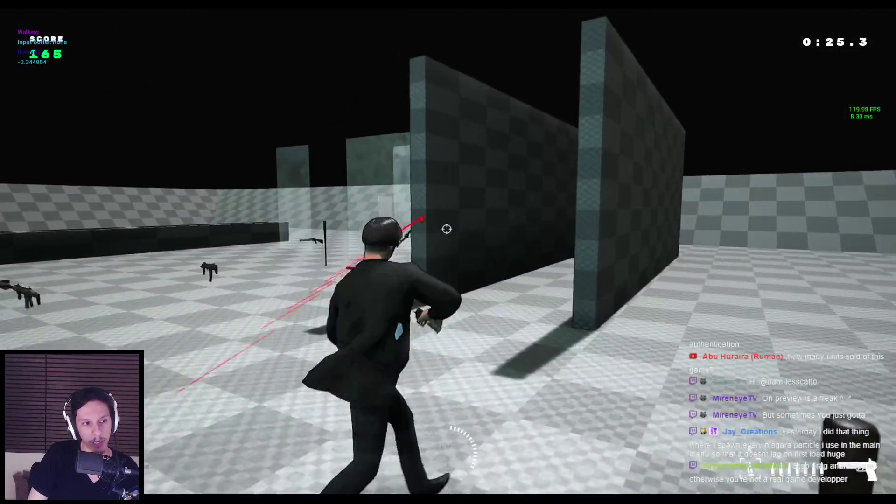
pyautogui.press('w')
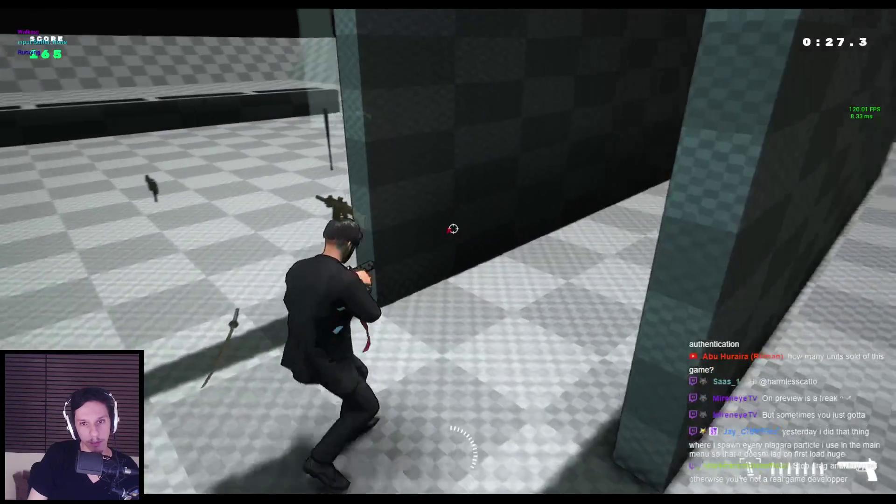
pyautogui.press('w')
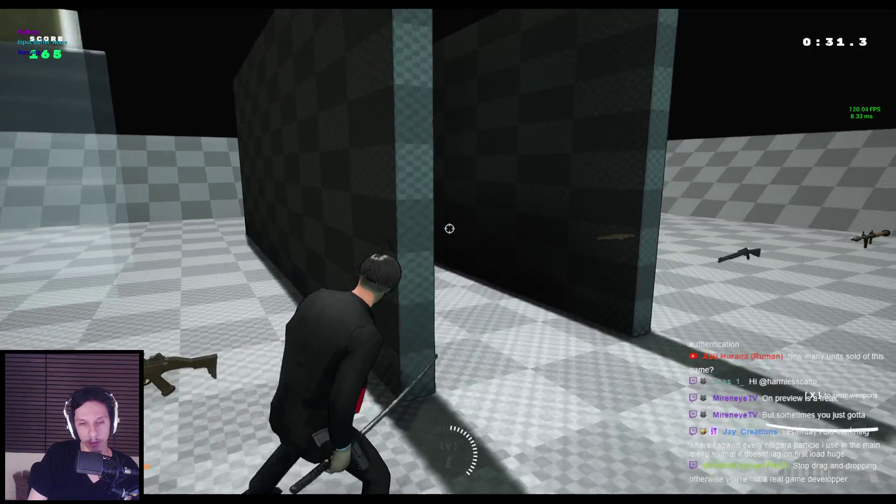
pyautogui.press('t')
pyautogui.press('w')
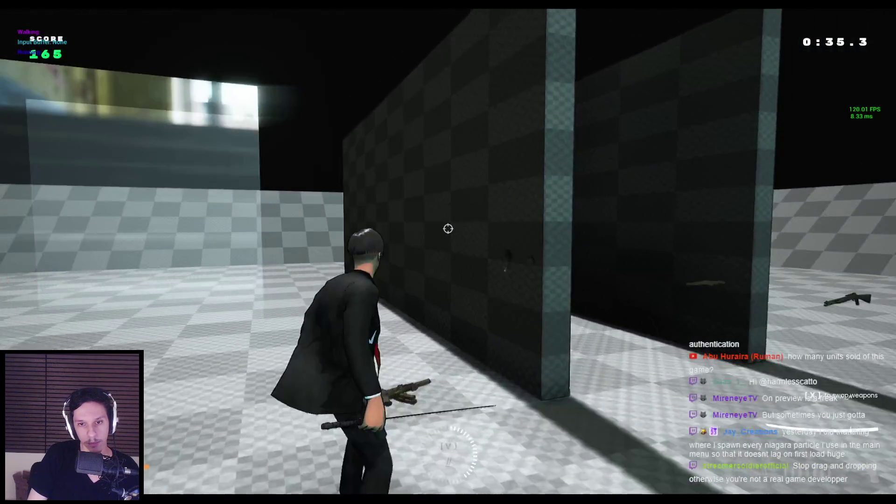
pyautogui.press('t')
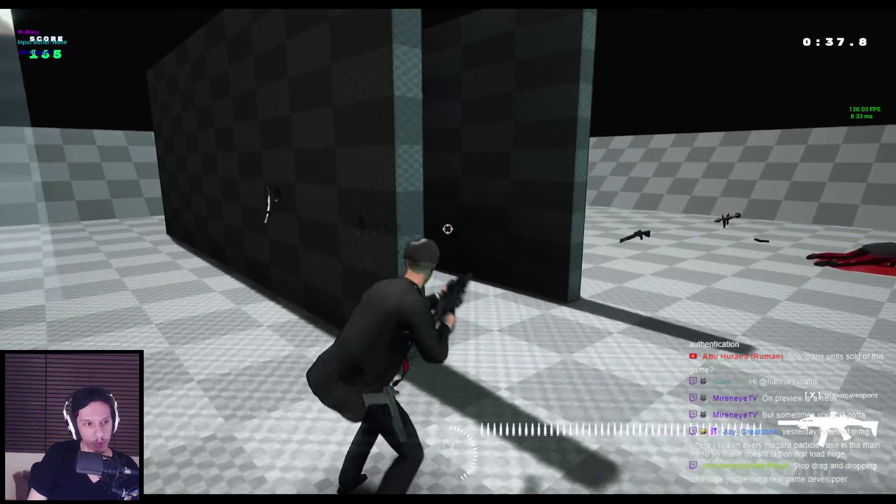
pyautogui.press('space')
pyautogui.click(448, 228)
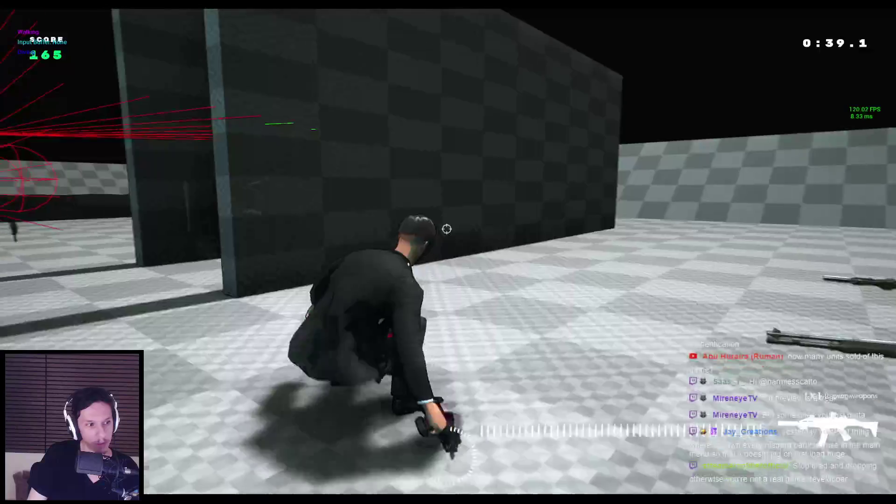
# Shoot enemies in the open area and near the escalator while diving repeatedly.
pyautogui.click(448, 228)
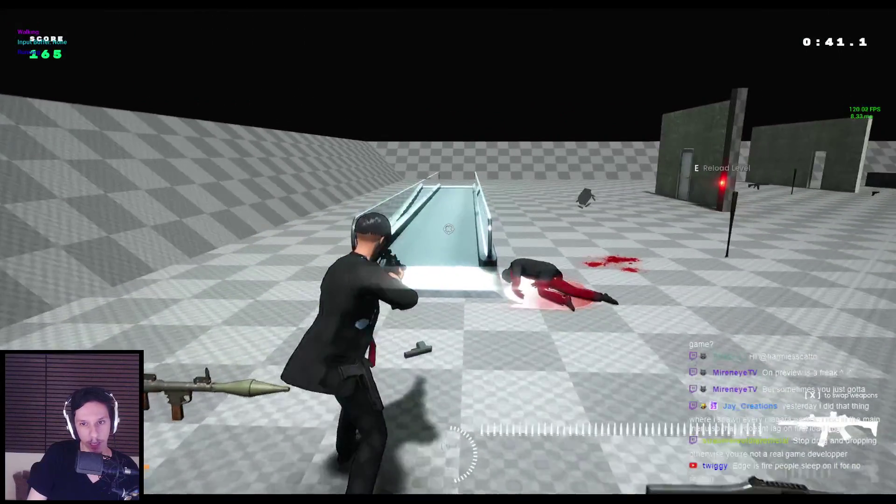
pyautogui.press('w')
pyautogui.press('space')
pyautogui.click(448, 228)
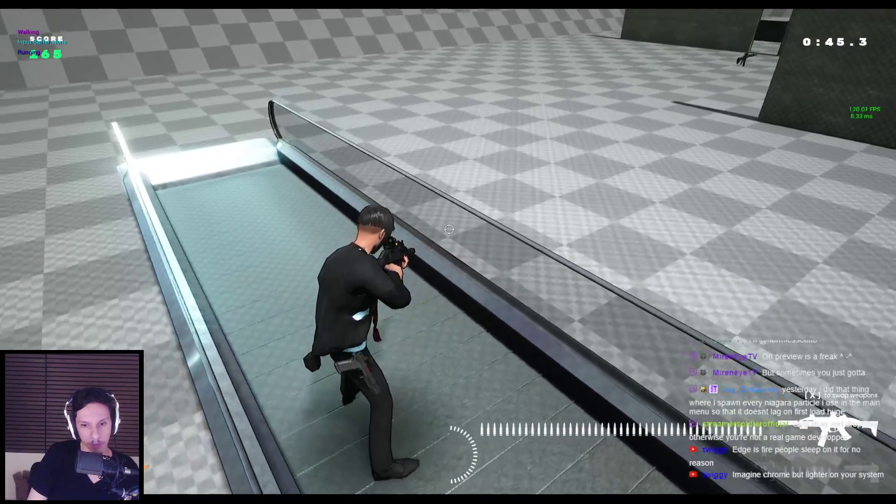
pyautogui.press('space')
pyautogui.click(448, 228)
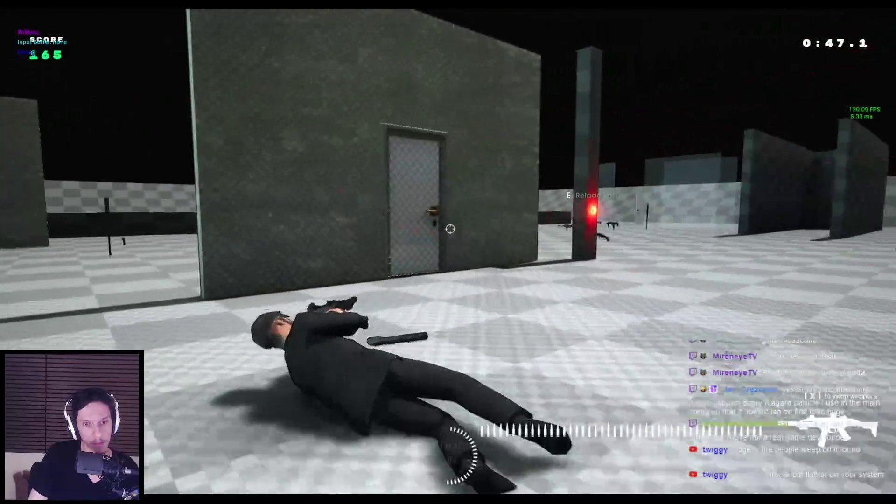
# Empty the magazine at the enemy by the door, then shoot the glass panel with the SMG.
pyautogui.click(447, 228)
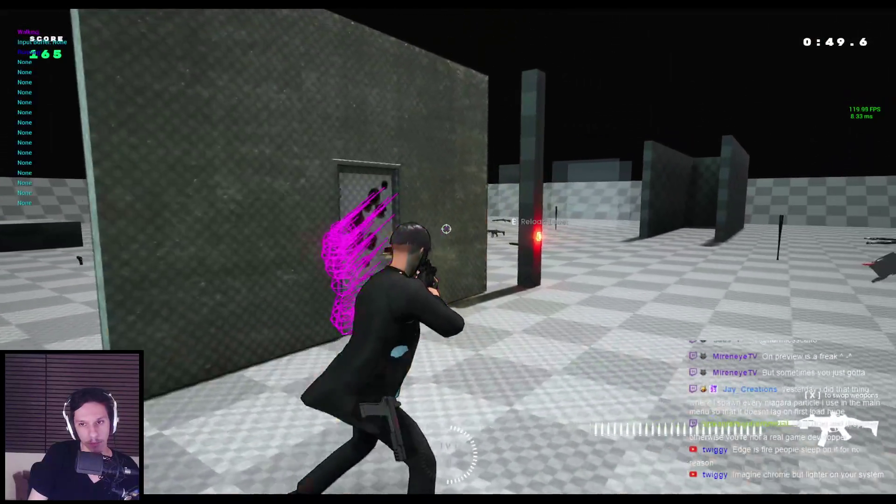
pyautogui.click(446, 228)
pyautogui.click(444, 229)
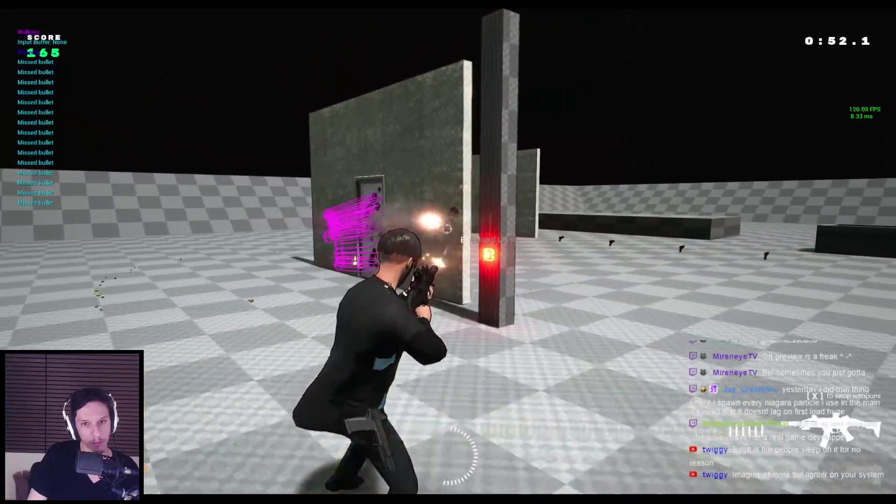
pyautogui.click(447, 228)
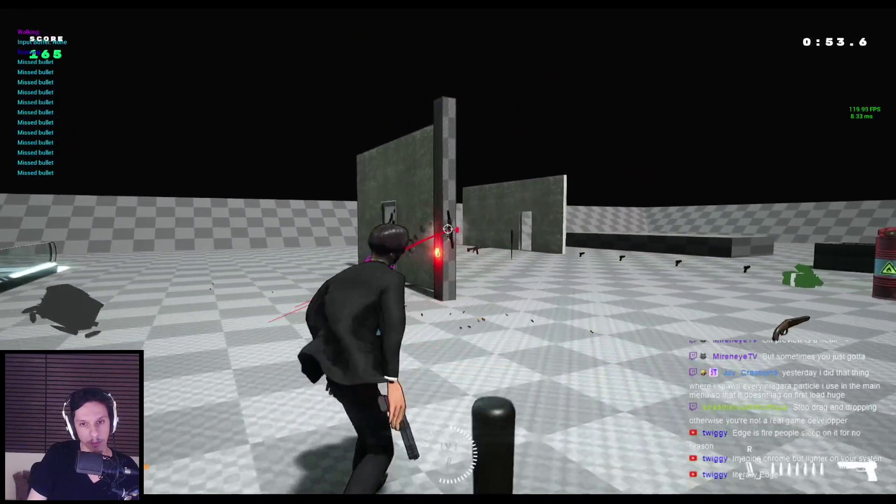
pyautogui.click(447, 229)
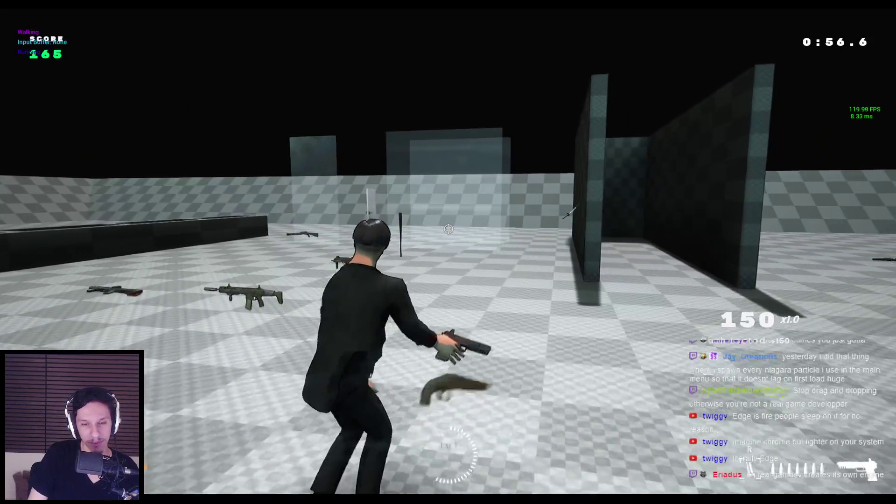
pyautogui.click(448, 228)
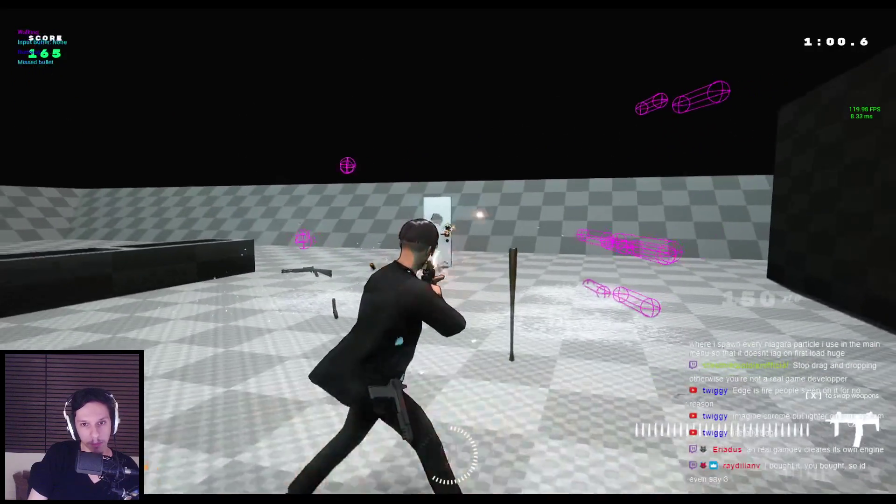
pyautogui.click(448, 229)
# Shatter the glass with the pistol, cycle to the shotgun, then throw the bat and rifle.
pyautogui.press('x')
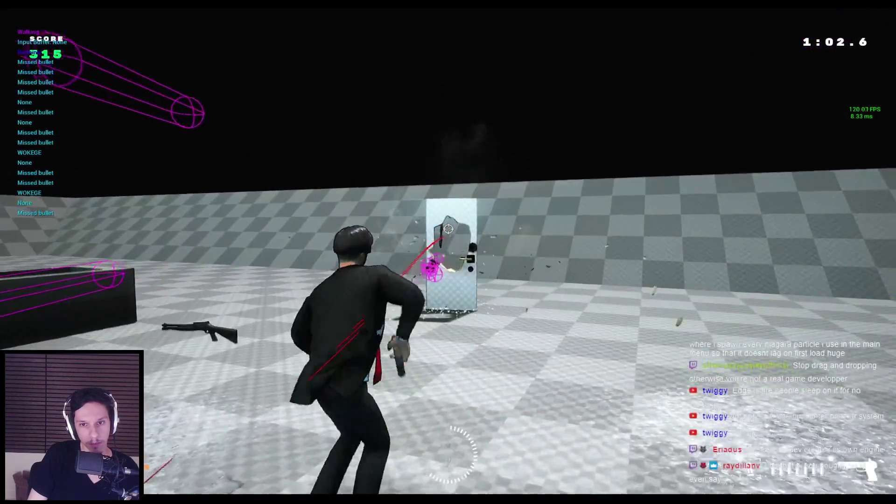
pyautogui.click(448, 228)
pyautogui.press('x')
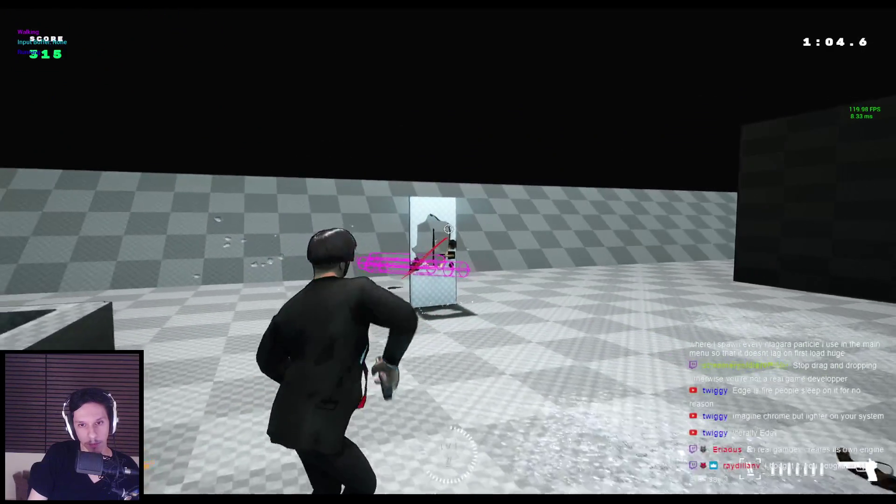
pyautogui.press('x')
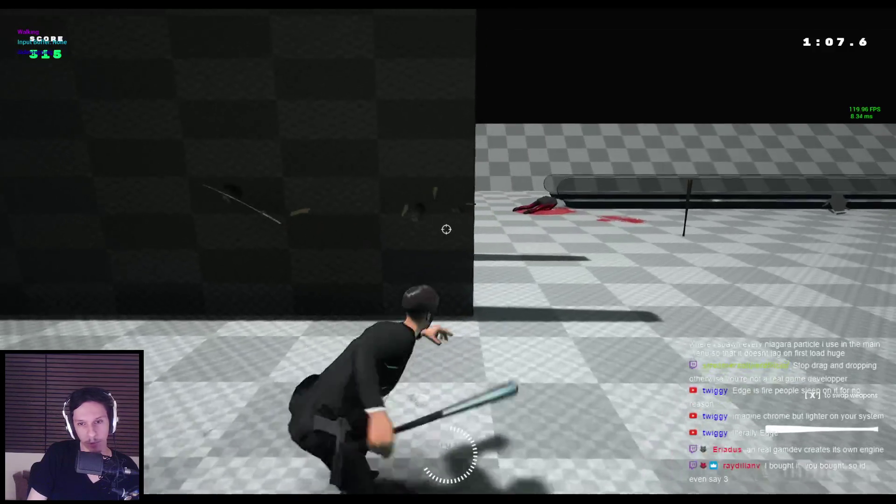
pyautogui.click(447, 229)
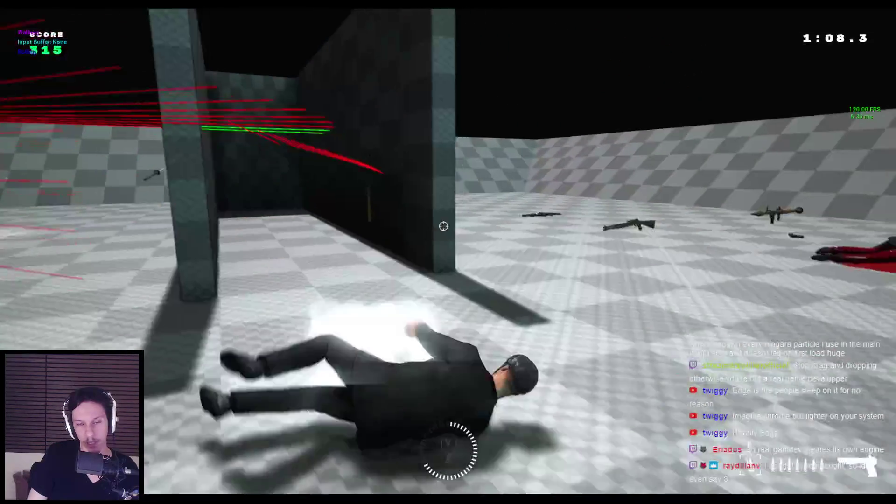
pyautogui.press('w')
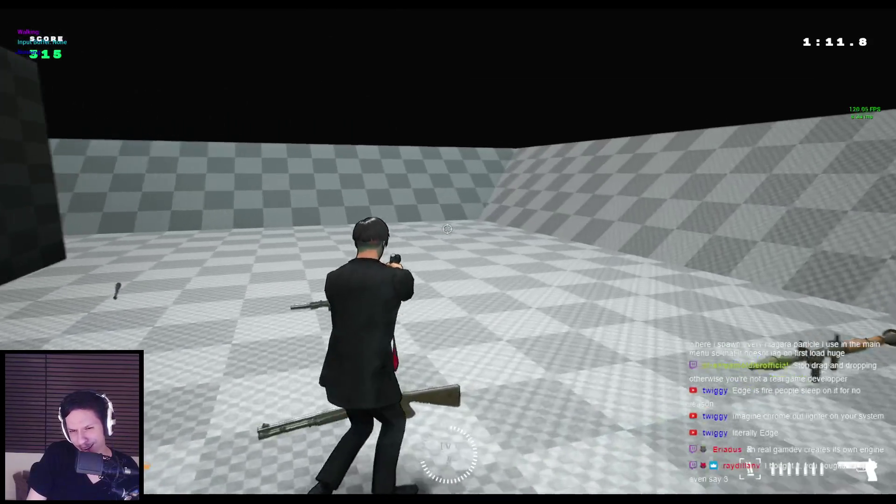
pyautogui.click(446, 229)
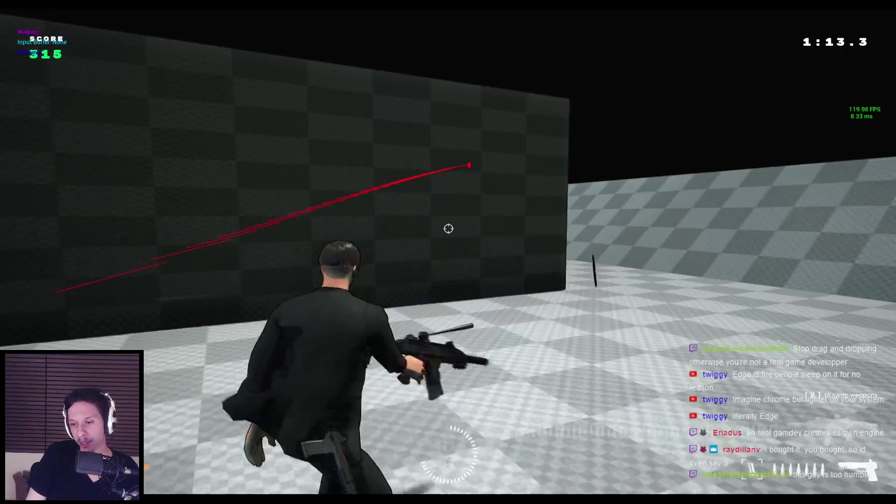
pyautogui.click(448, 229)
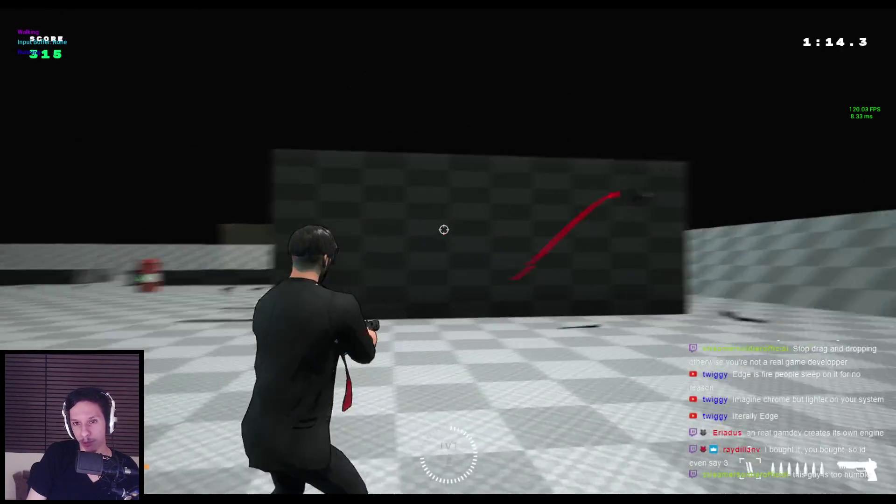
# Dive and fire along the moving walkway, then stop the play session with Esc.
pyautogui.press('w')
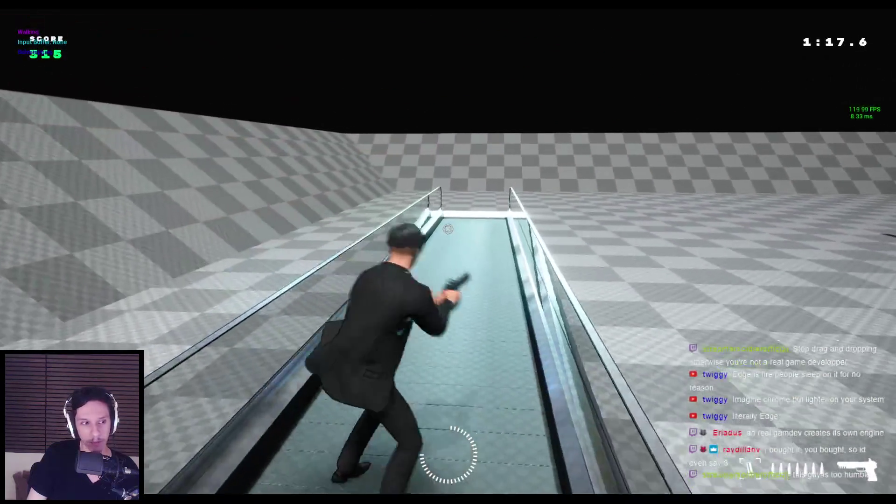
pyautogui.click(448, 228)
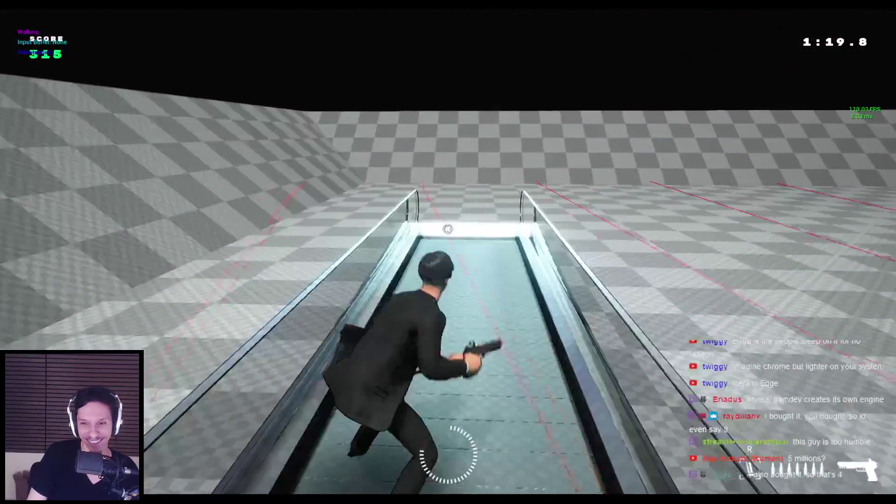
pyautogui.press('shift')
pyautogui.press('w')
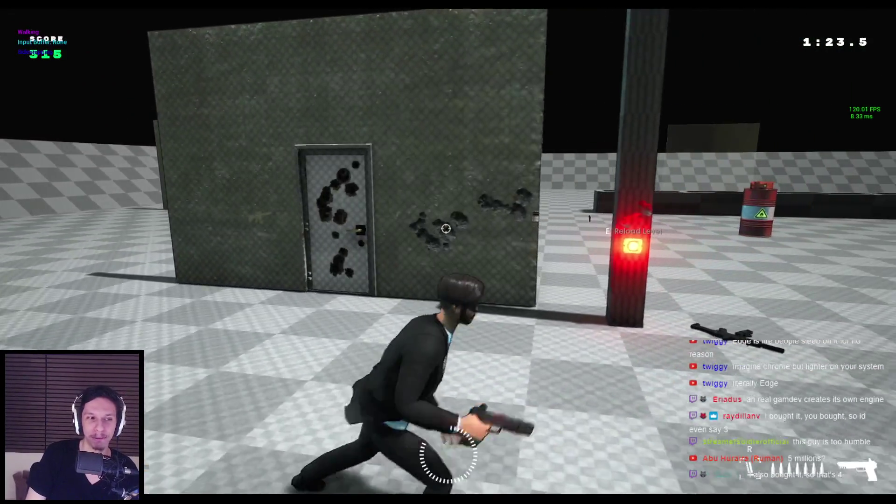
pyautogui.press('shift')
pyautogui.click(448, 229)
pyautogui.press('Escape')
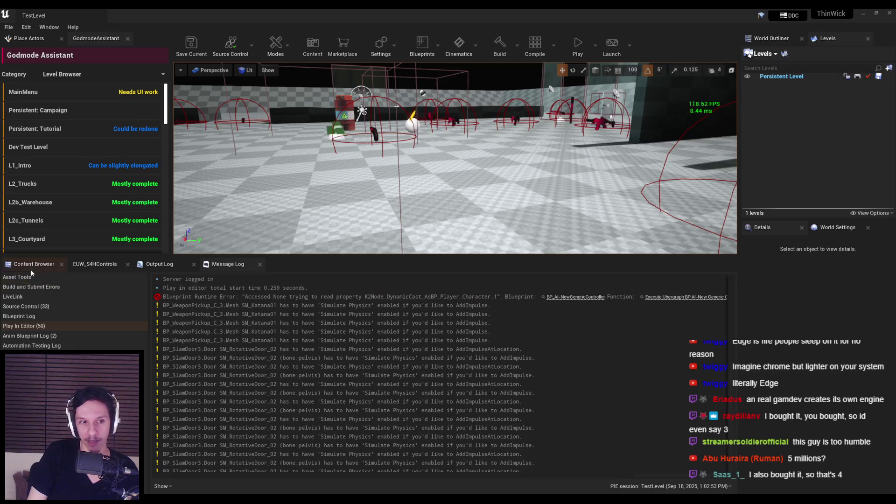
# Show the project's Blueprints assets and fly the level view toward the wall and character.
pyautogui.hotkey('ctrl', 'shift', 'f')
pyautogui.scroll(-5, 580, 93)
pyautogui.moveTo(580, 94)
pyautogui.mouseDown()
pyautogui.moveTo(490, 69)
pyautogui.moveTo(529, 83)
pyautogui.mouseUp()
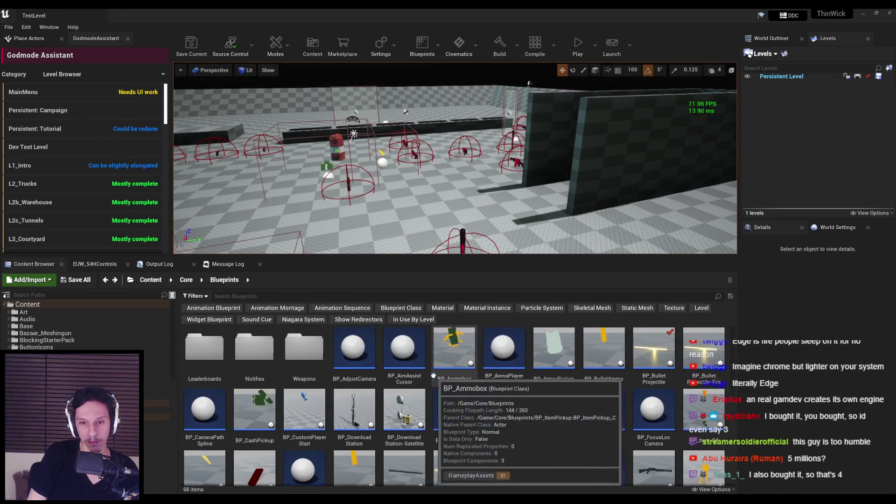
# Switch to the BP_AI-BaseEnemyCharacter Event Graph and frame its Add Ammo and SpawnActor nodes.
pyautogui.hotkey('alt', 'Tab')
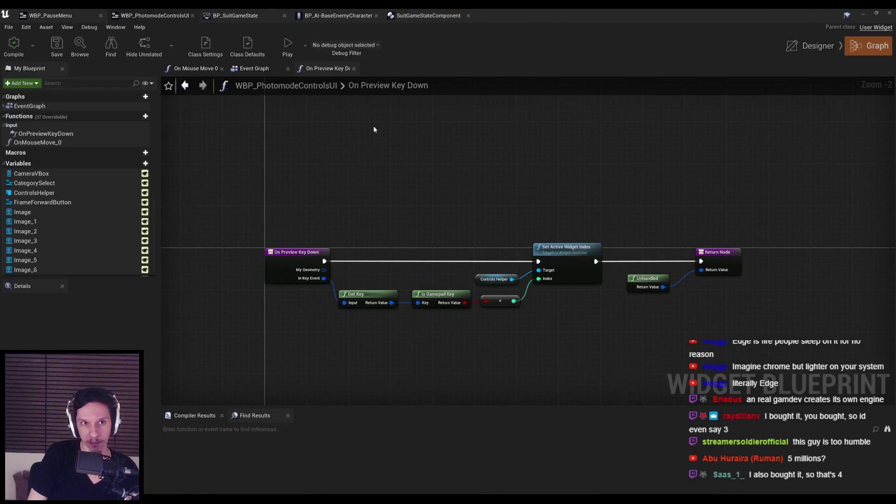
pyautogui.hotkey('ctrl', 'Tab')
pyautogui.hotkey('ctrl', 'Tab')
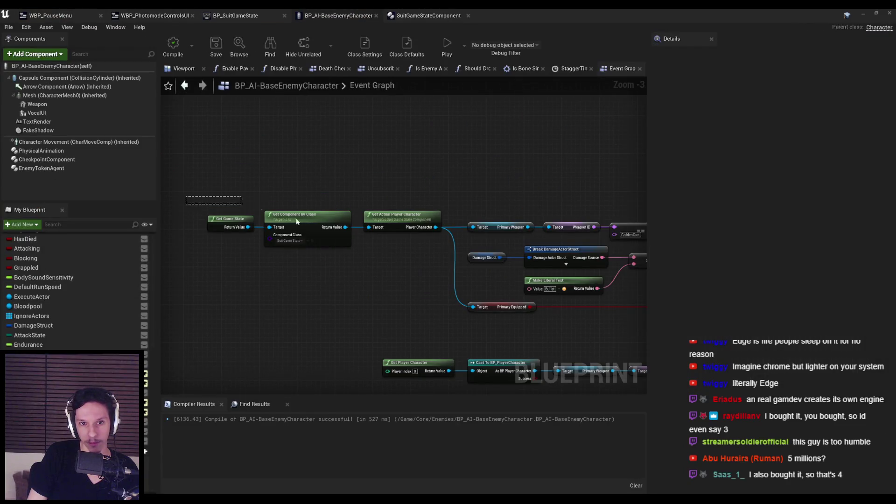
pyautogui.moveTo(437, 285); pyautogui.dragTo(260, 248)
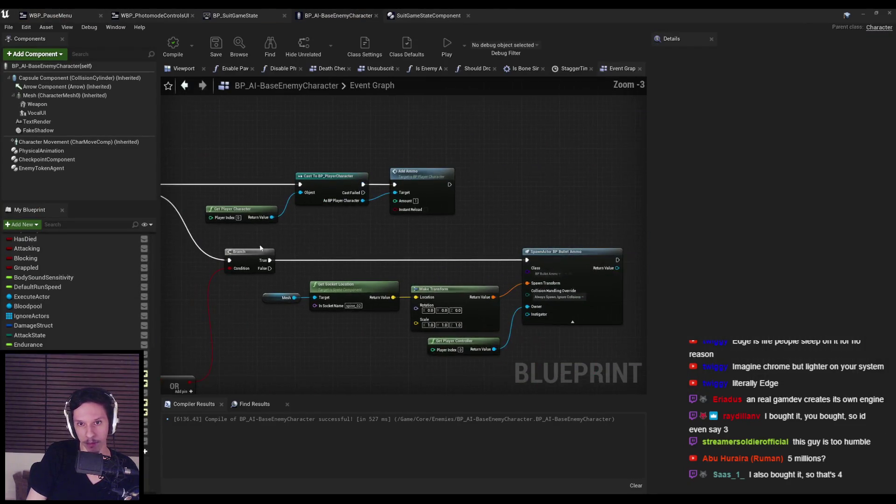
pyautogui.scroll(-3, 497, 268)
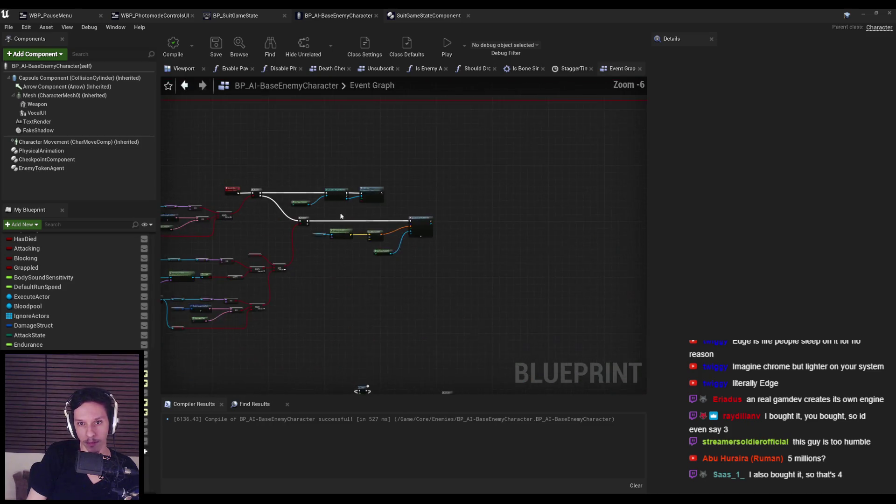
pyautogui.moveTo(598, 268); pyautogui.dragTo(407, 182)
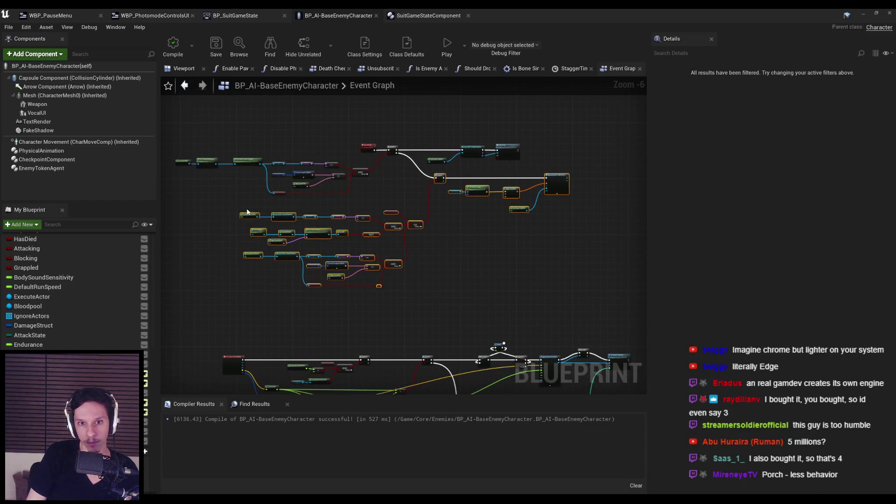
pyautogui.scroll(3, 416, 226)
pyautogui.scroll(-3, 394, 307)
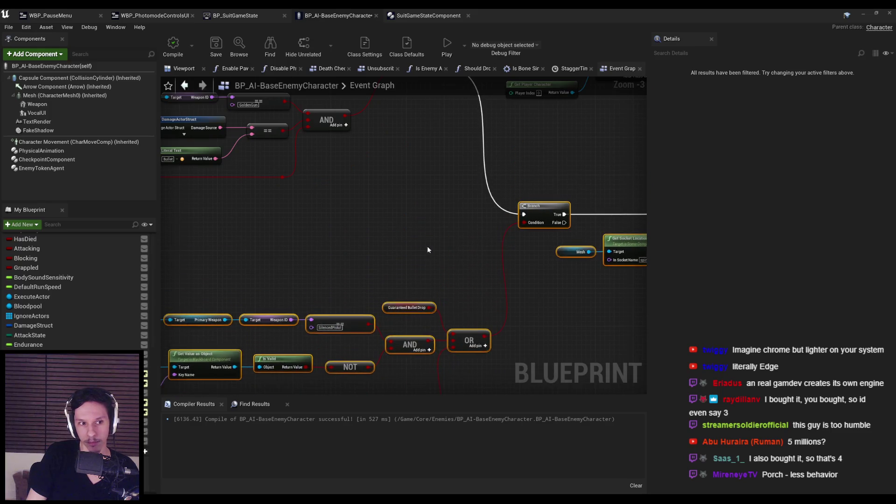
pyautogui.scroll(5, 414, 168)
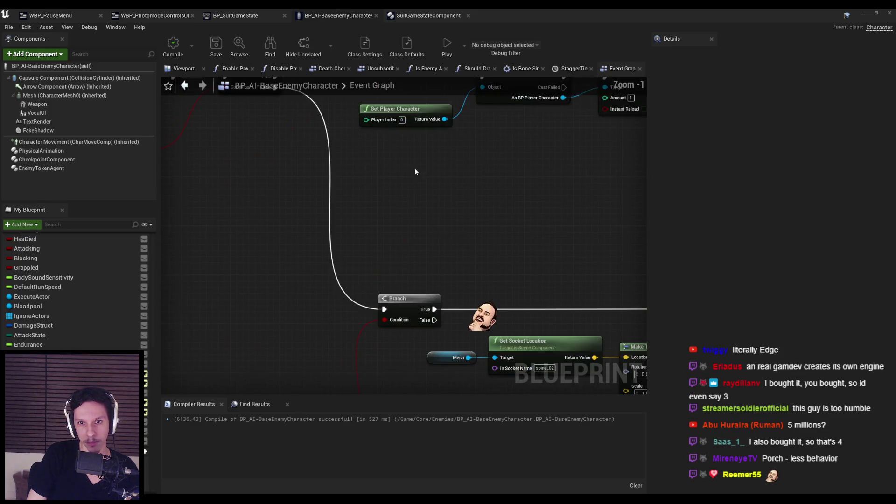
# Feed the actual player character into Add Ammo, delete the old casts, and wire Branch True to it.
pyautogui.moveTo(578, 211); pyautogui.dragTo(556, 253)
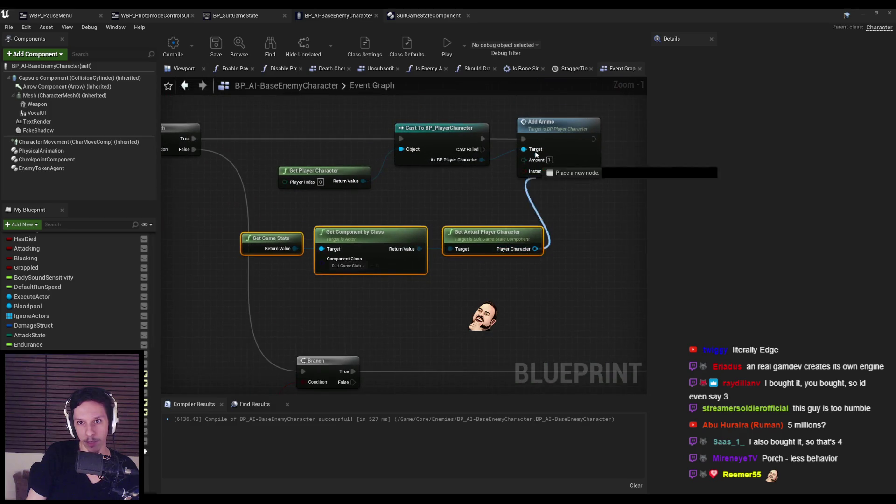
pyautogui.moveTo(194, 143); pyautogui.dragTo(194, 142)
pyautogui.moveTo(270, 117); pyautogui.dragTo(441, 188)
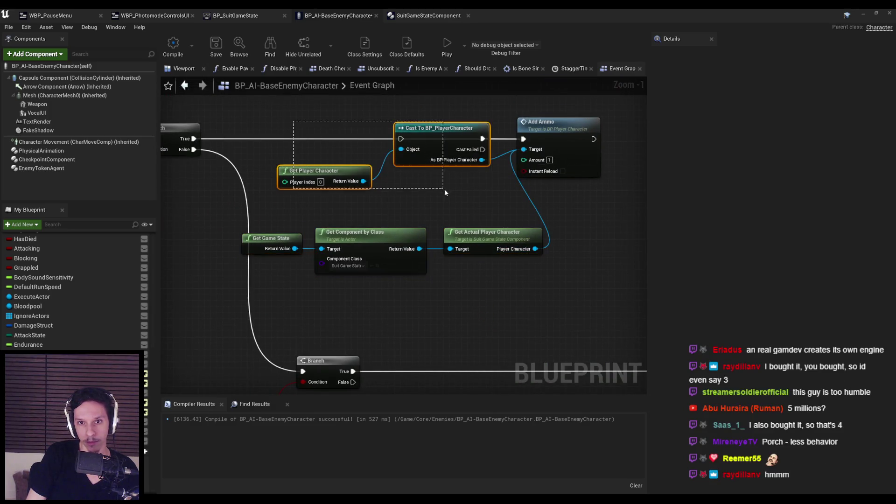
pyautogui.press('Delete')
pyautogui.scroll(-1, 239, 152)
pyautogui.moveTo(238, 153)
pyautogui.mouseDown()
pyautogui.moveTo(515, 217)
pyautogui.moveTo(565, 209)
pyautogui.mouseUp()
pyautogui.click(365, 248)
pyautogui.moveTo(482, 277)
pyautogui.mouseDown()
pyautogui.moveTo(402, 229)
pyautogui.moveTo(435, 226)
pyautogui.mouseUp()
pyautogui.click(496, 236)
# Paste a copy of the Get Game State getter chain beside the weapon-check nodes.
pyautogui.moveTo(599, 283); pyautogui.dragTo(218, 151)
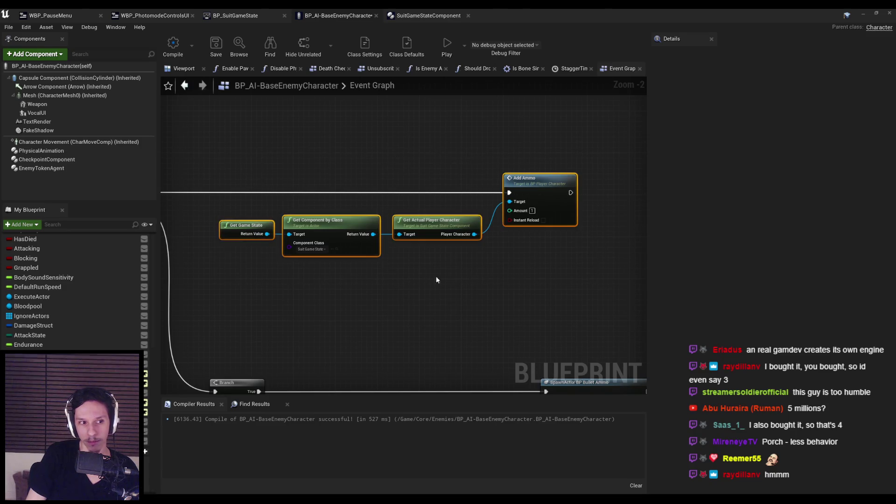
pyautogui.scroll(-3, 436, 276)
pyautogui.scroll(2, 563, 191)
pyautogui.scroll(-5, 511, 186)
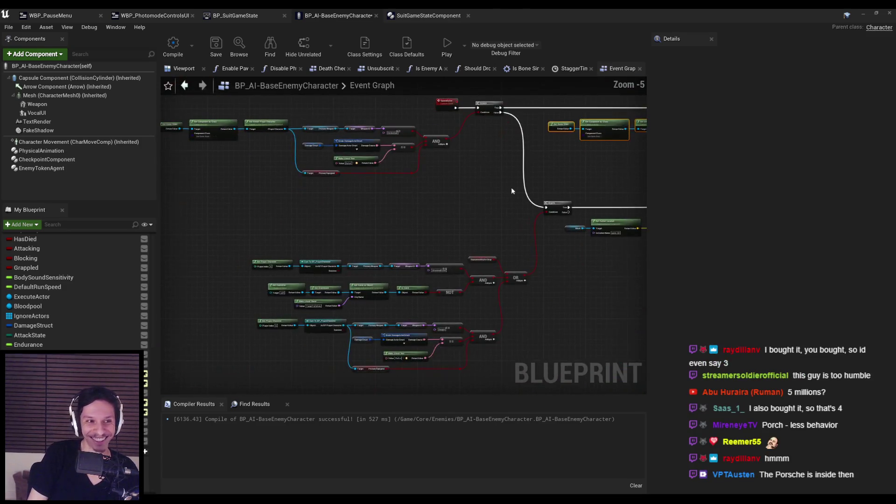
pyautogui.scroll(2, 445, 155)
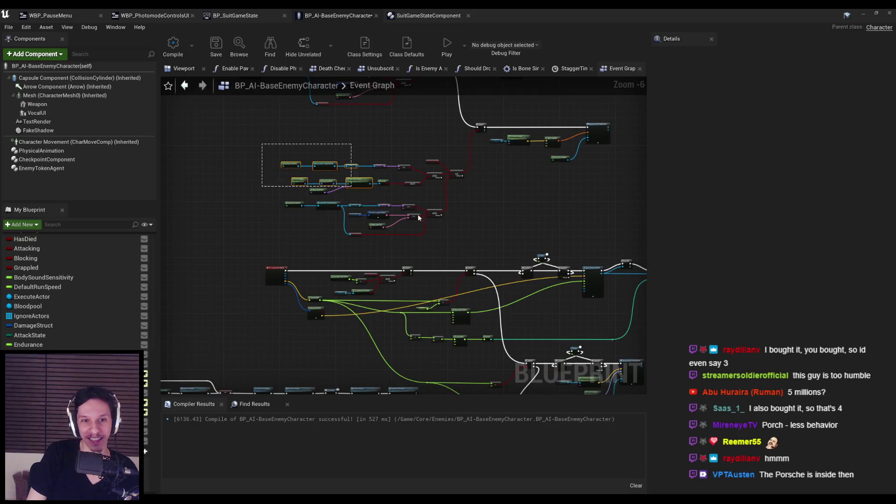
pyautogui.moveTo(418, 218); pyautogui.dragTo(468, 243)
pyautogui.scroll(3, 469, 242)
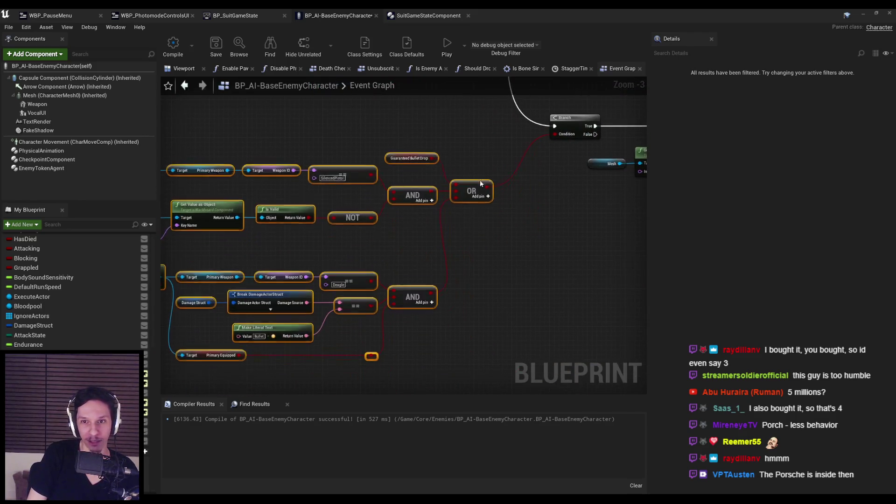
pyautogui.scroll(-2, 480, 183)
pyautogui.scroll(2, 455, 216)
pyautogui.click(353, 165)
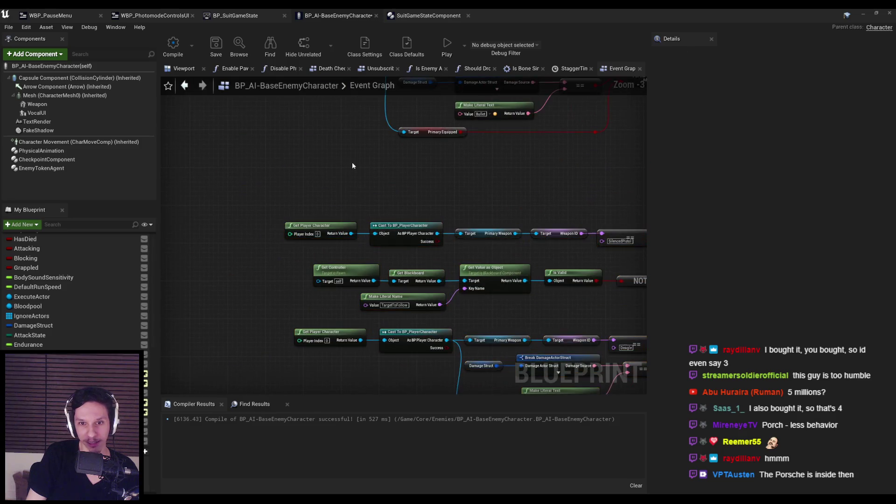
pyautogui.hotkey('ctrl', 'v')
pyautogui.scroll(3, 391, 186)
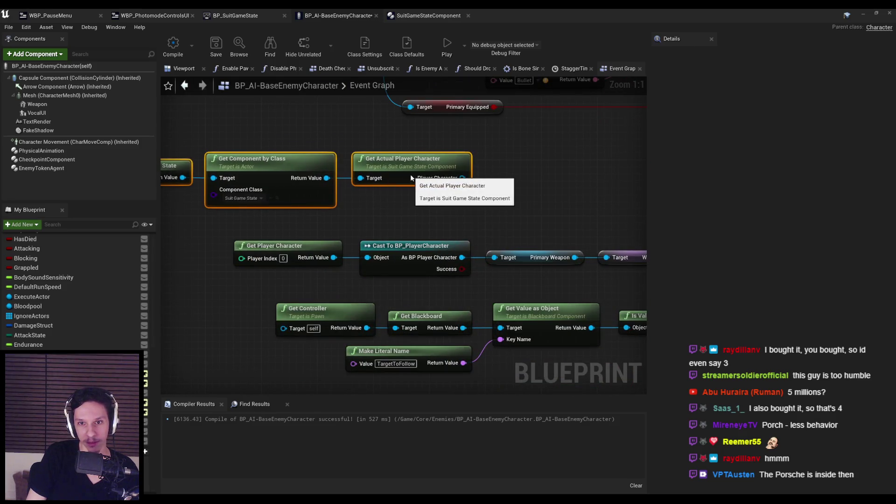
pyautogui.scroll(-2, 415, 178)
# Wire the pasted player character into Primary Weapon's target, remove the old casts, compile and save.
pyautogui.moveTo(461, 185); pyautogui.dragTo(483, 226)
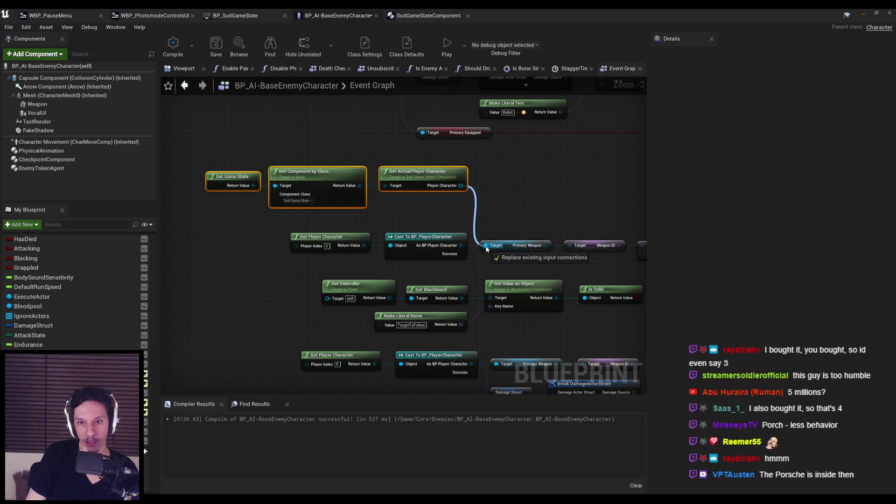
pyautogui.moveTo(487, 247); pyautogui.dragTo(487, 248)
pyautogui.click(368, 225)
pyautogui.press('Delete')
pyautogui.moveTo(439, 216); pyautogui.dragTo(203, 165)
pyautogui.moveTo(428, 181); pyautogui.dragTo(433, 238)
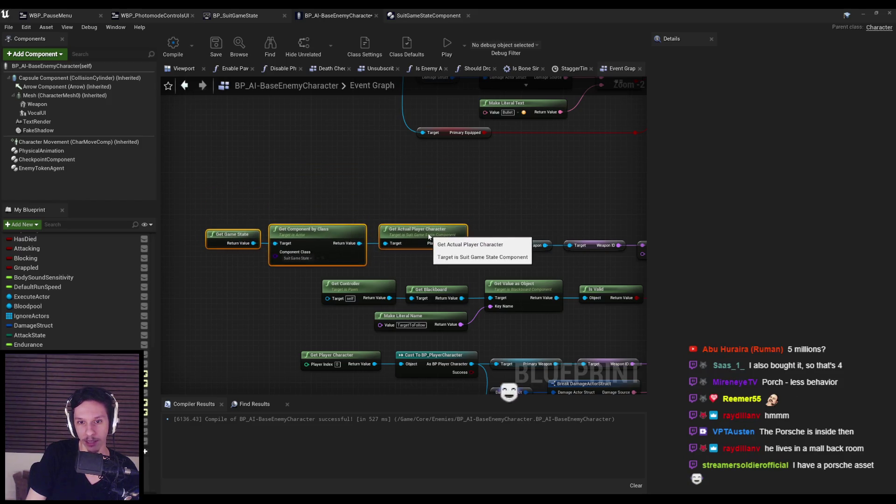
pyautogui.moveTo(554, 265)
pyautogui.mouseDown()
pyautogui.moveTo(334, 214)
pyautogui.moveTo(518, 252)
pyautogui.mouseUp()
pyautogui.click(173, 45)
pyautogui.click(215, 45)
# Paste another getter chain lower down and feed its player character into Primary Equipped's target.
pyautogui.moveTo(248, 174); pyautogui.dragTo(503, 164)
pyautogui.click(373, 304)
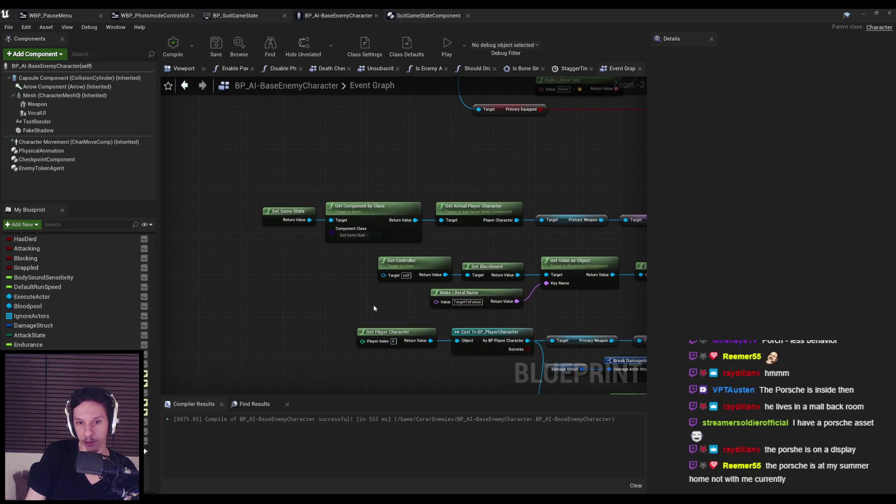
pyautogui.moveTo(445, 262); pyautogui.dragTo(356, 169)
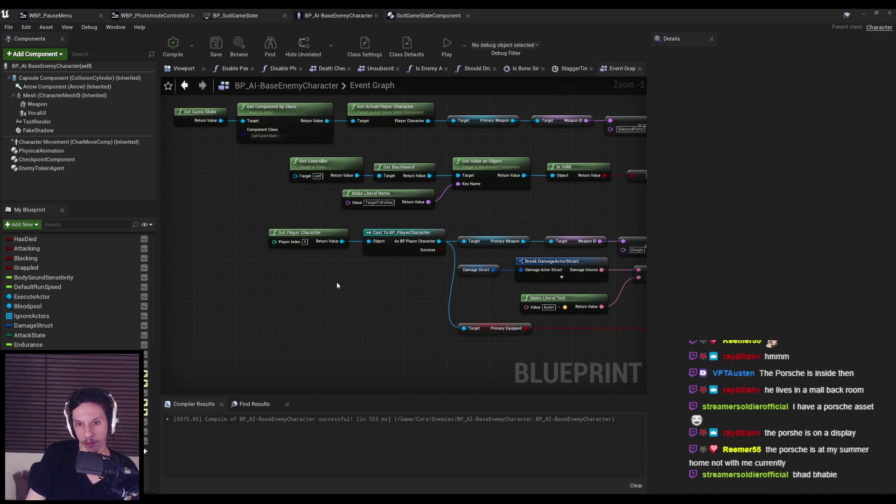
pyautogui.hotkey('ctrl', 'v')
pyautogui.scroll(1, 337, 282)
pyautogui.moveTo(384, 294); pyautogui.dragTo(443, 276)
pyautogui.moveTo(471, 241); pyautogui.dragTo(476, 236)
pyautogui.press('Escape')
pyautogui.moveTo(383, 294); pyautogui.dragTo(486, 340)
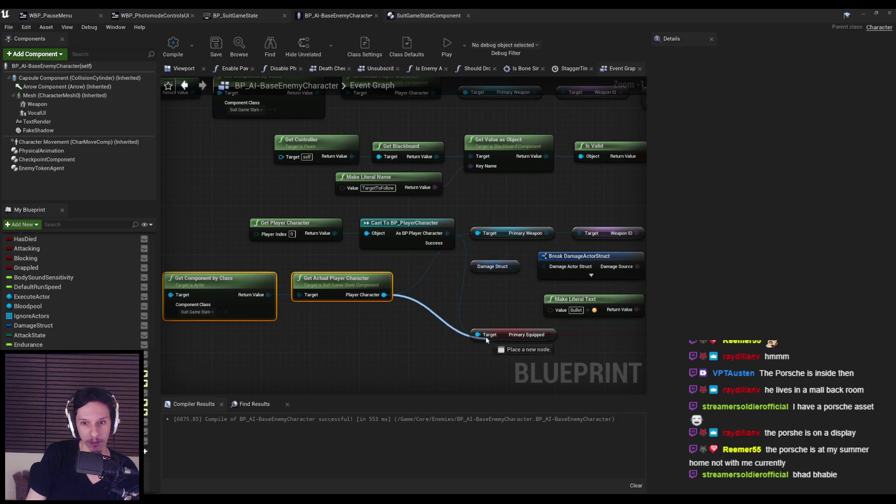
# Delete the remaining Get Player Character and Cast nodes, move the getter chain into place, and save.
pyautogui.moveTo(408, 251); pyautogui.dragTo(484, 258)
pyautogui.moveTo(322, 212); pyautogui.dragTo(494, 261)
pyautogui.press('Delete')
pyautogui.moveTo(164, 276)
pyautogui.mouseDown()
pyautogui.moveTo(317, 317)
pyautogui.moveTo(401, 322)
pyautogui.mouseUp()
pyautogui.moveTo(439, 293)
pyautogui.mouseDown()
pyautogui.moveTo(476, 285)
pyautogui.moveTo(471, 236)
pyautogui.moveTo(469, 288)
pyautogui.mouseUp()
pyautogui.click(410, 274)
pyautogui.scroll(-3, 410, 274)
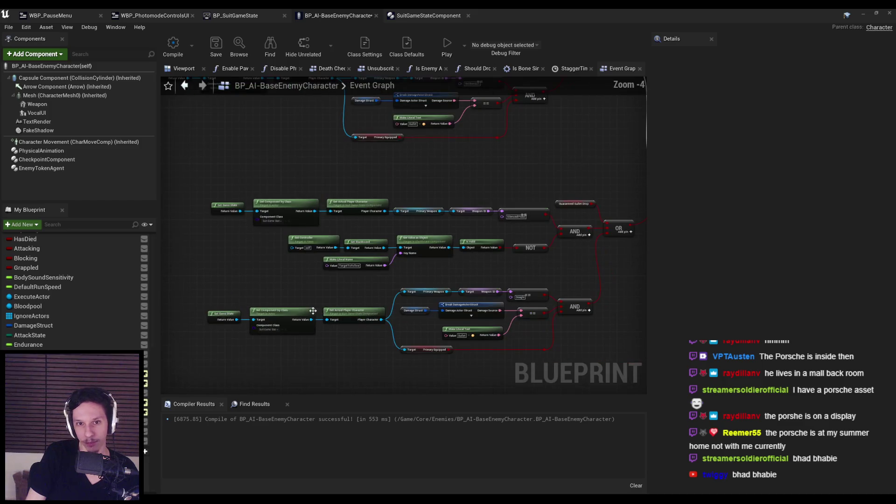
pyautogui.click(216, 44)
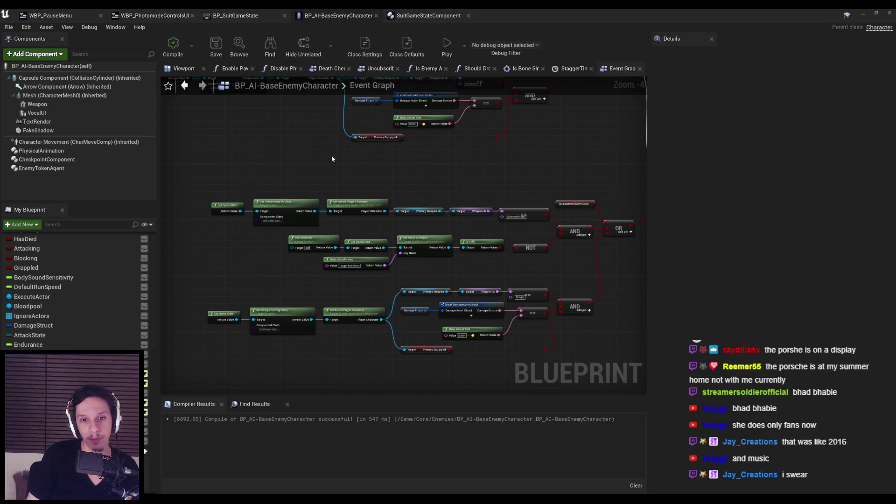
# Nudge the damage-check node group slightly down and save the enemy blueprint.
pyautogui.scroll(3, 330, 287)
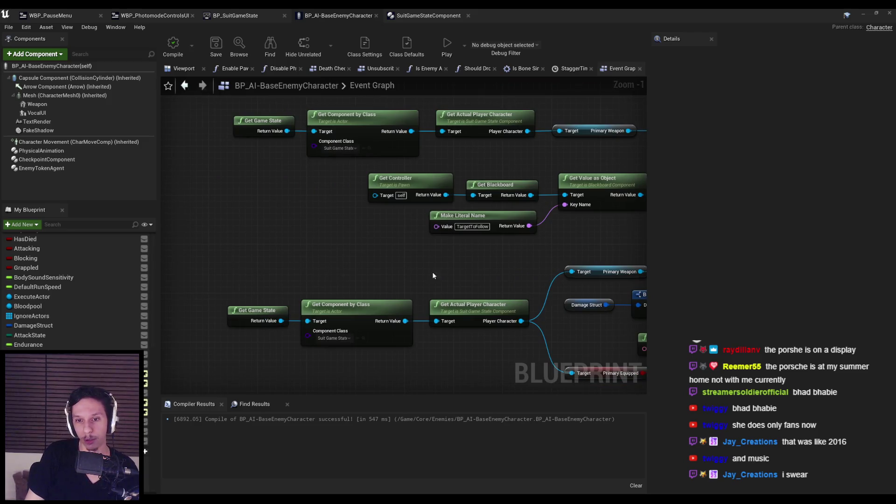
pyautogui.scroll(-2, 432, 275)
pyautogui.scroll(2, 390, 261)
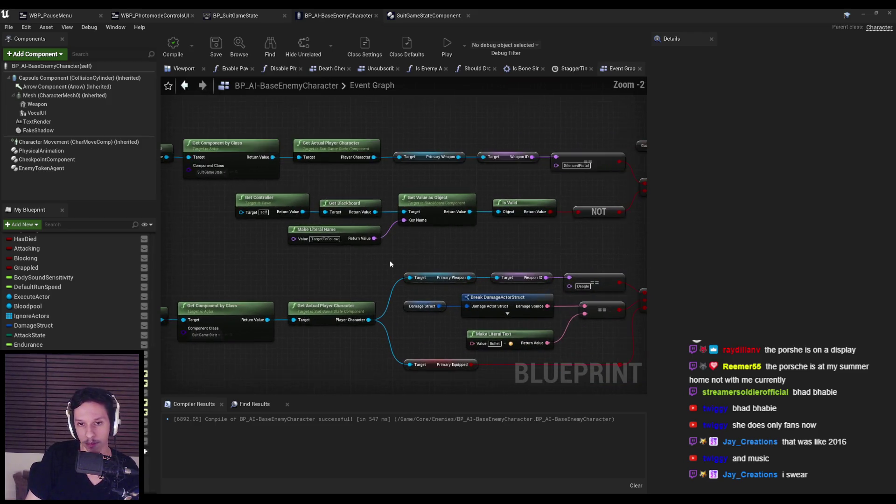
pyautogui.scroll(-2, 379, 264)
pyautogui.scroll(-1, 379, 264)
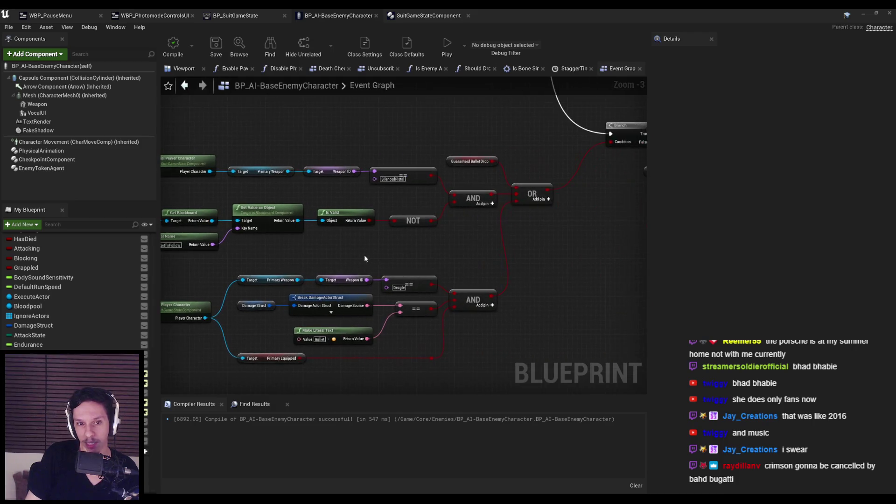
pyautogui.scroll(3, 413, 279)
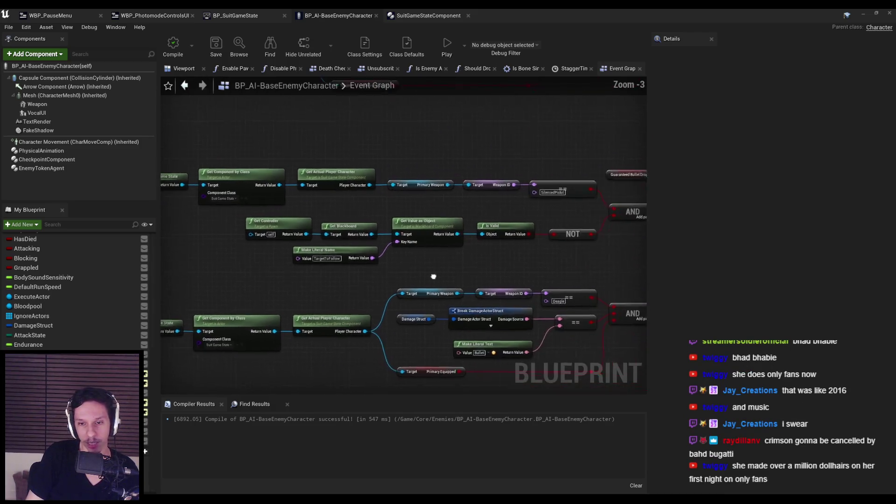
pyautogui.scroll(-2, 373, 241)
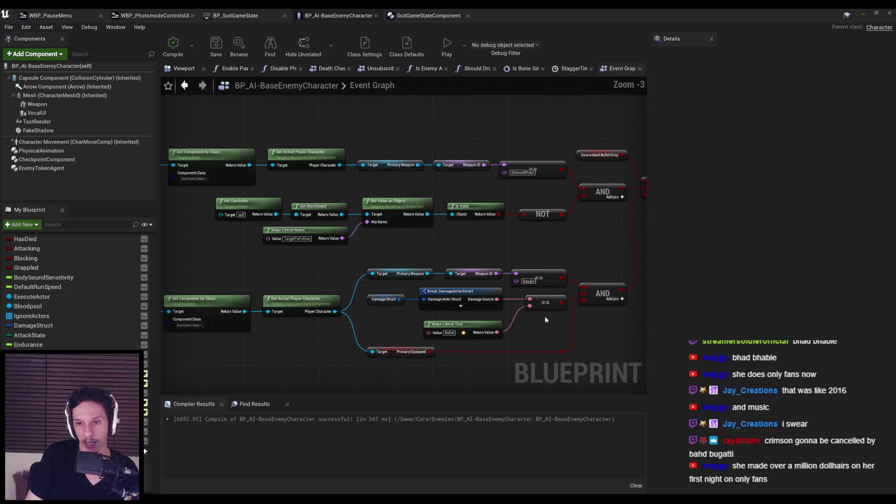
pyautogui.scroll(2, 546, 317)
pyautogui.scroll(-2, 552, 332)
pyautogui.moveTo(565, 340); pyautogui.dragTo(388, 268)
pyautogui.moveTo(406, 324); pyautogui.dragTo(406, 328)
pyautogui.click(483, 325)
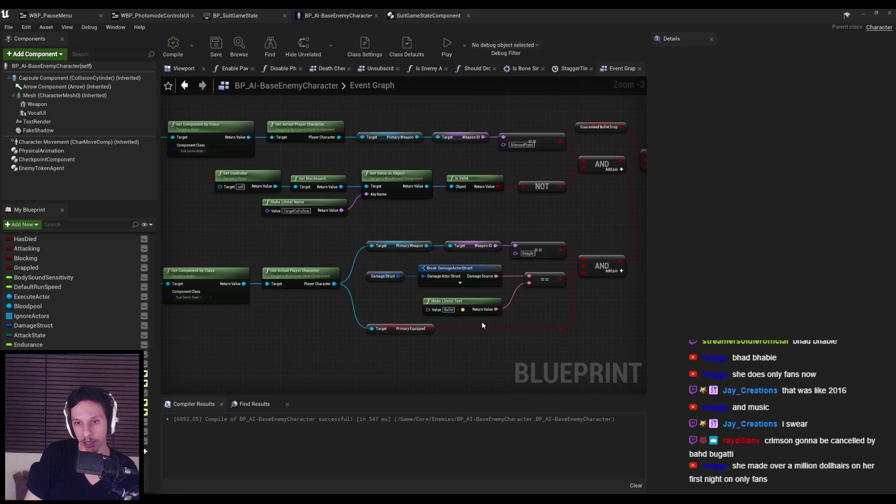
pyautogui.click(216, 46)
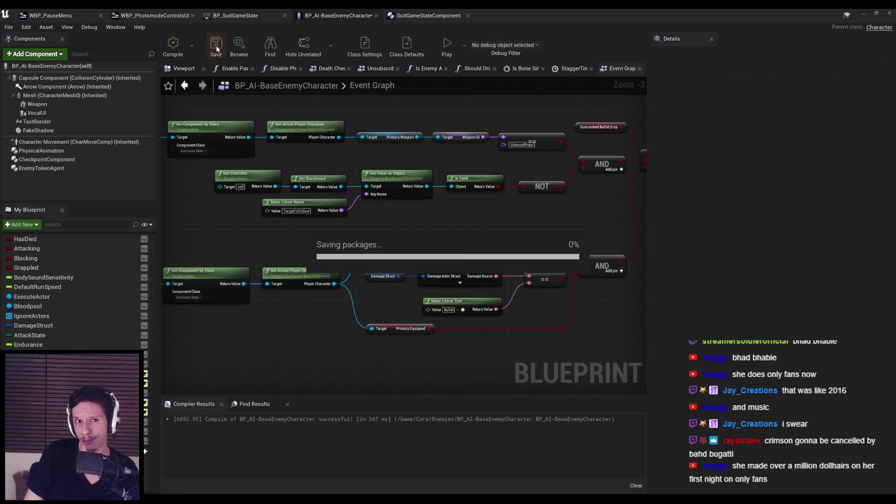
# Inspect the Get Controller through NOT node chain, then save BP_AI-BaseEnemyCharacter again.
pyautogui.scroll(2, 279, 226)
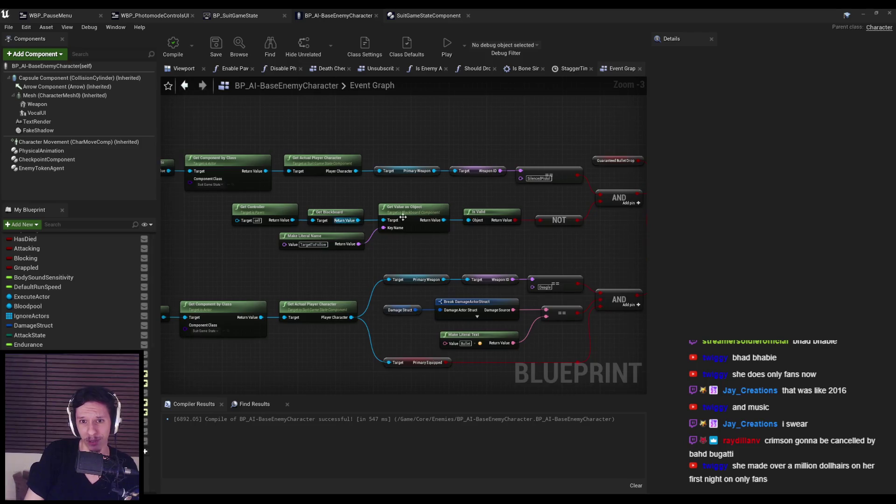
pyautogui.scroll(-2, 318, 214)
pyautogui.moveTo(452, 209); pyautogui.dragTo(438, 245)
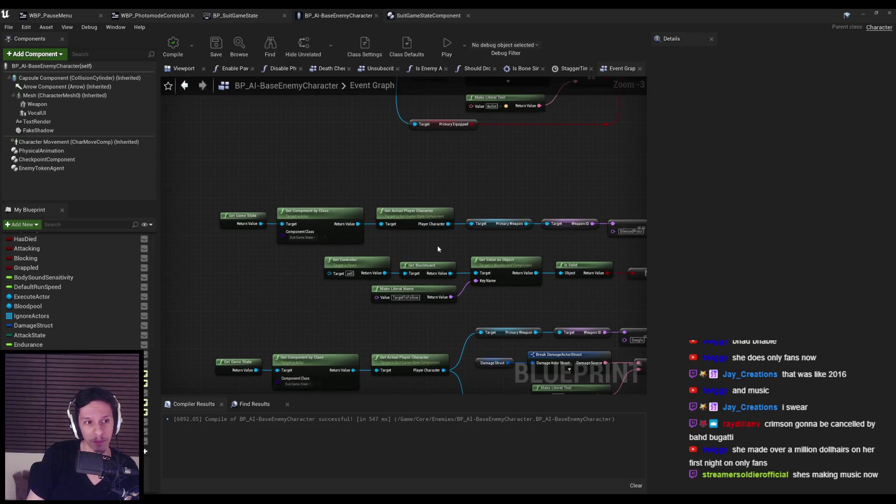
pyautogui.scroll(3, 438, 245)
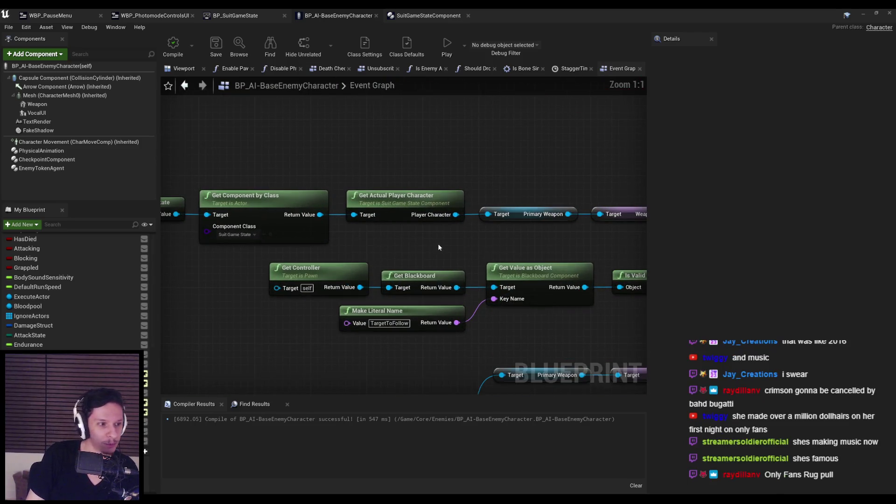
pyautogui.scroll(-2, 438, 246)
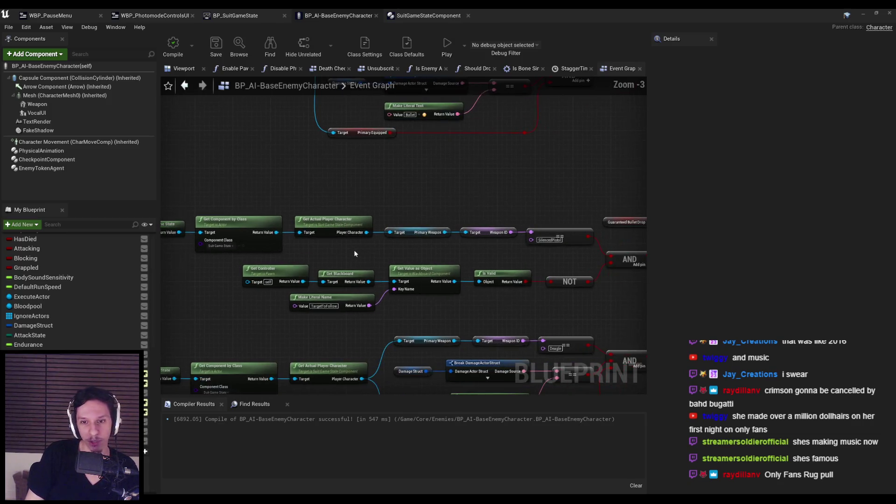
pyautogui.scroll(-1, 317, 243)
pyautogui.moveTo(378, 271); pyautogui.dragTo(552, 283)
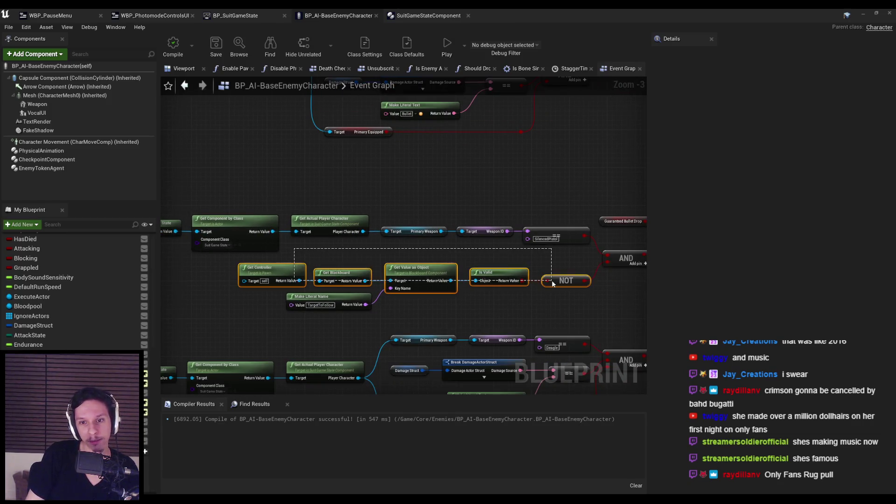
pyautogui.click(571, 304)
pyautogui.click(215, 44)
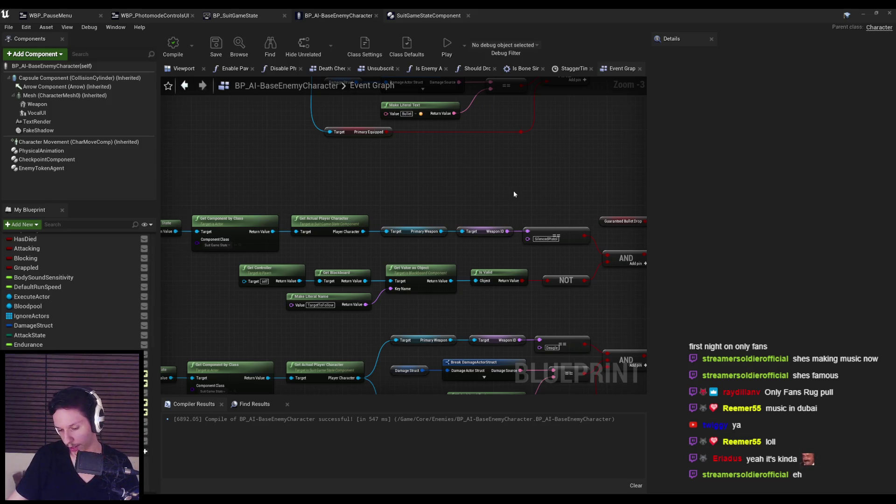
pyautogui.scroll(-3, 437, 183)
pyautogui.scroll(4, 476, 225)
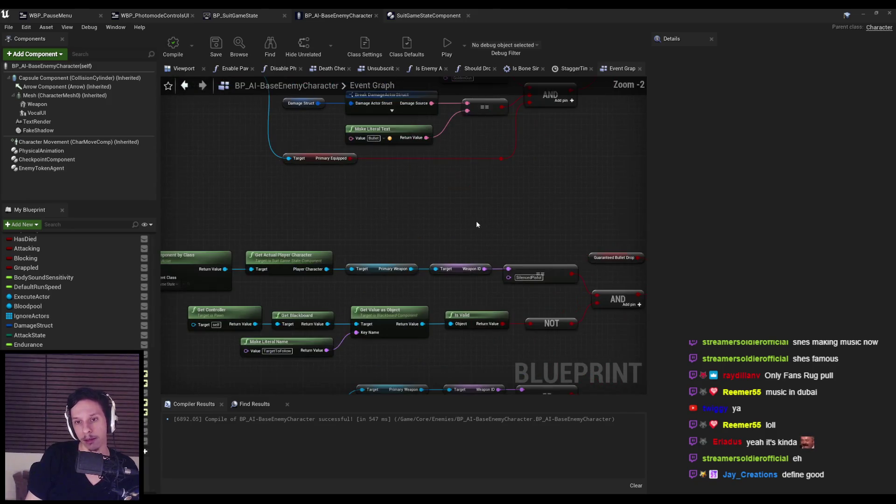
pyautogui.scroll(-1, 476, 212)
pyautogui.scroll(1, 509, 234)
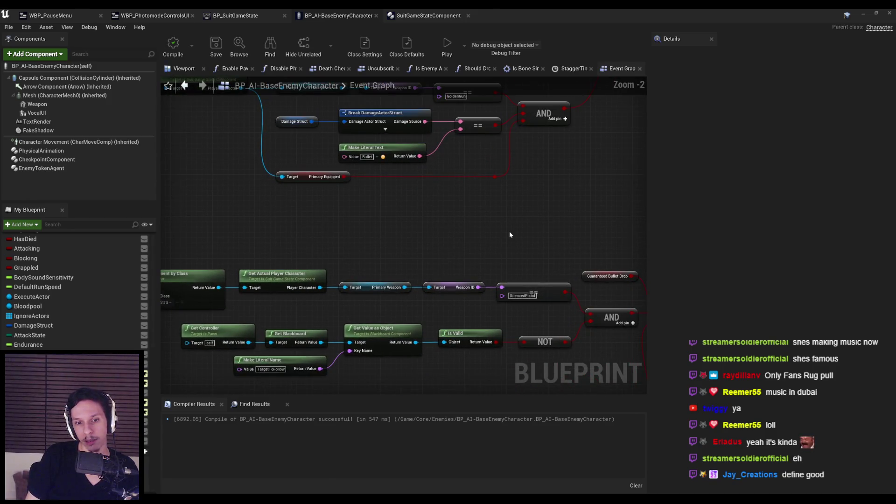
pyautogui.moveTo(456, 248)
pyautogui.mouseDown()
pyautogui.moveTo(390, 341)
pyautogui.moveTo(478, 311)
pyautogui.moveTo(470, 317)
pyautogui.mouseUp()
pyautogui.scroll(-1, 391, 336)
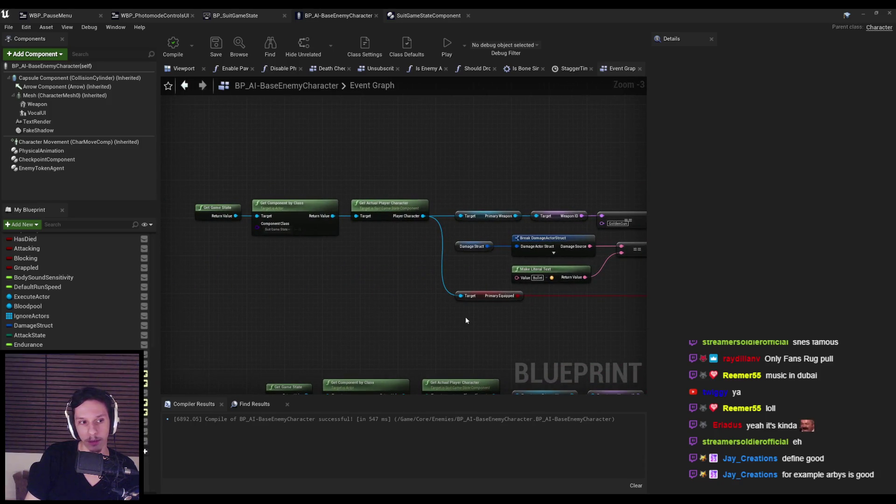
pyautogui.scroll(1, 352, 335)
pyautogui.moveTo(352, 335)
pyautogui.mouseDown()
pyautogui.moveTo(373, 301)
pyautogui.moveTo(387, 300)
pyautogui.mouseUp()
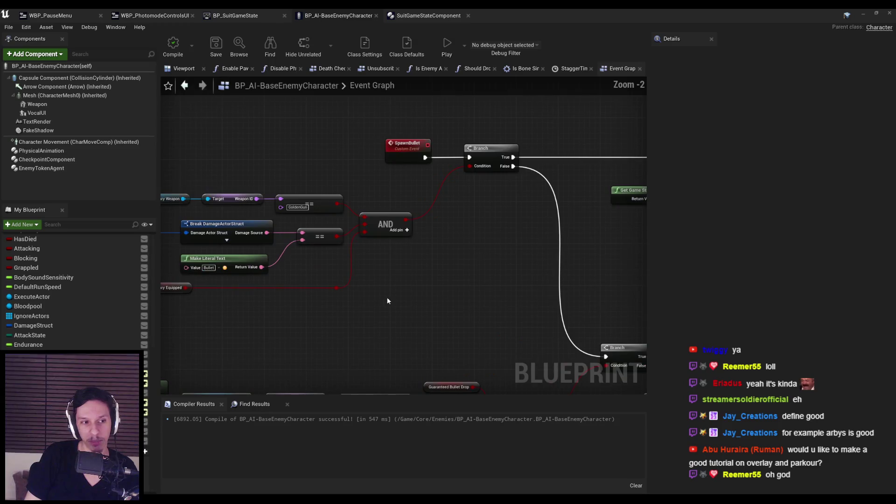
pyautogui.scroll(-2, 387, 300)
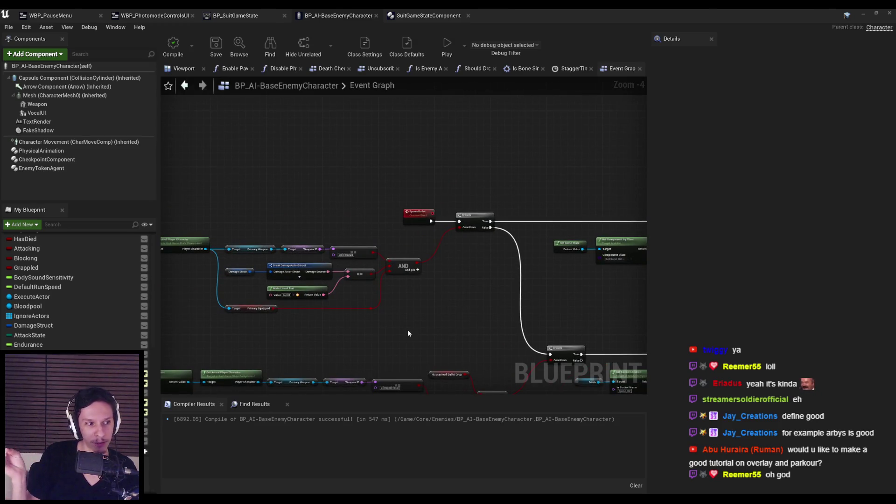
pyautogui.moveTo(351, 338)
pyautogui.mouseDown()
pyautogui.moveTo(341, 320)
pyautogui.moveTo(495, 322)
pyautogui.mouseUp()
pyautogui.scroll(1, 341, 320)
pyautogui.scroll(3, 495, 321)
pyautogui.scroll(-4, 485, 323)
pyautogui.moveTo(363, 279); pyautogui.dragTo(345, 266)
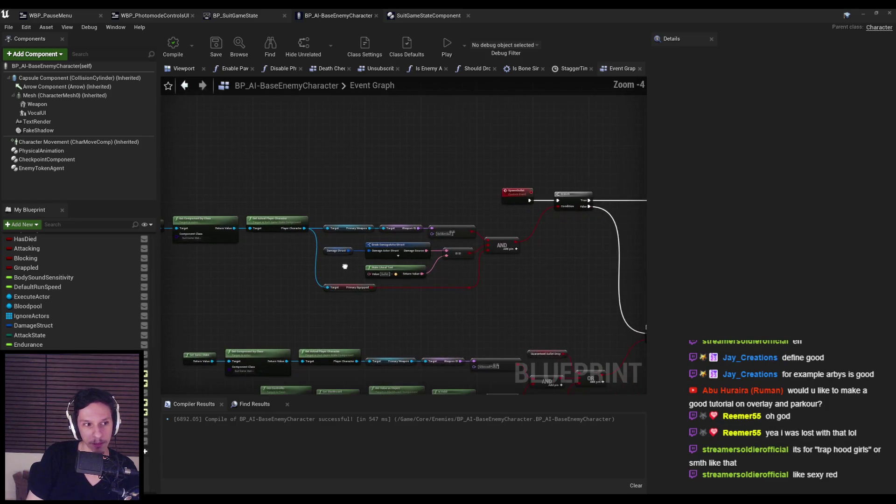
pyautogui.scroll(1, 345, 267)
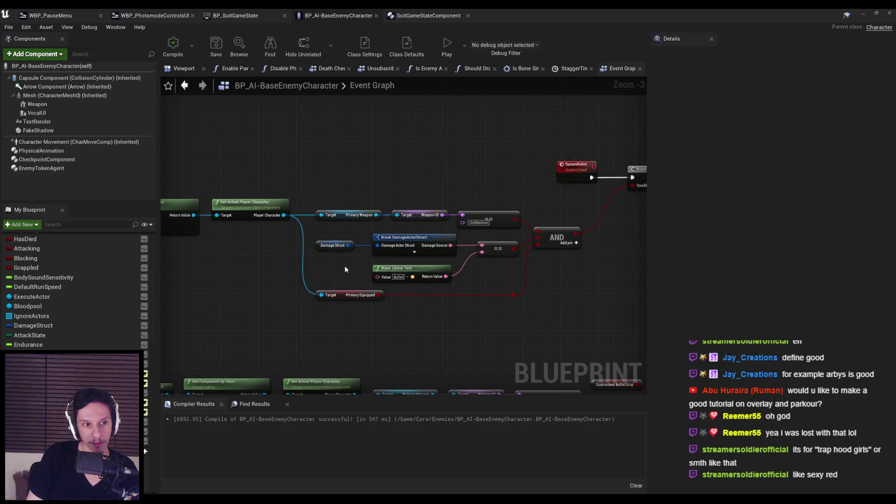
pyautogui.scroll(-1, 345, 270)
pyautogui.moveTo(448, 282); pyautogui.dragTo(372, 315)
pyautogui.scroll(1, 372, 311)
pyautogui.scroll(1, 371, 307)
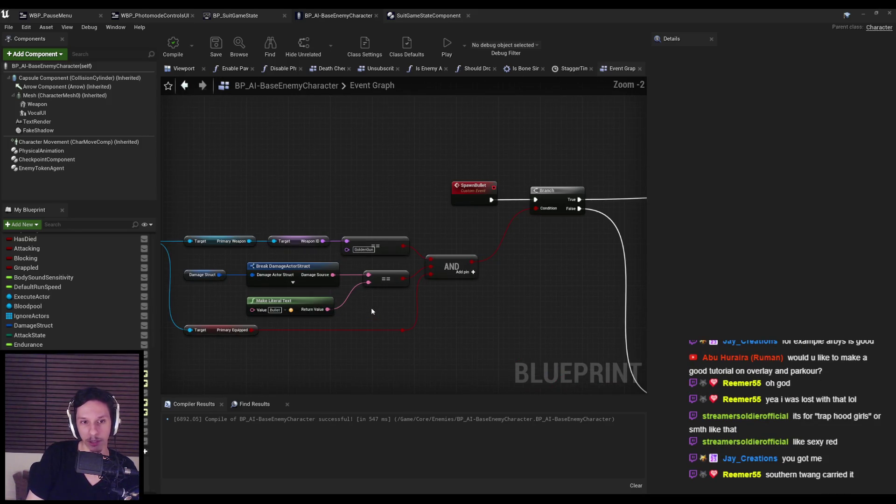
pyautogui.scroll(-2, 371, 307)
pyautogui.moveTo(371, 307); pyautogui.dragTo(311, 344)
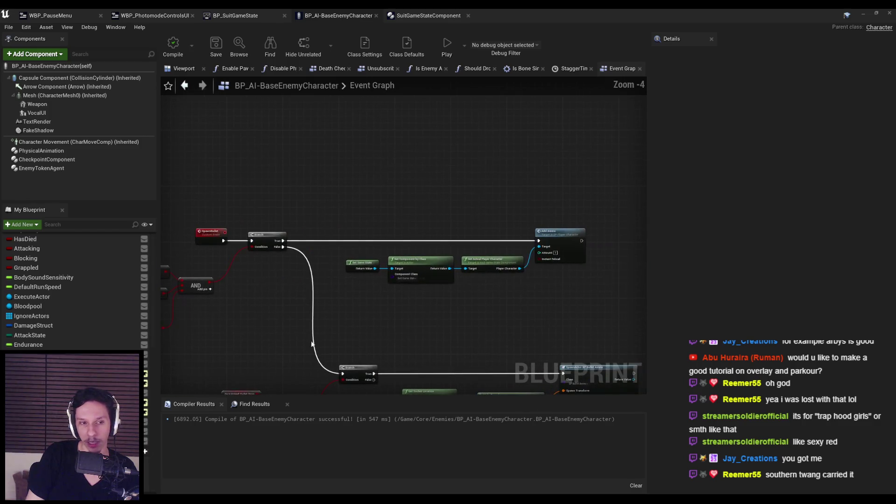
pyautogui.scroll(-1, 304, 349)
pyautogui.scroll(-1, 278, 295)
pyautogui.moveTo(352, 295); pyautogui.dragTo(372, 279)
pyautogui.scroll(4, 499, 290)
pyautogui.scroll(-2, 494, 292)
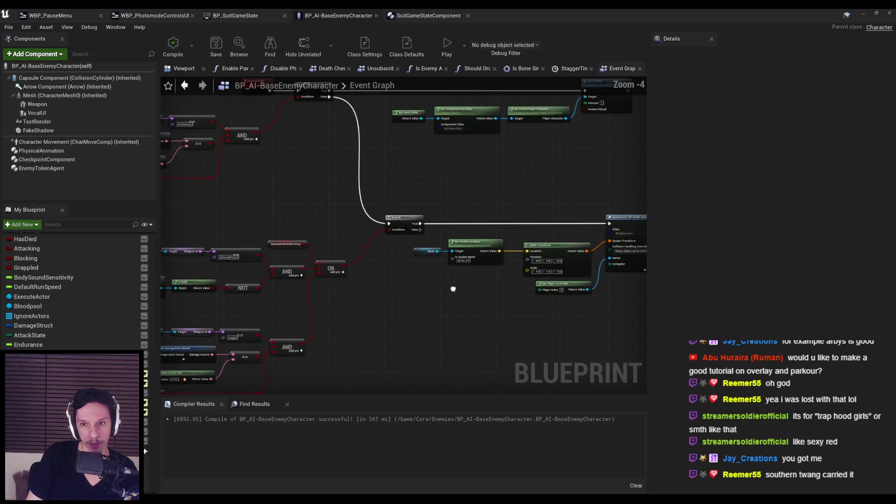
pyautogui.moveTo(452, 288); pyautogui.dragTo(467, 187)
pyautogui.moveTo(590, 300)
pyautogui.mouseDown()
pyautogui.moveTo(391, 245)
pyautogui.moveTo(381, 265)
pyautogui.moveTo(351, 275)
pyautogui.mouseUp()
pyautogui.scroll(3, 391, 245)
pyautogui.scroll(-1, 381, 265)
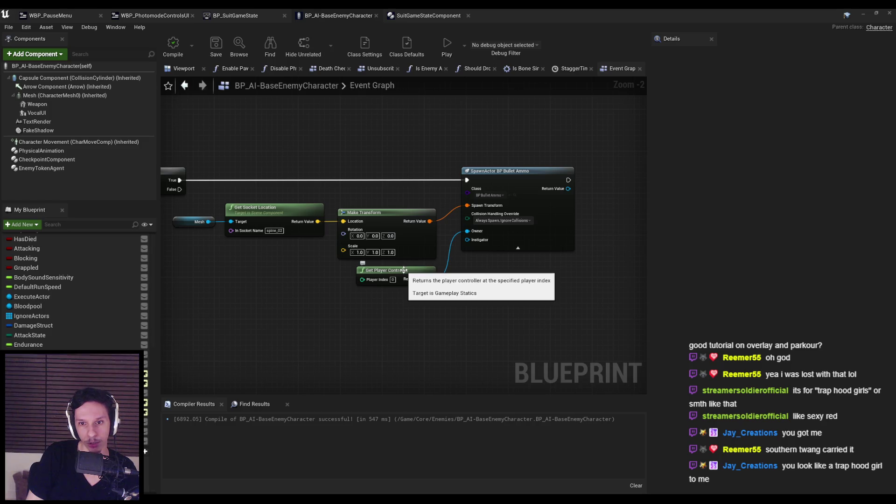
pyautogui.scroll(-3, 286, 312)
pyautogui.moveTo(286, 312)
pyautogui.mouseDown()
pyautogui.moveTo(610, 279)
pyautogui.moveTo(449, 286)
pyautogui.moveTo(559, 259)
pyautogui.mouseUp()
pyautogui.scroll(2, 450, 285)
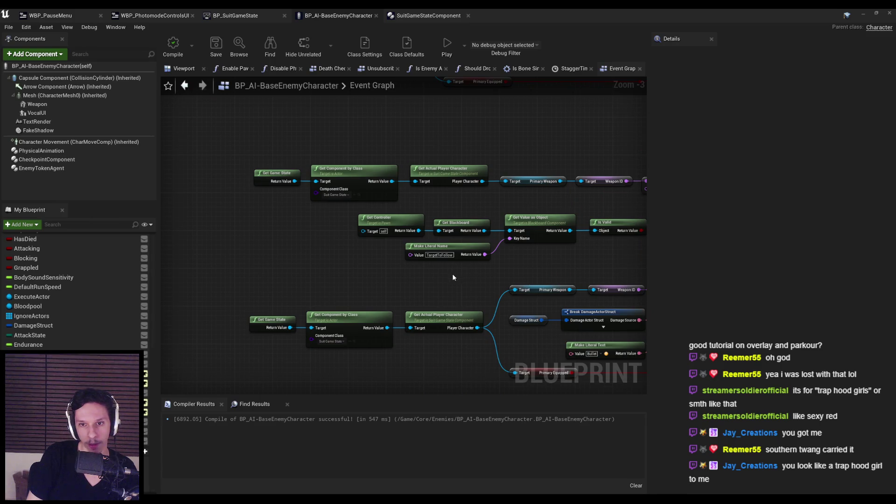
pyautogui.scroll(-2, 451, 277)
pyautogui.moveTo(451, 277); pyautogui.dragTo(356, 299)
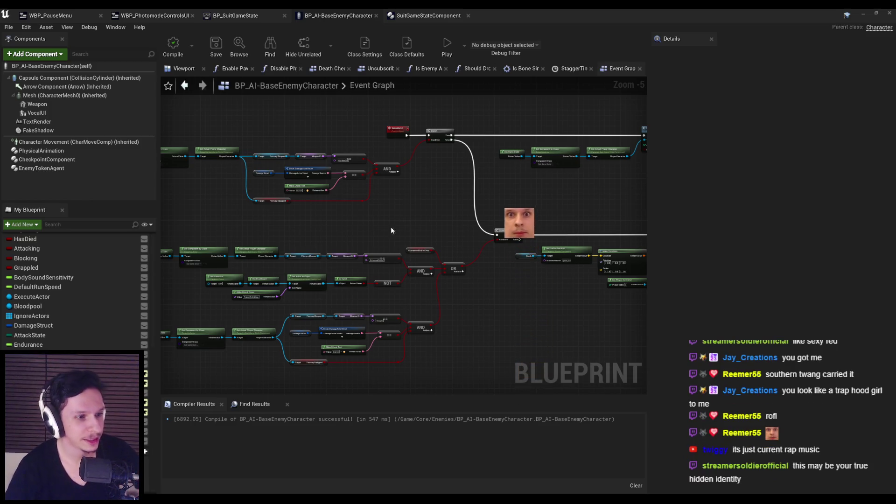
# Nudge the AND node slightly right next to the SpawnBullet event and save the blueprint.
pyautogui.scroll(2, 345, 193)
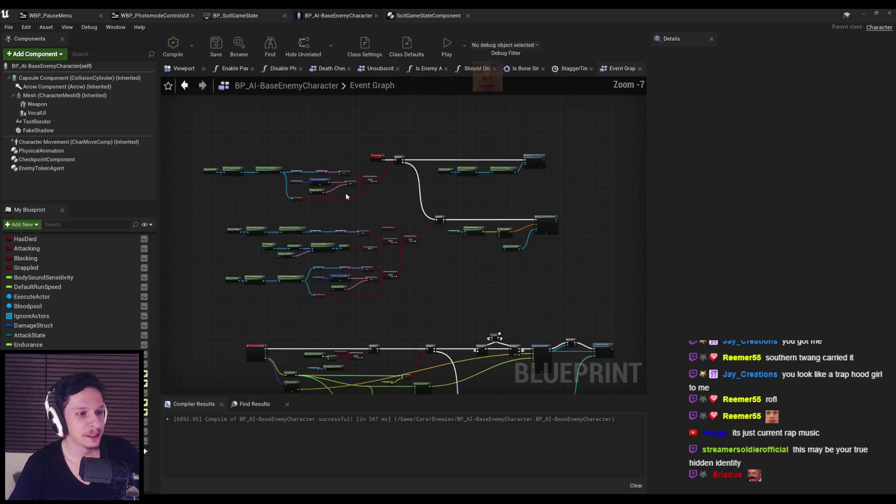
pyautogui.scroll(-1, 349, 195)
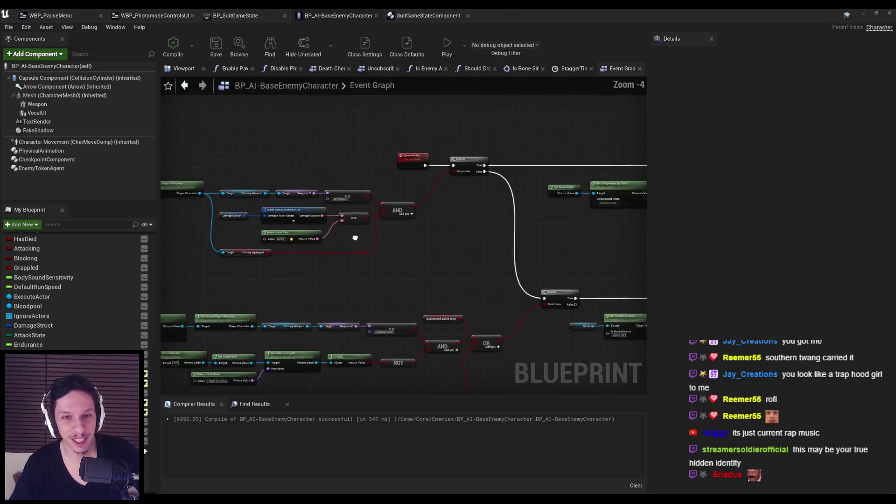
pyautogui.scroll(2, 442, 233)
pyautogui.moveTo(442, 233); pyautogui.dragTo(455, 235)
pyautogui.click(447, 142)
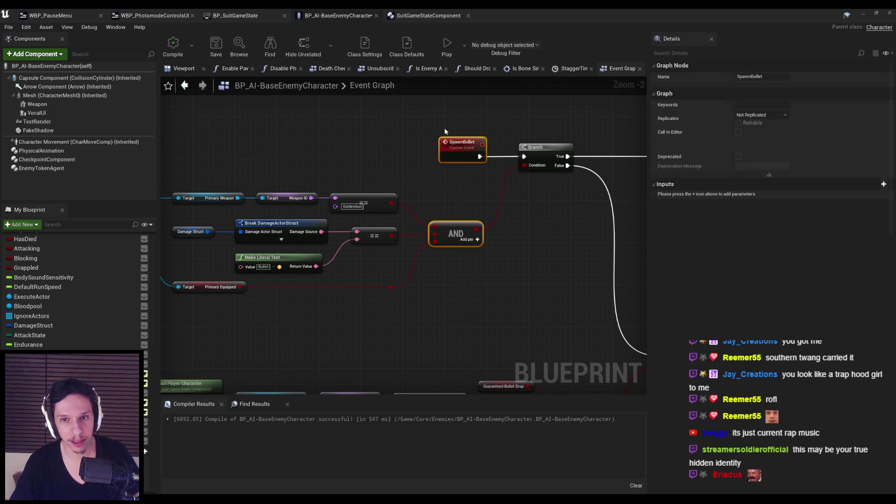
pyautogui.click(437, 170)
pyautogui.hotkey('ctrl', 's')
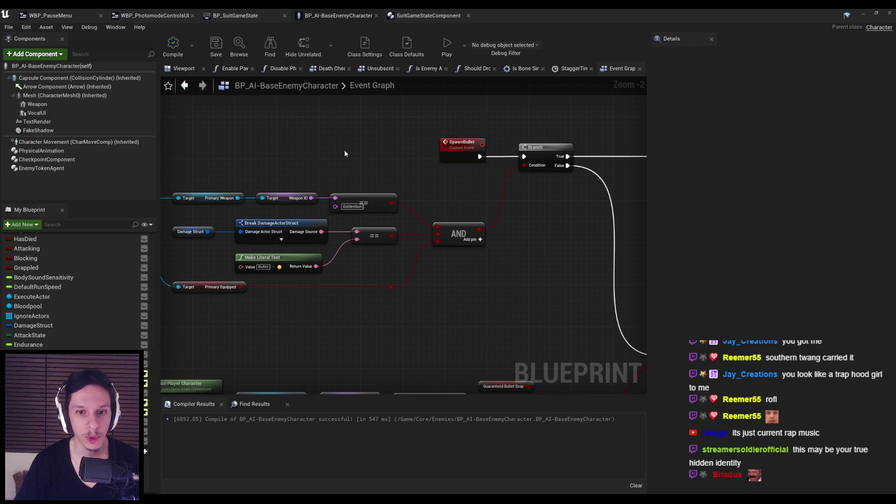
# Align the right edges of Break DamageActorStruct and Make Literal Text, then save.
pyautogui.scroll(-2, 344, 153)
pyautogui.scroll(3, 467, 224)
pyautogui.moveTo(494, 259); pyautogui.dragTo(454, 204)
pyautogui.hotkey('shift', 'd')
pyautogui.click(502, 238)
pyautogui.click(220, 52)
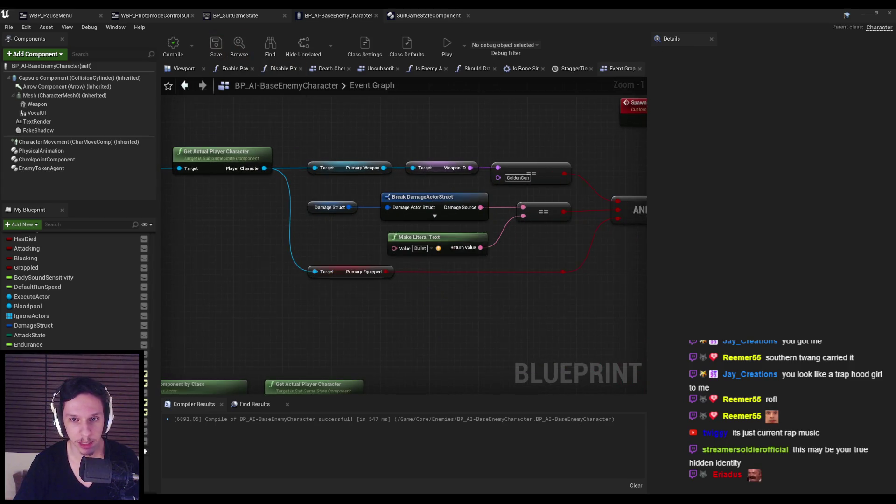
# Reposition Break DamageActorStruct and Make Literal Text into their final spot and save again.
pyautogui.scroll(-1, 412, 187)
pyautogui.scroll(2, 412, 187)
pyautogui.moveTo(412, 190)
pyautogui.mouseDown()
pyautogui.moveTo(504, 262)
pyautogui.moveTo(530, 265)
pyautogui.mouseUp()
pyautogui.click(514, 272)
pyautogui.hotkey('ctrl', 'z')
pyautogui.hotkey('ctrl', 'z')
pyautogui.hotkey('ctrl', 'z')
pyautogui.click(213, 47)
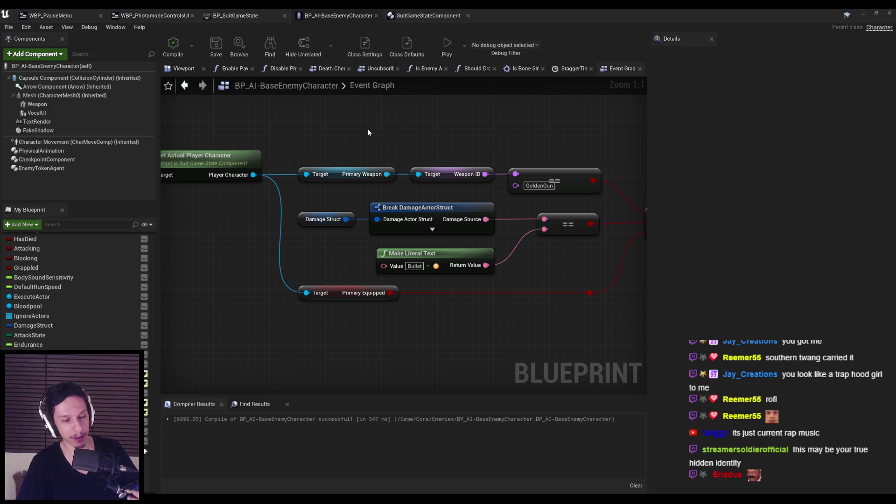
pyautogui.scroll(-1, 365, 131)
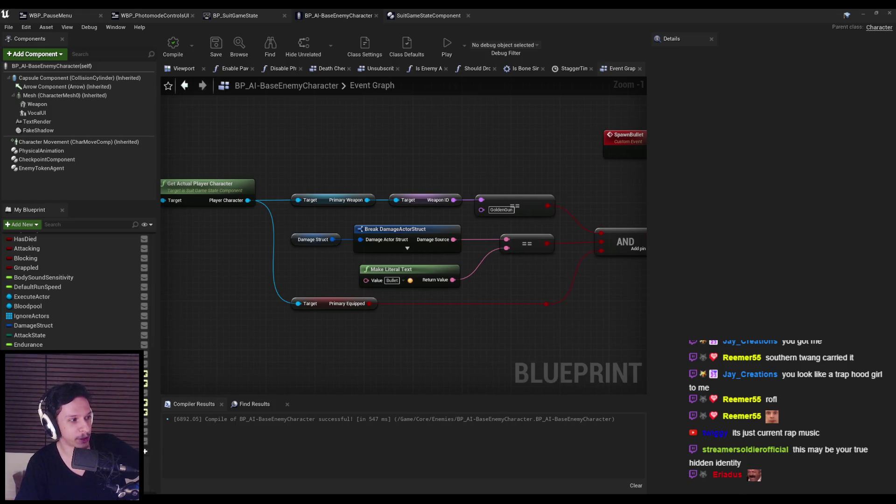
# Check the layout of the two == comparison nodes and their reroute point, then save.
pyautogui.scroll(-2, 358, 175)
pyautogui.scroll(-1, 347, 169)
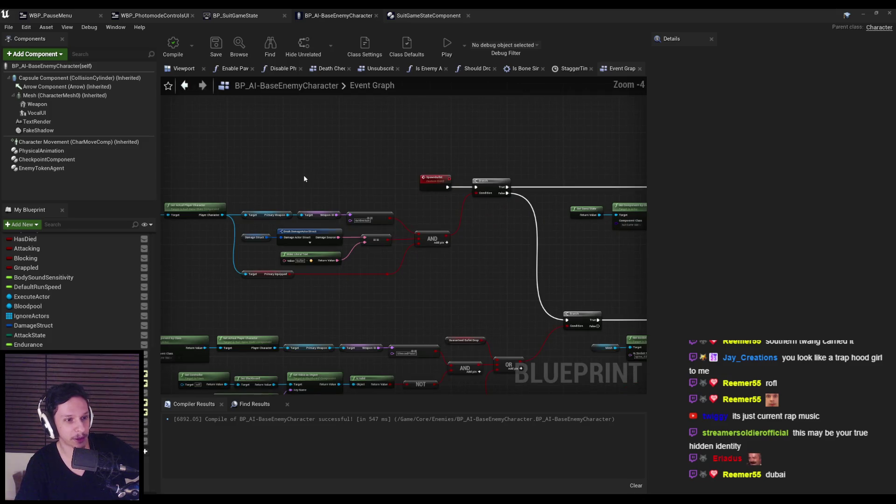
pyautogui.scroll(4, 348, 170)
pyautogui.scroll(-2, 356, 201)
pyautogui.moveTo(399, 309); pyautogui.dragTo(390, 325)
pyautogui.moveTo(446, 329); pyautogui.dragTo(304, 301)
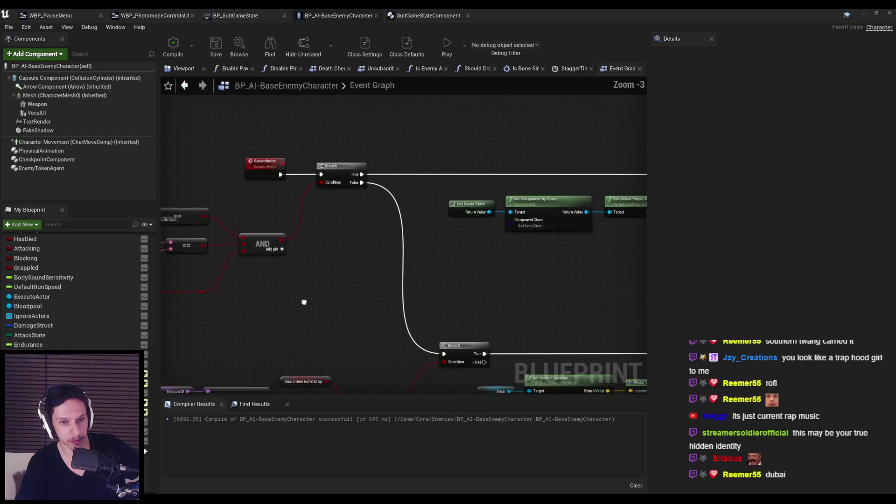
pyautogui.scroll(-2, 372, 296)
pyautogui.moveTo(371, 296); pyautogui.dragTo(534, 295)
pyautogui.scroll(3, 425, 270)
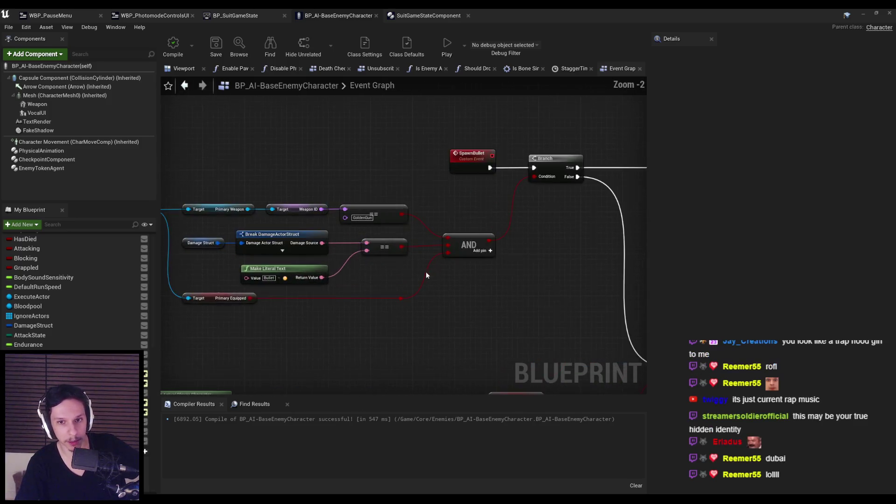
pyautogui.moveTo(405, 332); pyautogui.dragTo(376, 195)
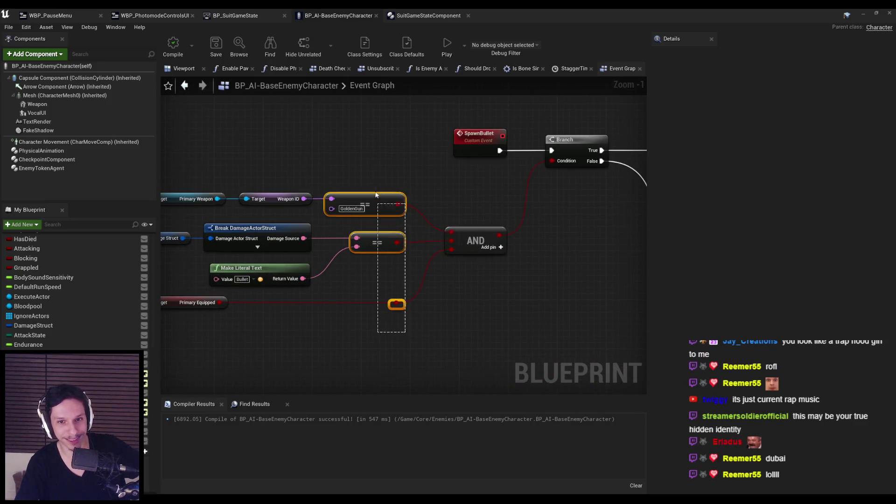
pyautogui.click(380, 295)
pyautogui.hotkey('ctrl', 's')
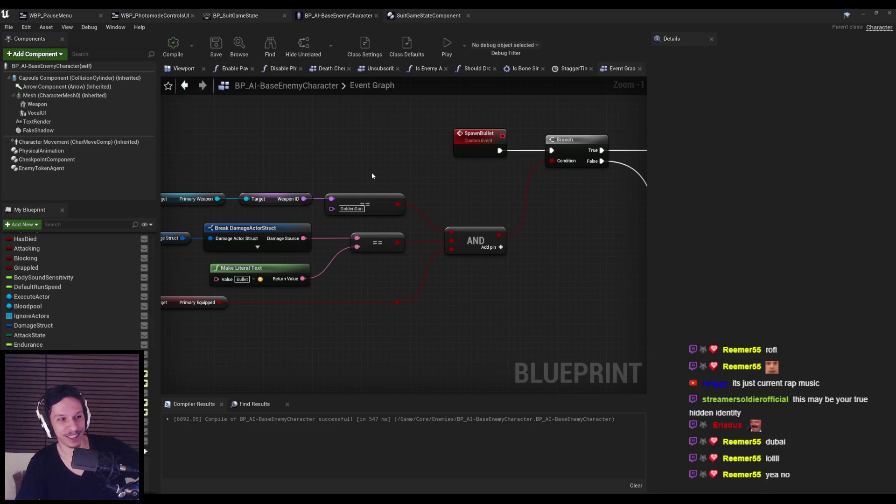
# Review the SpawnBullet, Branch and AND nodes across the Event Graph.
pyautogui.scroll(-2, 372, 176)
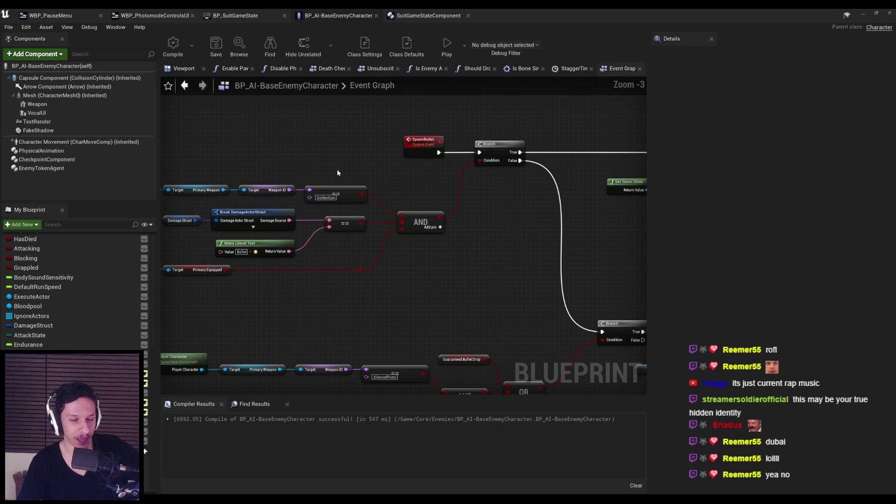
pyautogui.scroll(1, 332, 169)
pyautogui.scroll(2, 331, 234)
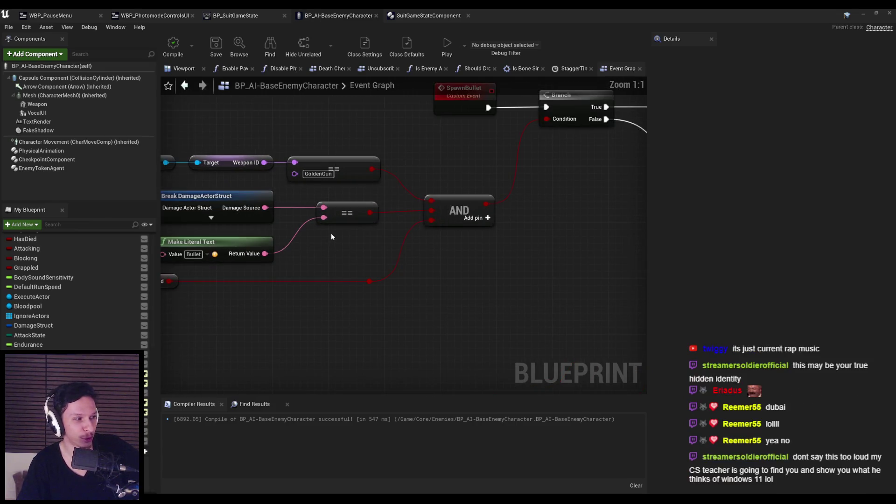
pyautogui.scroll(-2, 289, 245)
pyautogui.scroll(1, 387, 283)
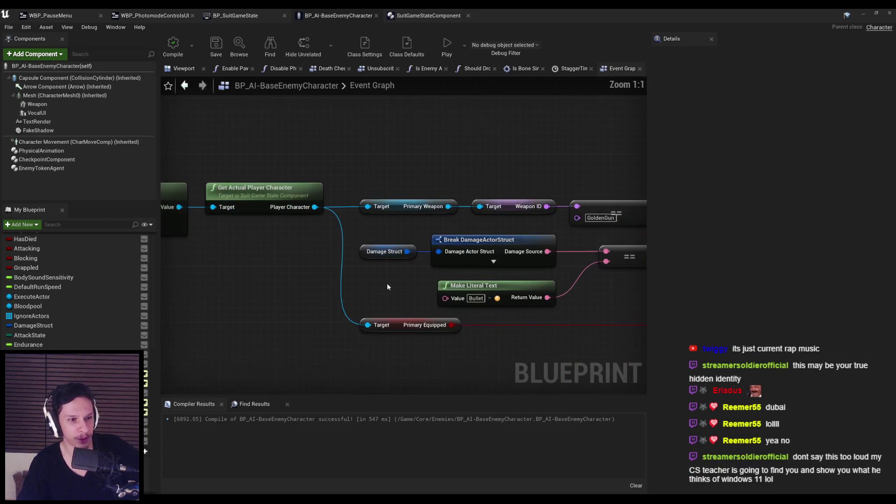
pyautogui.scroll(-1, 387, 283)
pyautogui.moveTo(588, 301)
pyautogui.mouseDown()
pyautogui.moveTo(310, 301)
pyautogui.moveTo(506, 282)
pyautogui.mouseUp()
pyautogui.scroll(2, 352, 283)
pyautogui.scroll(-2, 291, 301)
pyautogui.scroll(1, 506, 282)
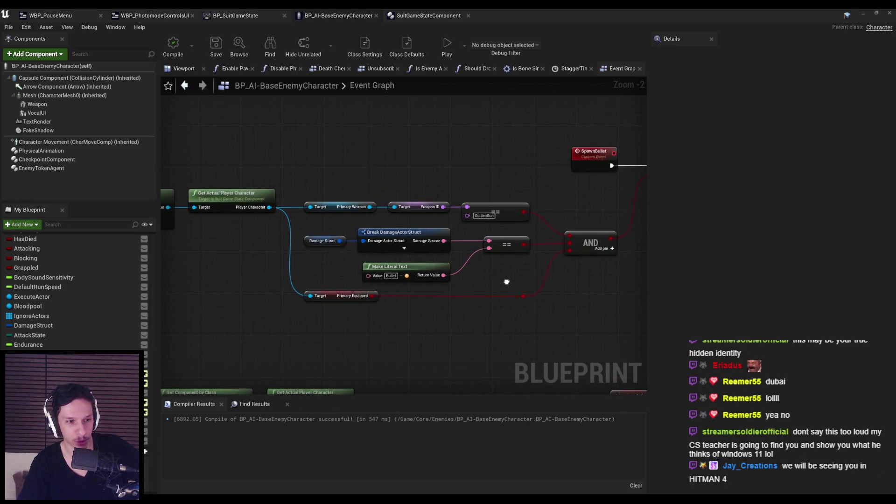
pyautogui.scroll(-1, 454, 242)
pyautogui.scroll(-2, 359, 298)
pyautogui.scroll(4, 344, 287)
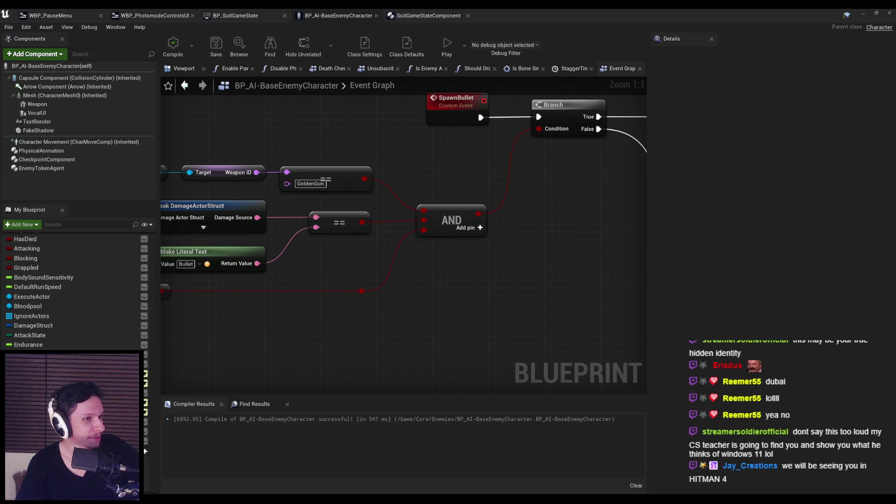
pyautogui.scroll(-2, 494, 314)
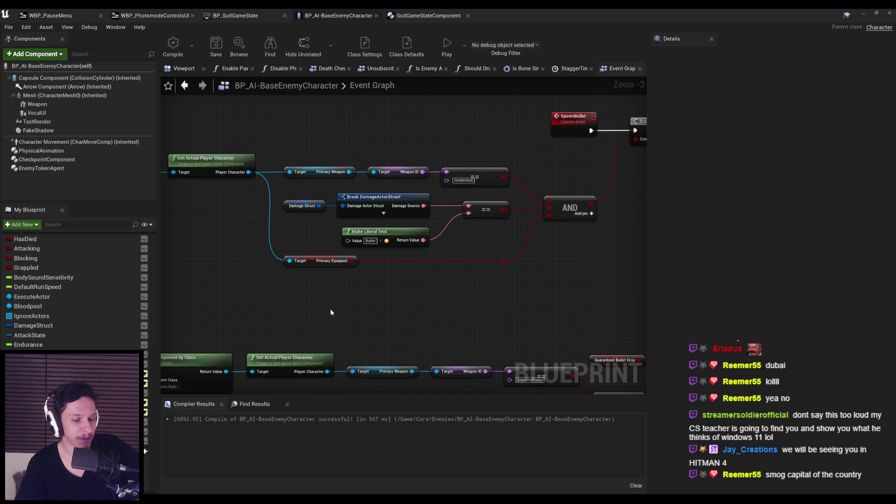
pyautogui.scroll(-2, 387, 273)
# Move the Get Game State chain up-left, line Add Ammo up beside it, and save.
pyautogui.moveTo(476, 290)
pyautogui.mouseDown()
pyautogui.moveTo(323, 274)
pyautogui.moveTo(140, 299)
pyautogui.mouseUp()
pyautogui.scroll(1, 284, 244)
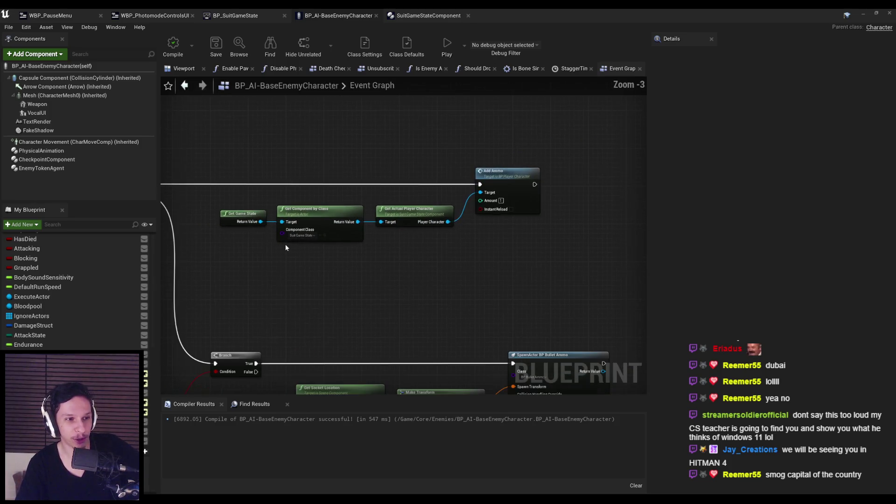
pyautogui.scroll(-1, 292, 259)
pyautogui.scroll(3, 325, 219)
pyautogui.moveTo(326, 219)
pyautogui.mouseDown()
pyautogui.moveTo(483, 227)
pyautogui.moveTo(451, 222)
pyautogui.mouseUp()
pyautogui.click(593, 185)
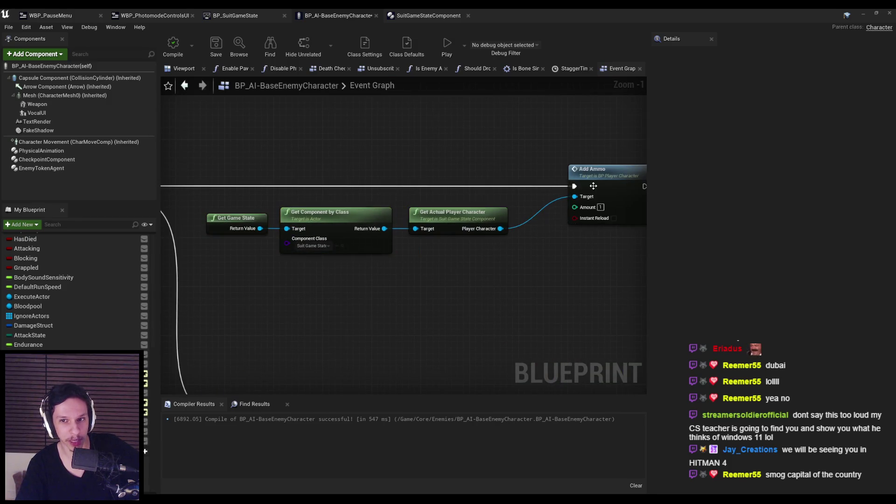
pyautogui.moveTo(593, 185); pyautogui.dragTo(563, 185)
pyautogui.click(515, 301)
pyautogui.click(222, 44)
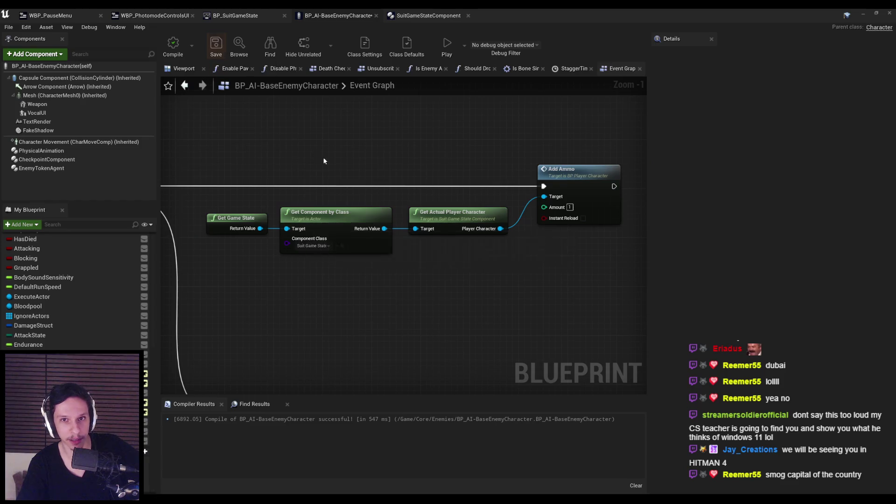
# Review the lower OR and extra AND node rows, then briefly open and close SuitGameStateComponent.
pyautogui.scroll(-3, 323, 157)
pyautogui.scroll(-1, 493, 216)
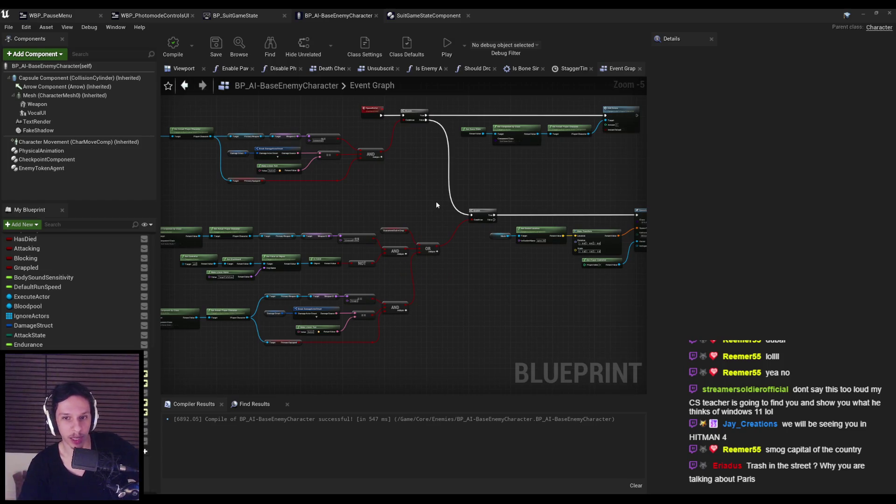
pyautogui.scroll(1, 263, 281)
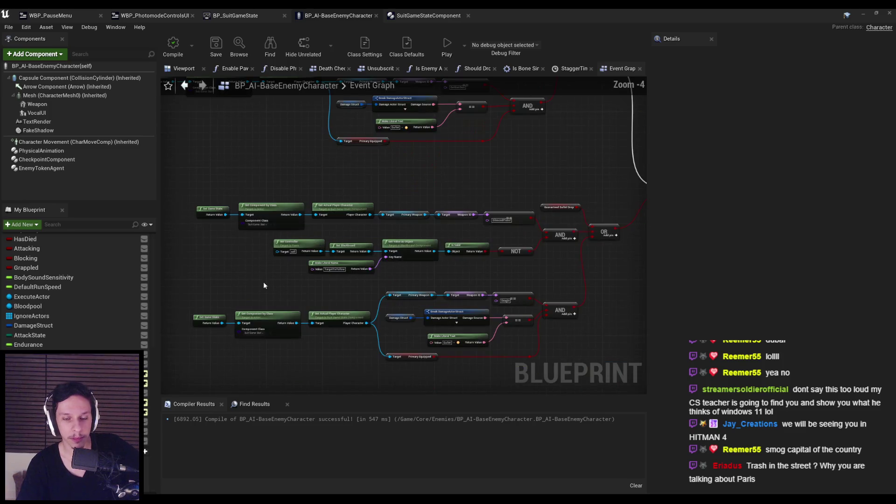
pyautogui.scroll(1, 260, 256)
pyautogui.scroll(-1, 260, 257)
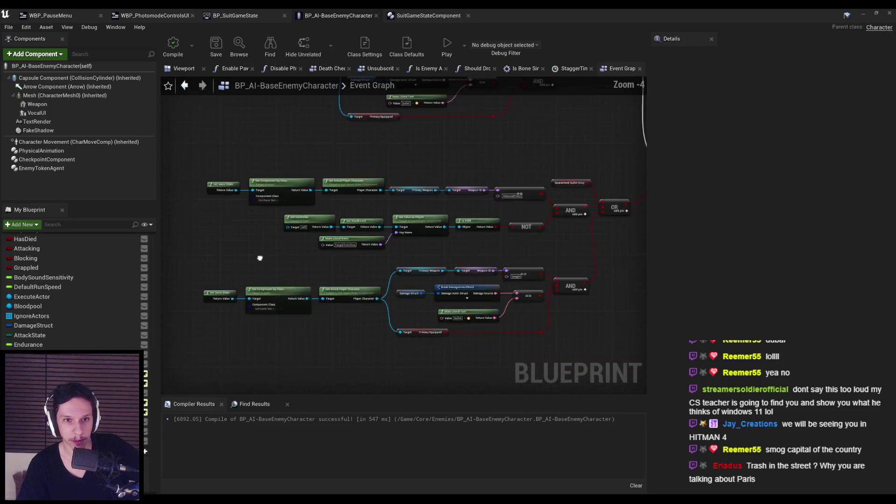
pyautogui.scroll(1, 434, 271)
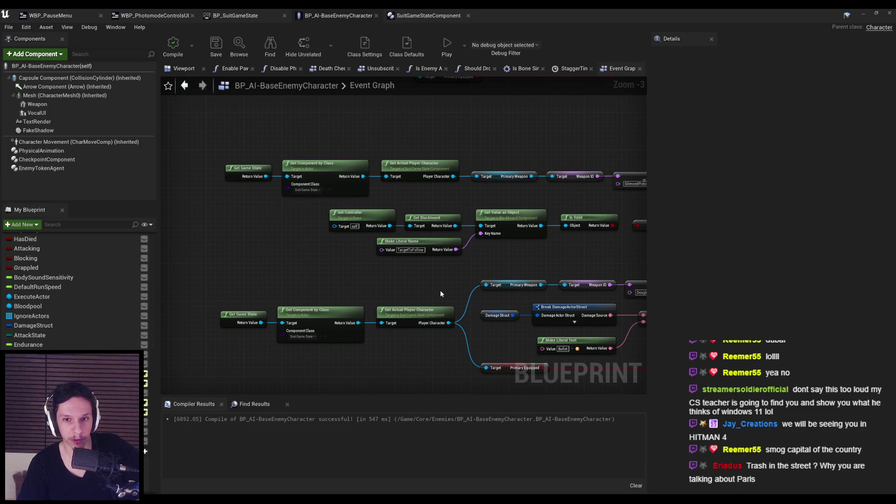
pyautogui.scroll(-1, 440, 294)
pyautogui.moveTo(440, 293)
pyautogui.mouseDown()
pyautogui.moveTo(410, 296)
pyautogui.moveTo(394, 320)
pyautogui.moveTo(351, 274)
pyautogui.mouseUp()
pyautogui.scroll(1, 394, 320)
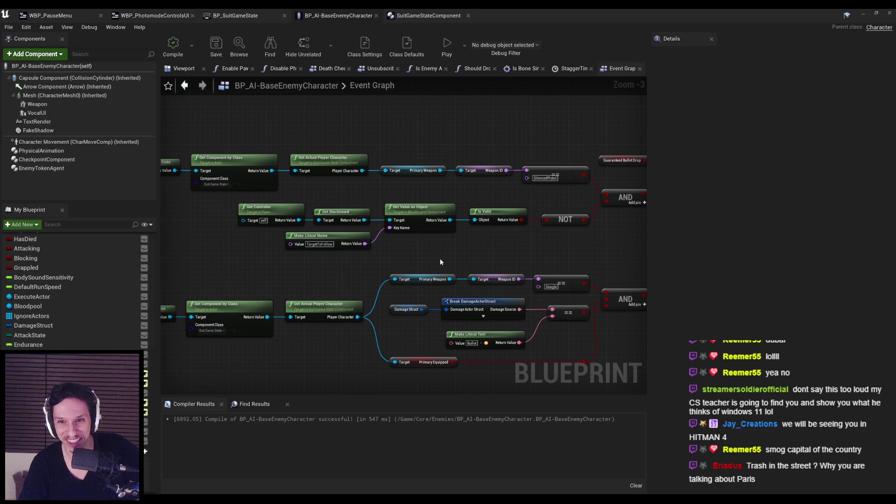
pyautogui.scroll(-1, 440, 259)
pyautogui.moveTo(429, 249); pyautogui.dragTo(425, 288)
pyautogui.moveTo(529, 289)
pyautogui.mouseDown()
pyautogui.moveTo(546, 216)
pyautogui.moveTo(450, 268)
pyautogui.mouseUp()
pyautogui.click(425, 14)
pyautogui.middleClick(425, 15)
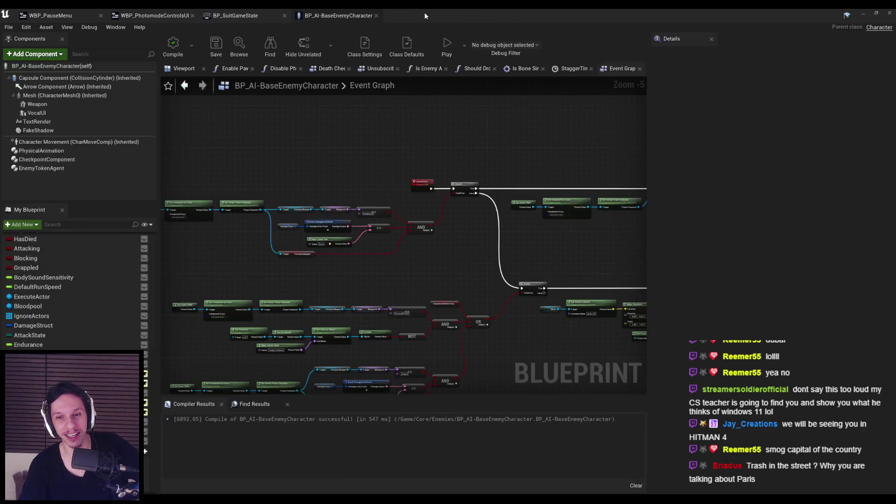
# Close the four blueprint and widget tabs and run a quick play-test, shooting the enemy.
pyautogui.middleClick(319, 14)
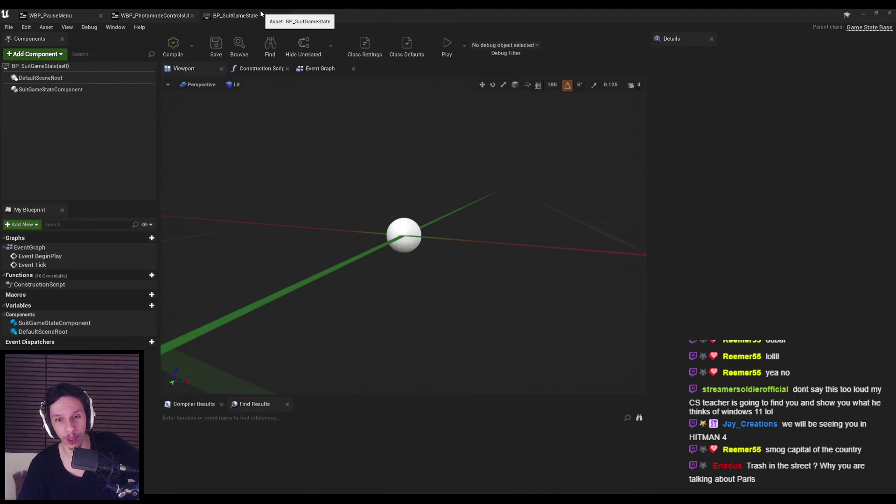
pyautogui.middleClick(243, 15)
pyautogui.middleClick(147, 14)
pyautogui.middleClick(52, 16)
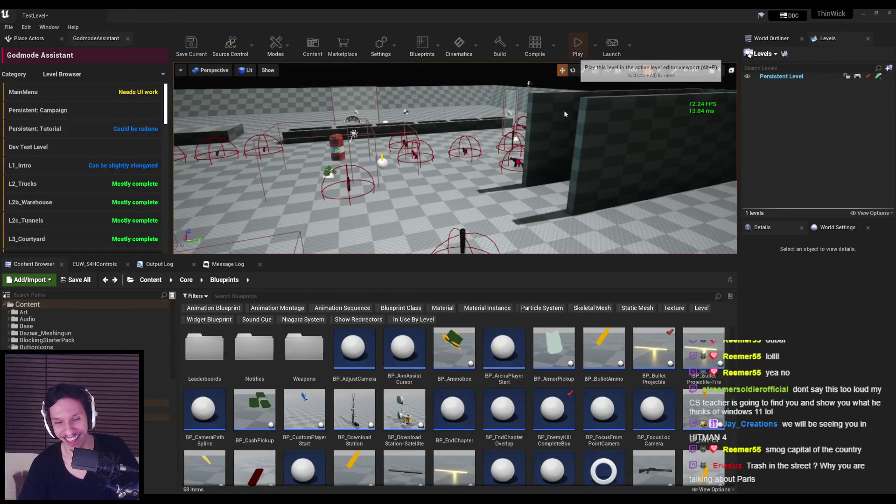
pyautogui.press('F11')
pyautogui.click(447, 238)
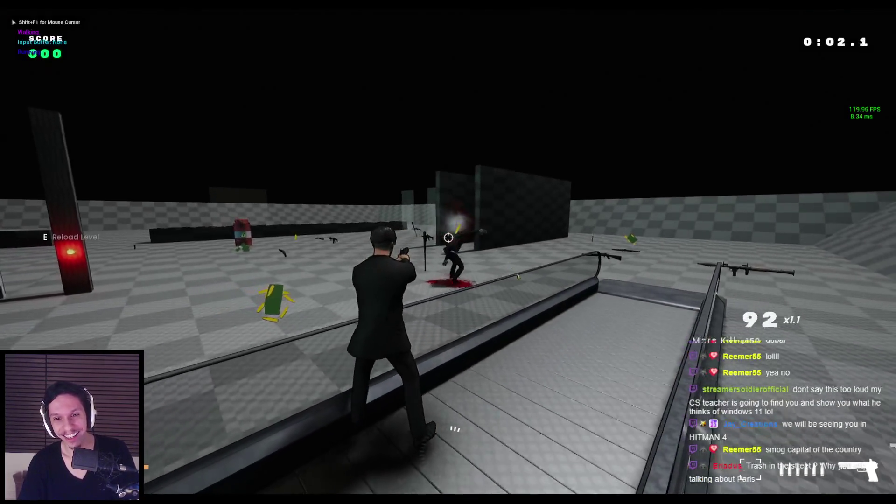
pyautogui.press('Escape')
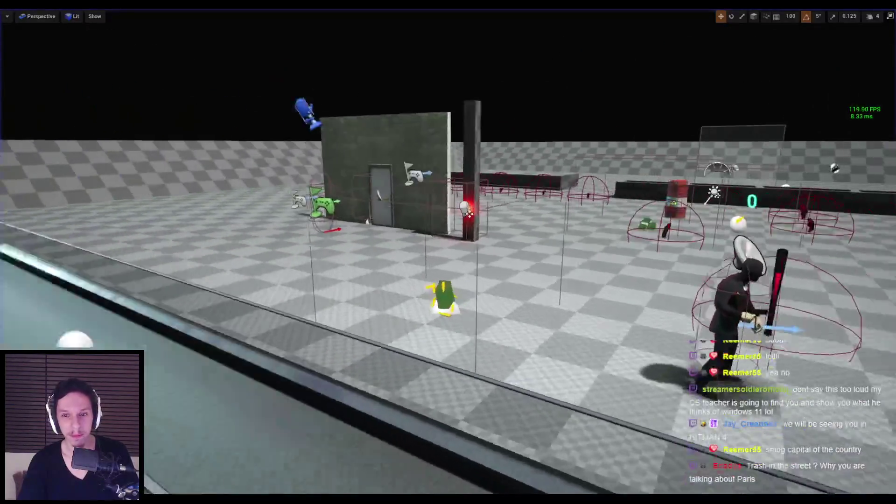
pyautogui.press('F11')
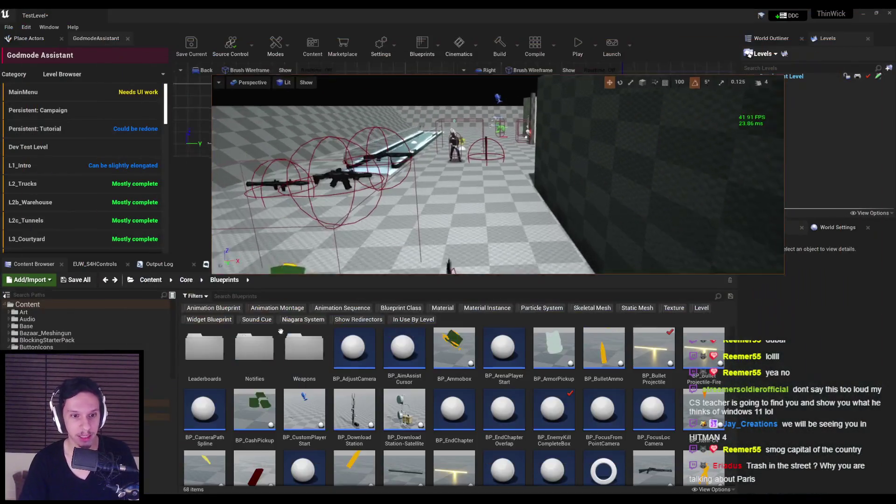
# Set the test weapon to Singleshot in the EUW_S4HControls panel.
pyautogui.click(95, 264)
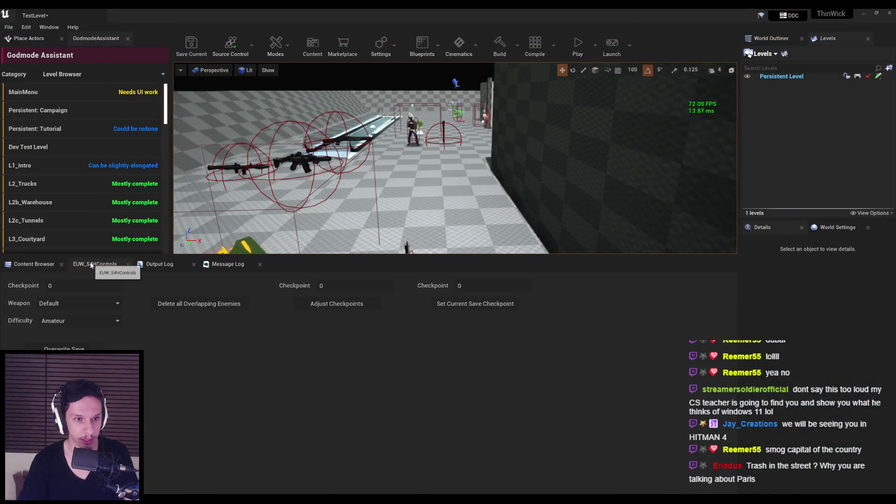
pyautogui.click(79, 303)
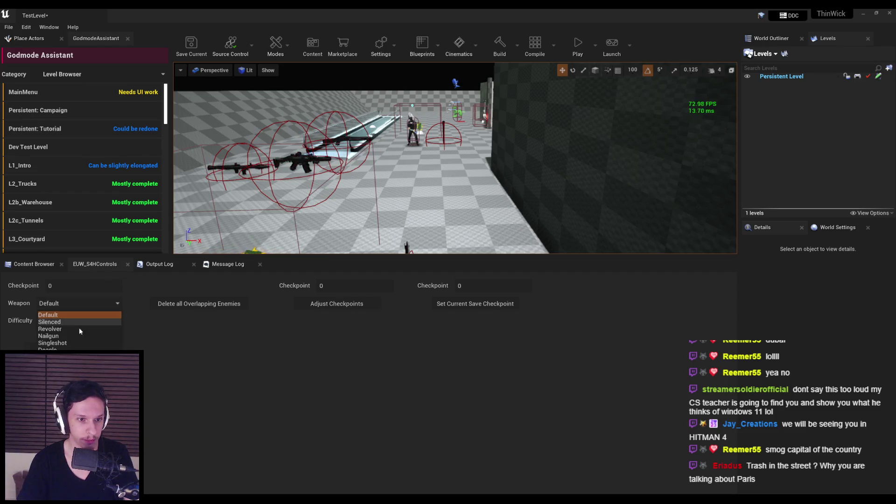
pyautogui.click(52, 343)
pyautogui.click(61, 348)
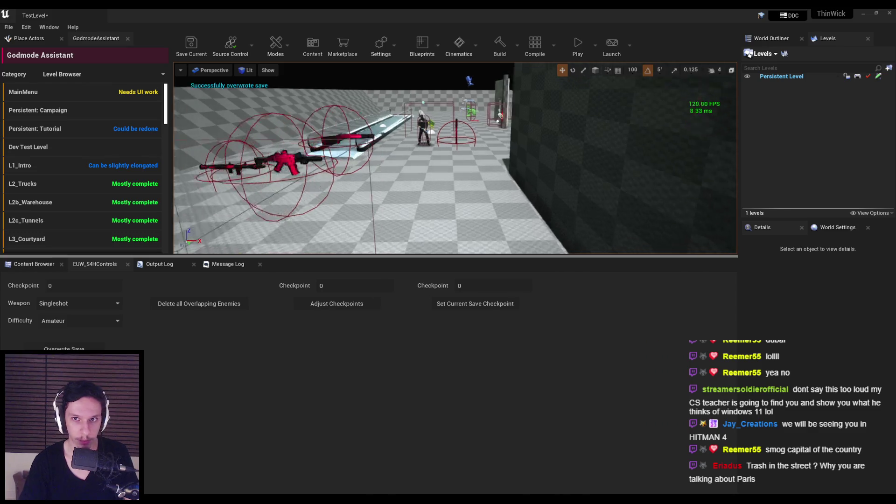
pyautogui.click(37, 264)
# Play-test with Singleshot, firing at the enemy and toggling photo mode, then save the level.
pyautogui.hotkey('alt', 'p')
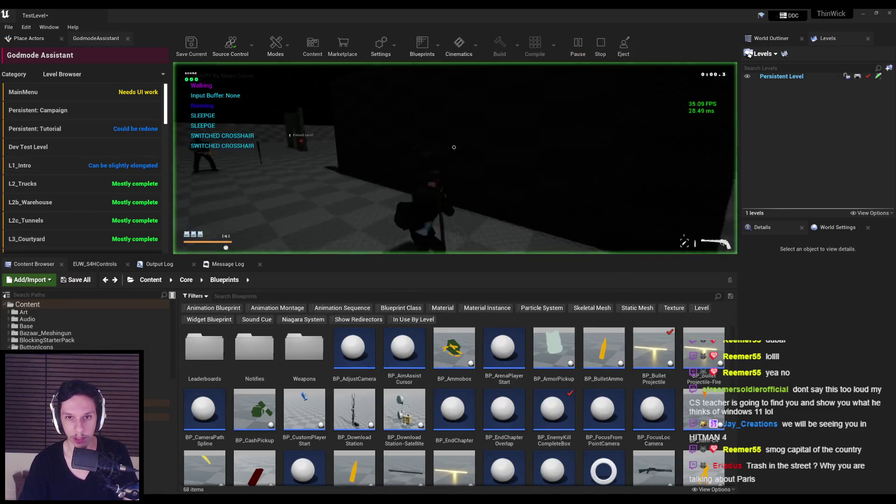
pyautogui.click(455, 150)
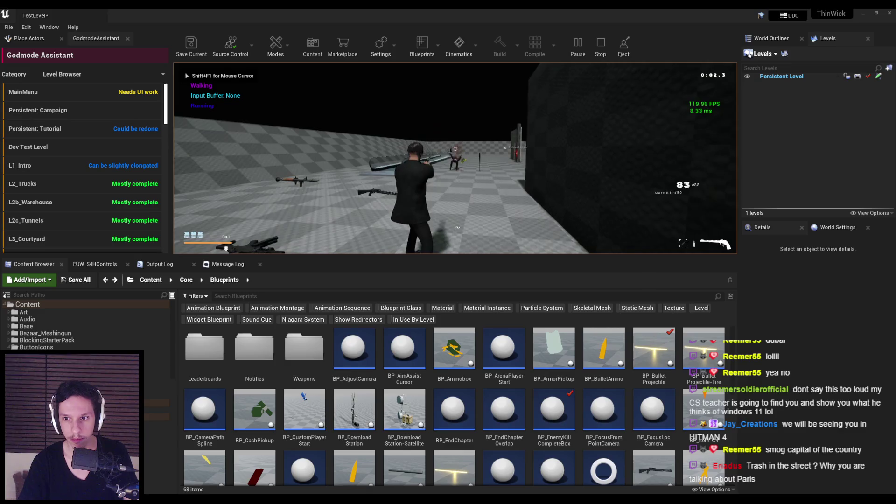
pyautogui.click(455, 149)
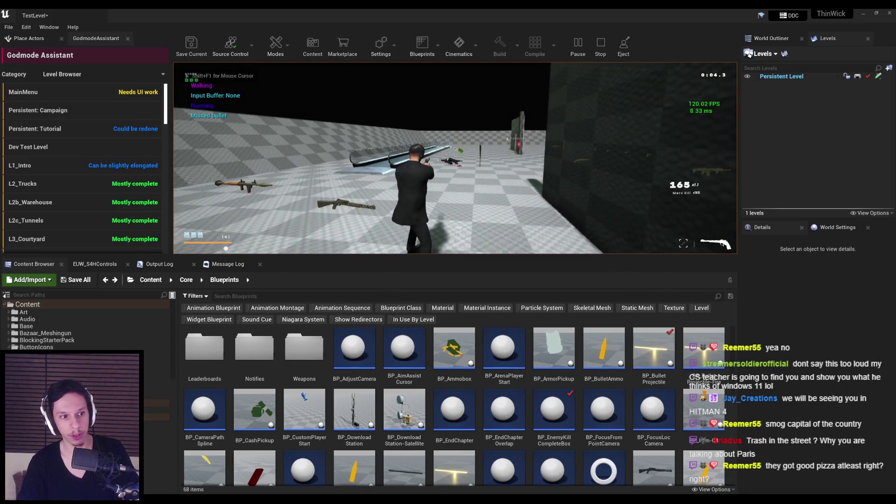
pyautogui.press('Escape')
pyautogui.hotkey('alt', 'p')
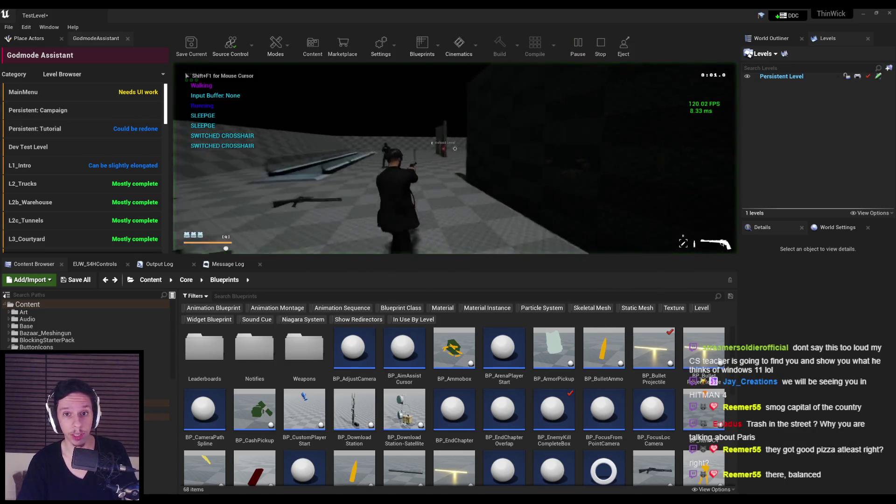
pyautogui.click(455, 148)
pyautogui.press('j')
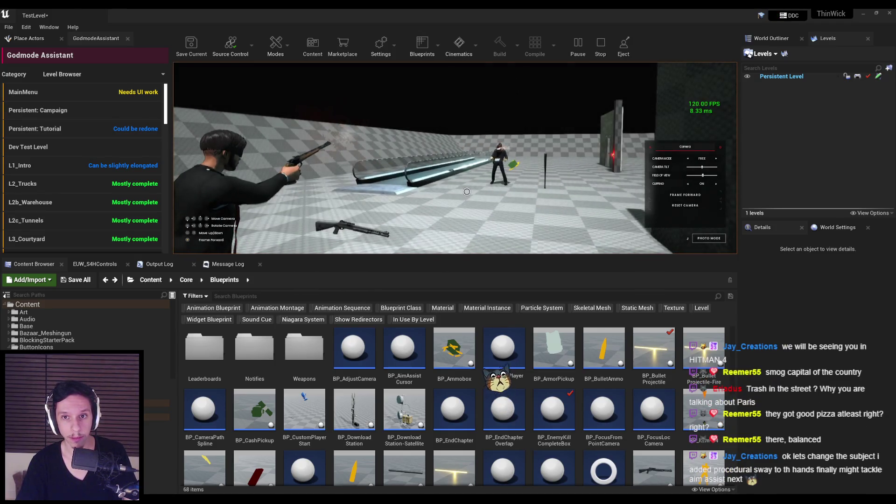
pyautogui.press('j')
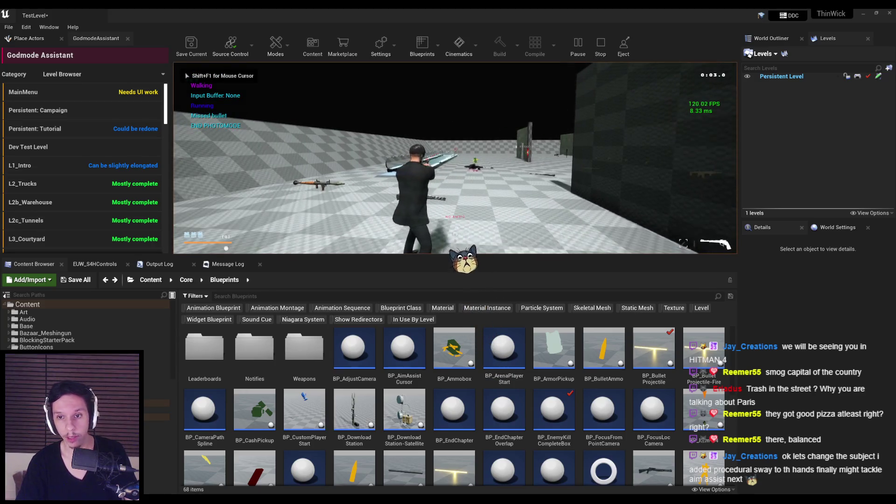
pyautogui.press('Escape')
pyautogui.hotkey('ctrl', 's')
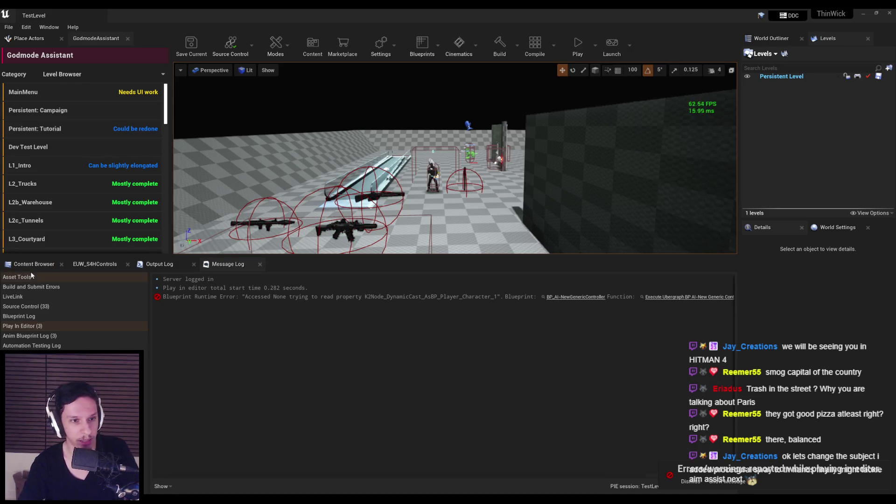
# Jump to the Branch node behind the runtime error in BP_AI-NewGenericController and inspect its player cast nodes.
pyautogui.moveTo(250, 227); pyautogui.dragTo(239, 211)
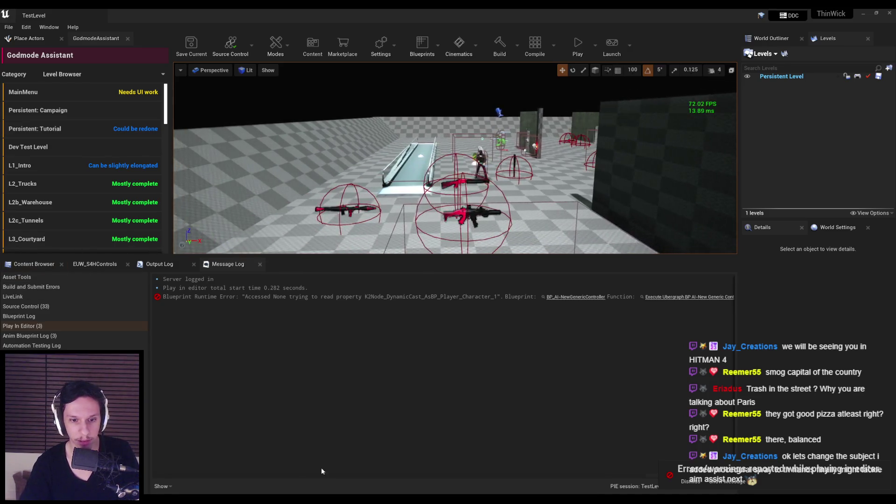
pyautogui.hscroll(3, 301, 473)
pyautogui.click(725, 297)
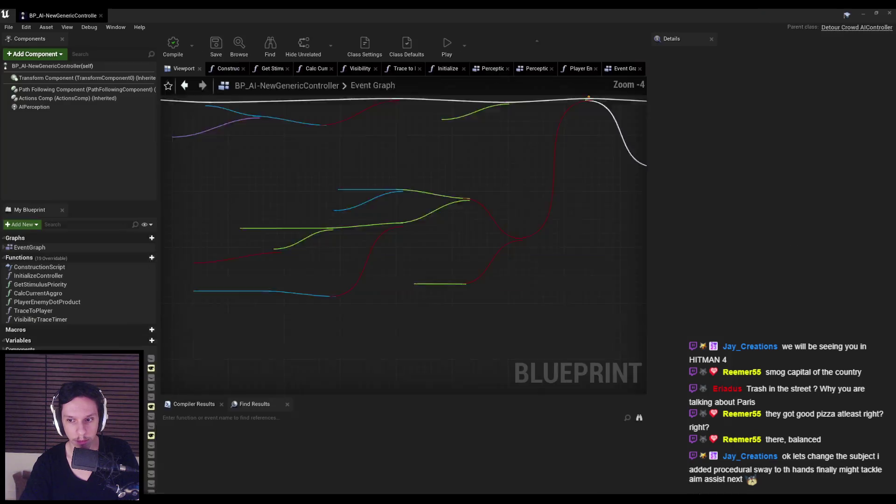
pyautogui.scroll(-2, 386, 269)
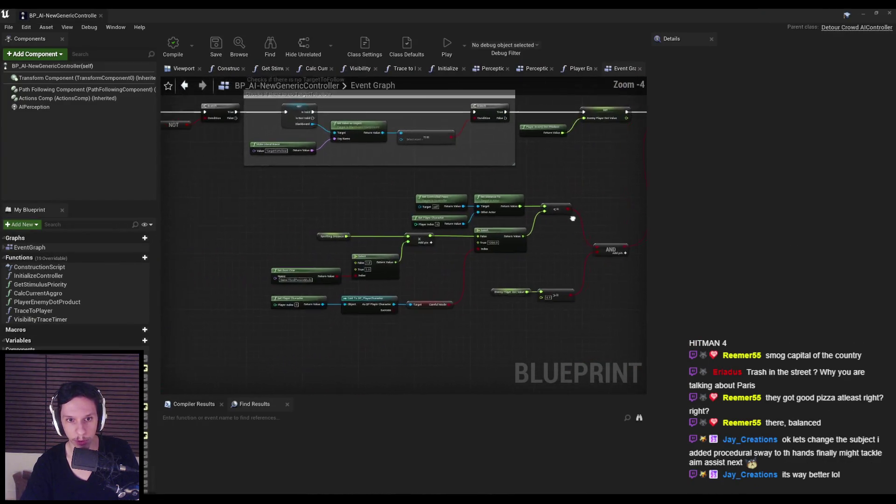
pyautogui.scroll(1, 407, 298)
pyautogui.moveTo(452, 310); pyautogui.dragTo(285, 280)
pyautogui.hotkey('ctrl', 'c')
pyautogui.hotkey('ctrl', 'v')
pyautogui.press('Delete')
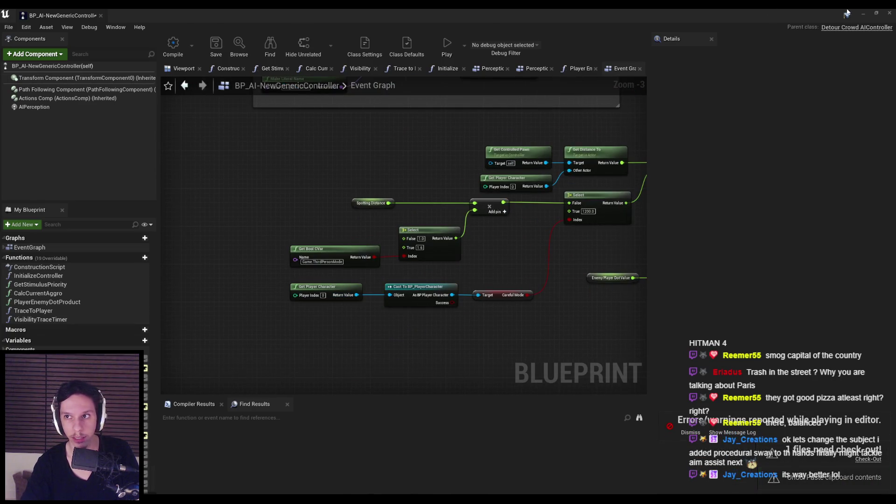
# Open the merc enemy's blueprint and its parent BP_AI-BaseEnemyCharacter, then return to the controller.
pyautogui.click(863, 14)
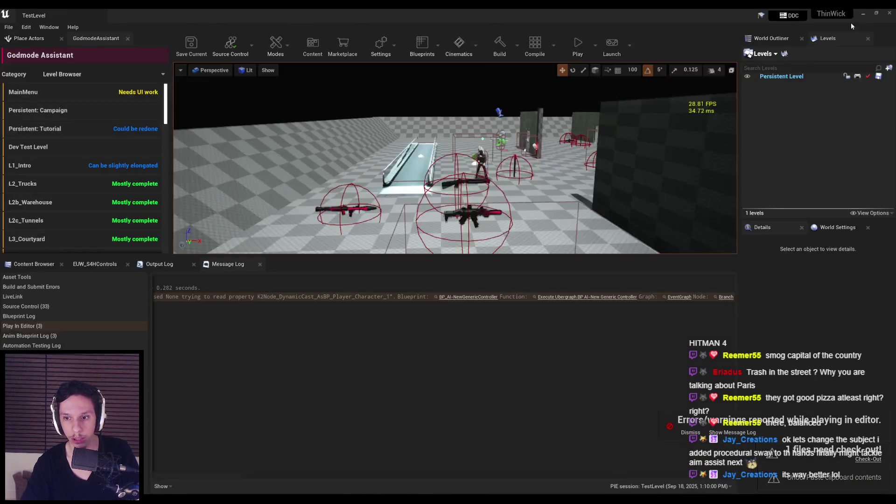
pyautogui.click(481, 159)
pyautogui.click(861, 254)
pyautogui.click(811, 270)
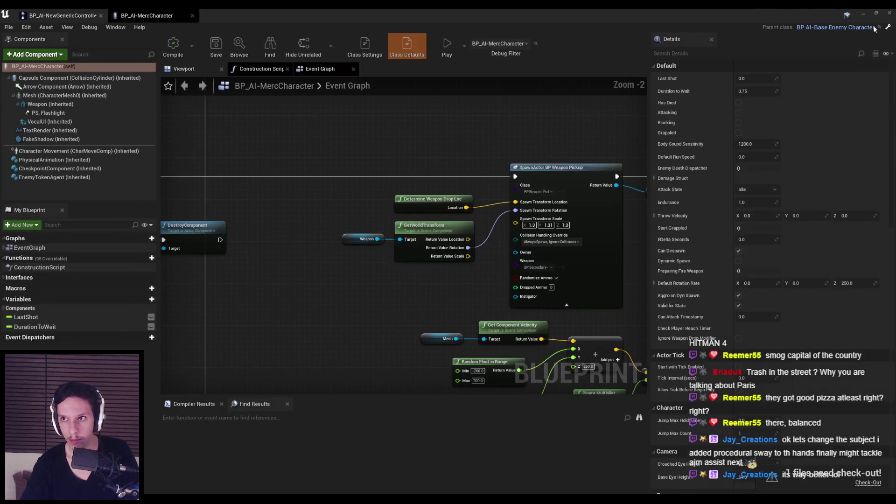
pyautogui.middleClick(147, 14)
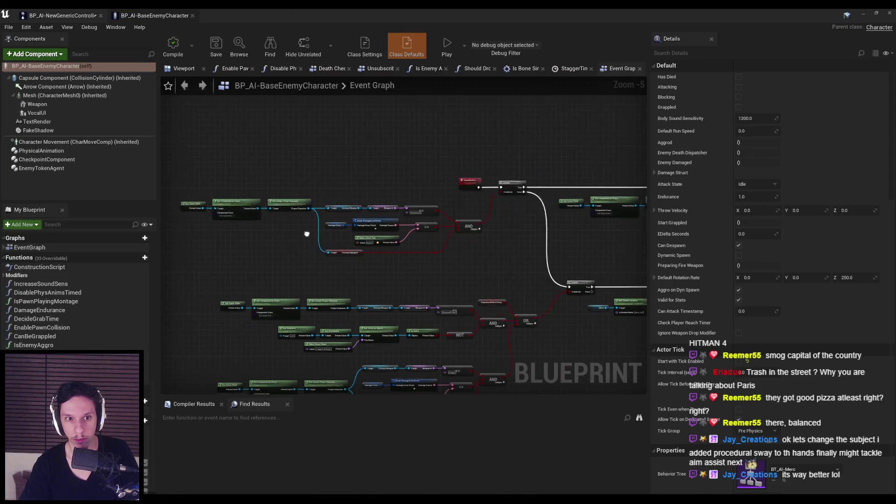
pyautogui.click(71, 12)
# Wire Get Actual Player Character into Careful Mode, delete the old player cast nodes, and save.
pyautogui.scroll(5, 521, 240)
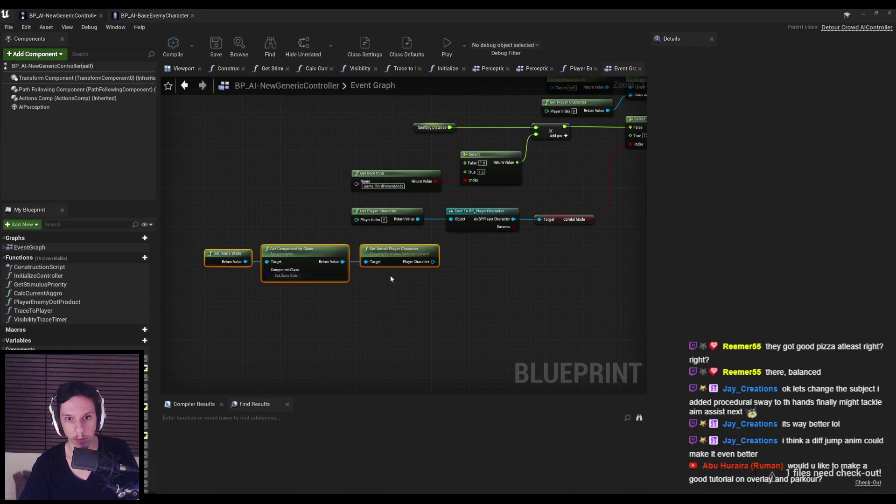
pyautogui.moveTo(556, 249); pyautogui.dragTo(590, 194)
pyautogui.scroll(-1, 352, 209)
pyautogui.moveTo(352, 209); pyautogui.dragTo(548, 245)
pyautogui.press('Delete')
pyautogui.moveTo(548, 312); pyautogui.dragTo(243, 261)
pyautogui.moveTo(494, 264); pyautogui.dragTo(494, 221)
pyautogui.click(601, 262)
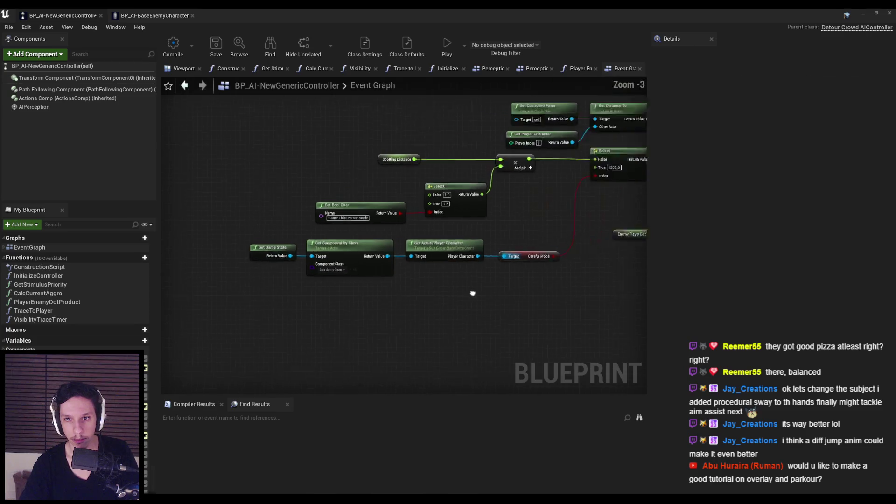
pyautogui.scroll(-2, 349, 295)
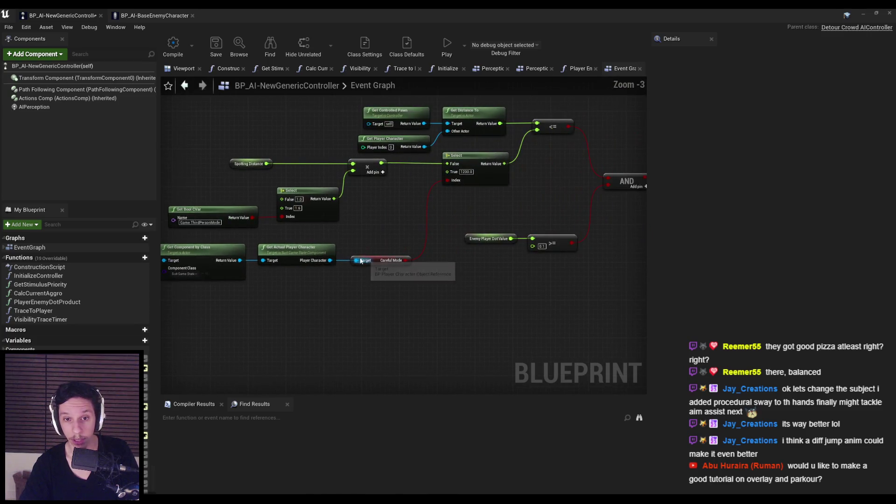
pyautogui.click(216, 47)
pyautogui.click(505, 336)
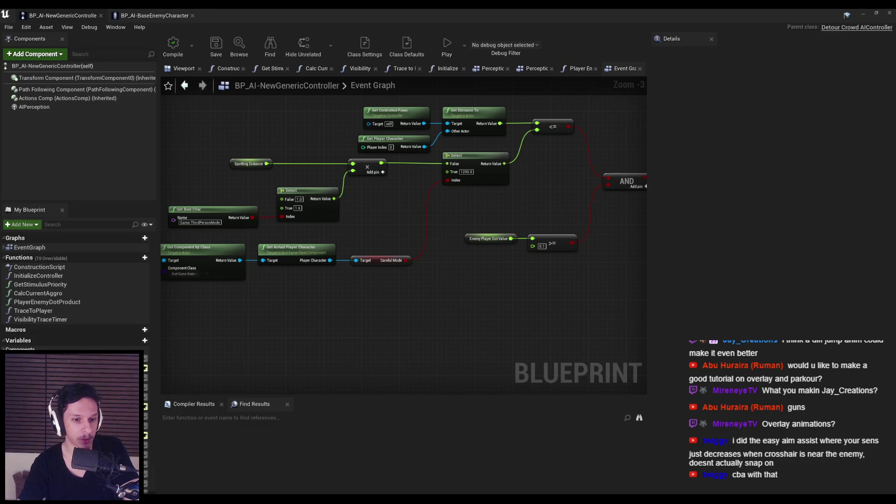
# Switch from Unreal to the Notion window showing 'The 1.0 Update' page.
pyautogui.hotkey('alt', 'Tab')
# Browse the Lessons gallery on the Crimson's Unreal Manual page.
pyautogui.moveTo(32, 112)
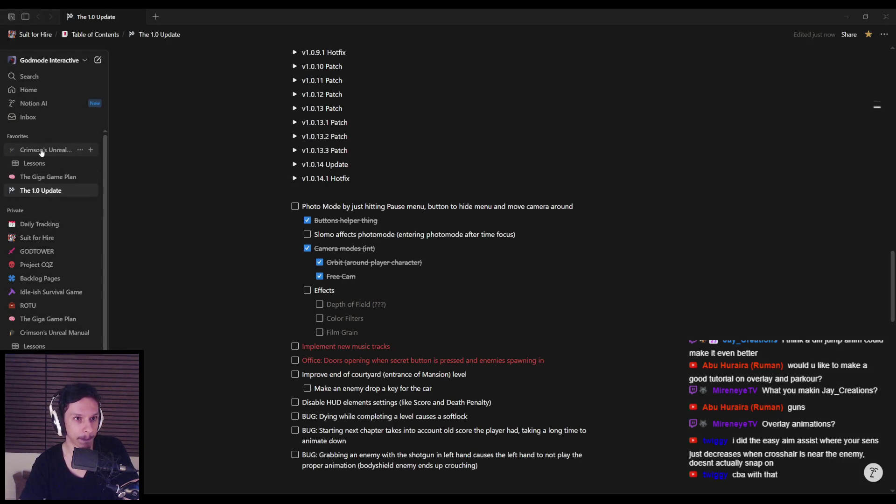
pyautogui.click(41, 151)
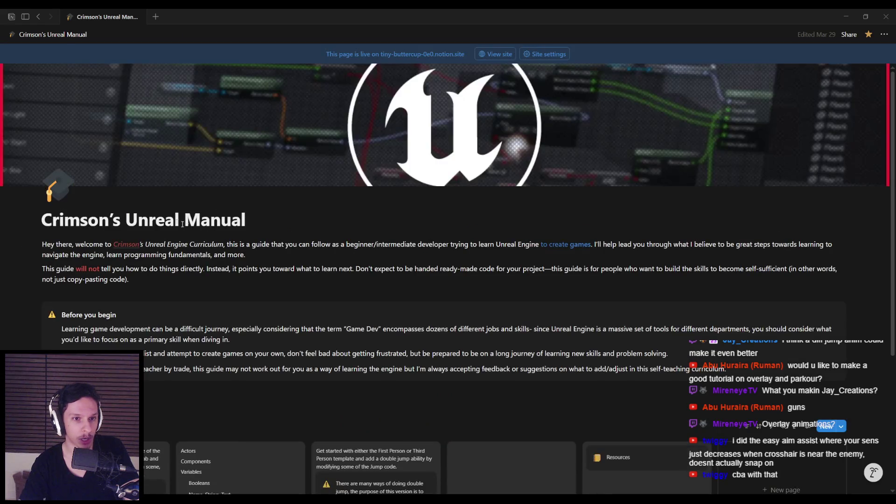
pyautogui.scroll(-3, 70, 252)
pyautogui.scroll(2, 84, 255)
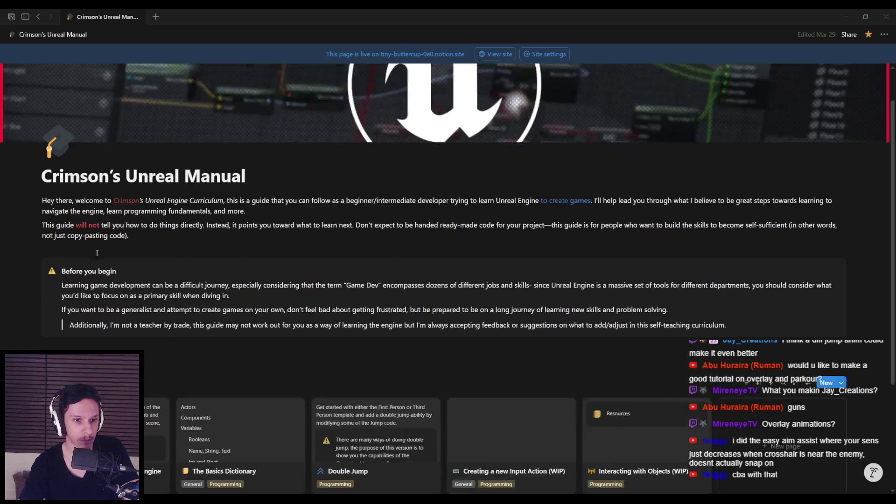
pyautogui.scroll(-2, 103, 256)
pyautogui.scroll(-2, 110, 256)
pyautogui.scroll(4, 110, 259)
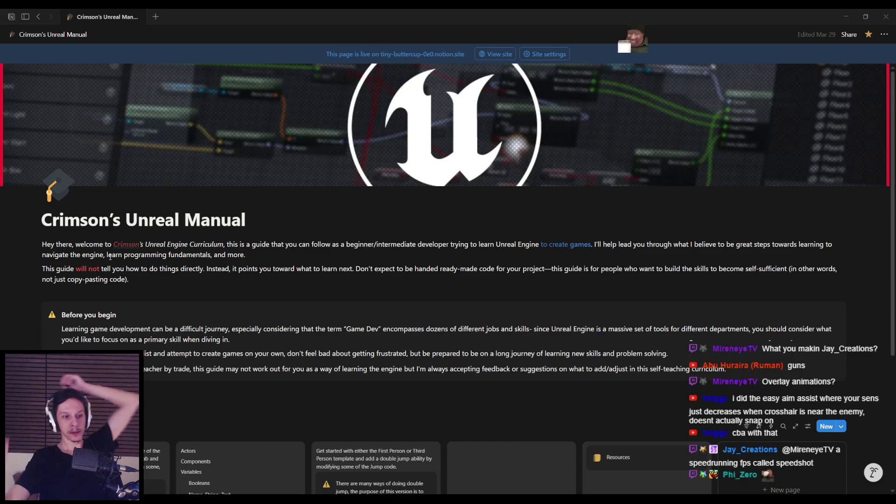
pyautogui.scroll(-3, 236, 269)
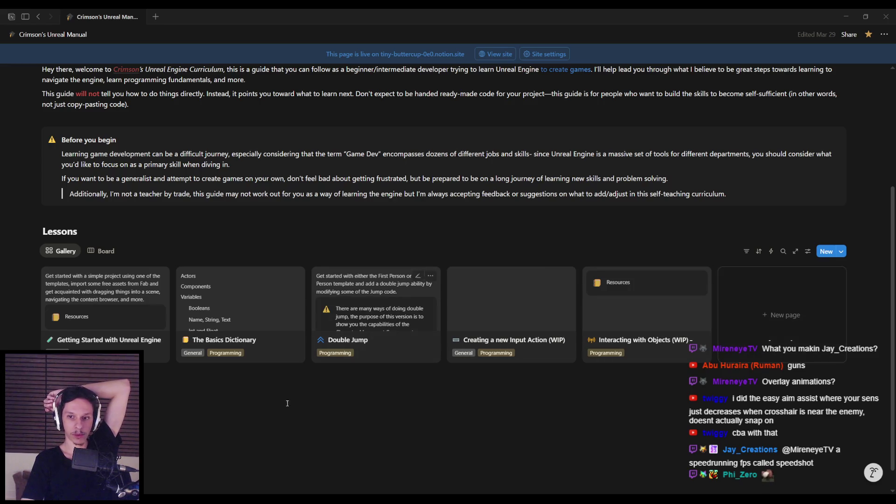
pyautogui.scroll(3, 486, 392)
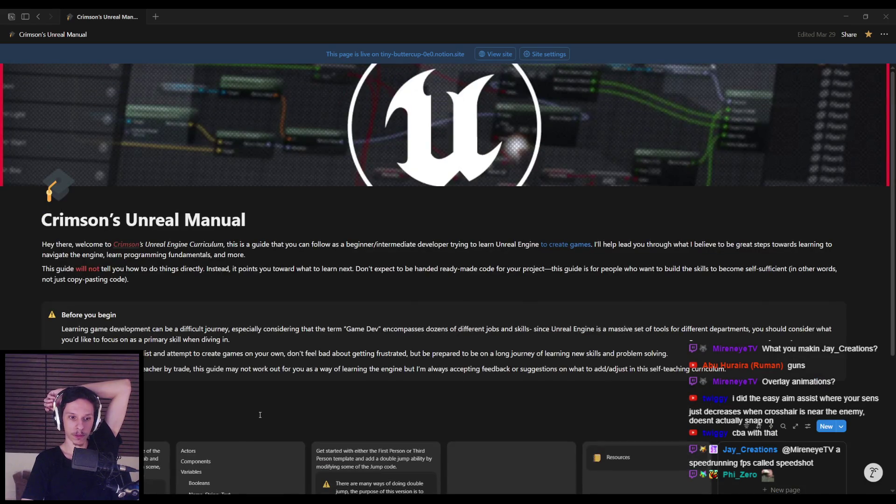
pyautogui.scroll(-2, 259, 415)
# Go back to The 1.0 Update, select the Color Filters item, then return to Unreal.
pyautogui.hotkey('ctrl', '[')
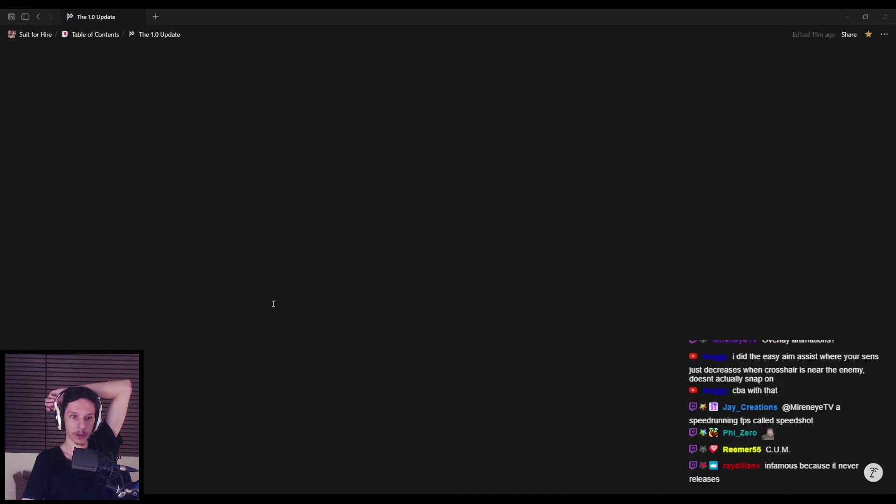
pyautogui.click(373, 317)
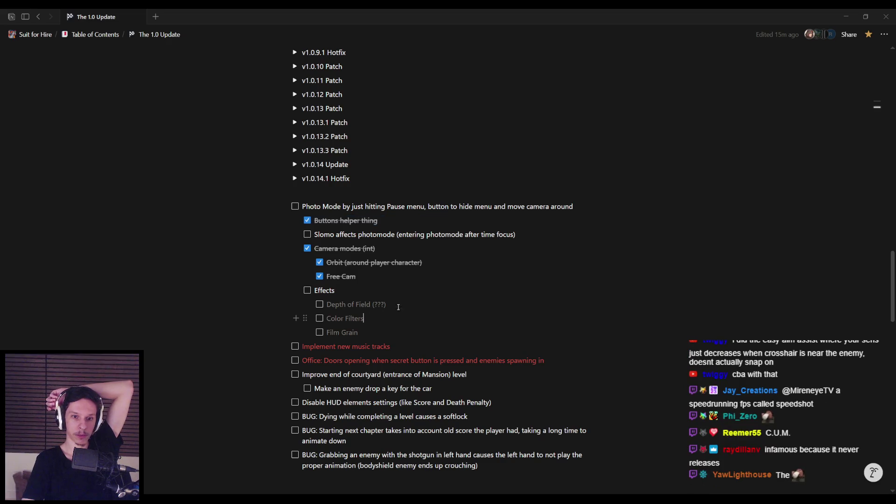
pyautogui.moveTo(271, 492)
pyautogui.click(281, 462)
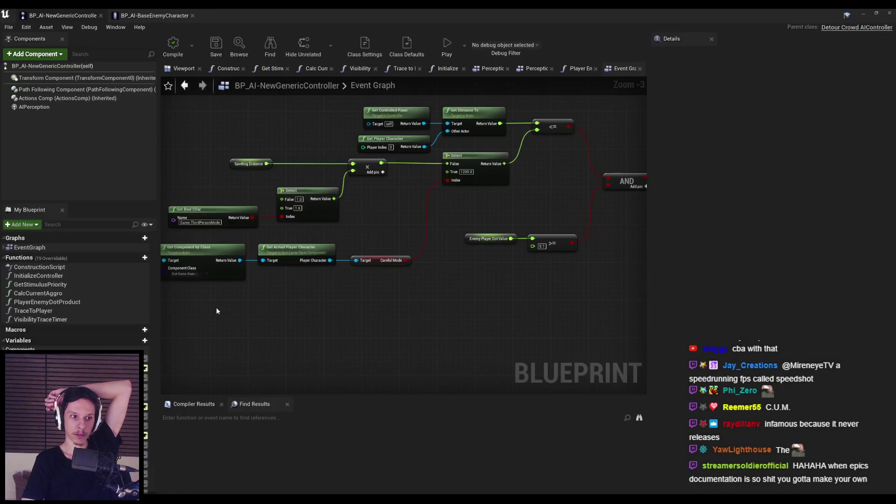
# Place Spotting Distance beside the multiply node and straighten the Select node's wire.
pyautogui.scroll(1, 378, 270)
pyautogui.moveTo(378, 269); pyautogui.dragTo(422, 322)
pyautogui.moveTo(360, 323)
pyautogui.mouseDown()
pyautogui.moveTo(234, 281)
pyautogui.moveTo(376, 227)
pyautogui.moveTo(383, 211)
pyautogui.moveTo(456, 211)
pyautogui.mouseUp()
pyautogui.click(306, 328)
pyautogui.click(496, 240)
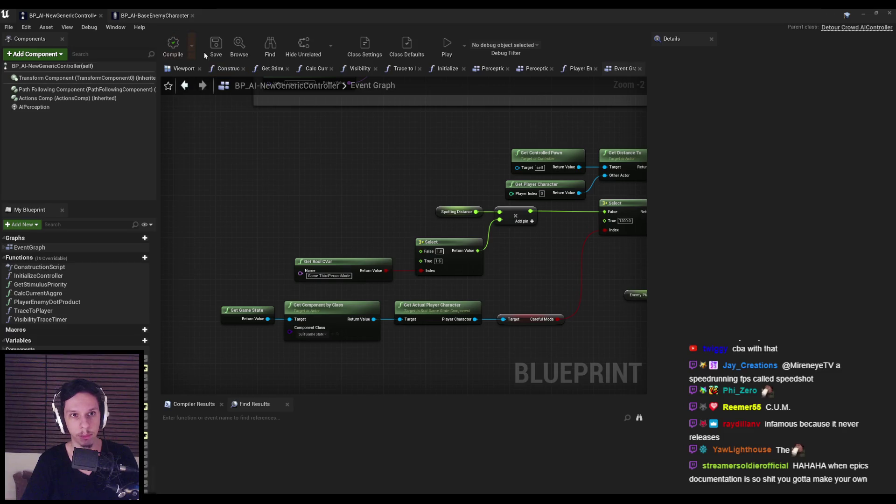
pyautogui.moveTo(525, 230)
pyautogui.mouseDown()
pyautogui.moveTo(404, 248)
pyautogui.moveTo(400, 235)
pyautogui.moveTo(410, 236)
pyautogui.mouseUp()
pyautogui.click(415, 275)
pyautogui.moveTo(299, 222)
pyautogui.mouseDown()
pyautogui.moveTo(466, 241)
pyautogui.moveTo(516, 261)
pyautogui.mouseUp()
pyautogui.press('q')
pyautogui.click(410, 293)
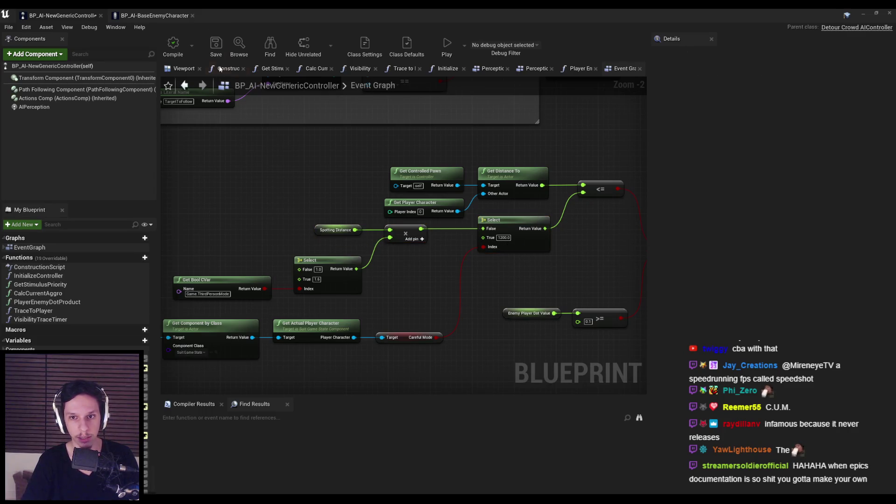
# Lower the Spotting Distance, multiply and Select nodes to align wires, then save the controller blueprint.
pyautogui.scroll(-2, 279, 146)
pyautogui.scroll(2, 377, 271)
pyautogui.moveTo(407, 219); pyautogui.dragTo(483, 231)
pyautogui.moveTo(350, 194); pyautogui.dragTo(602, 177)
pyautogui.moveTo(544, 182); pyautogui.dragTo(544, 187)
pyautogui.click(329, 165)
pyautogui.click(217, 56)
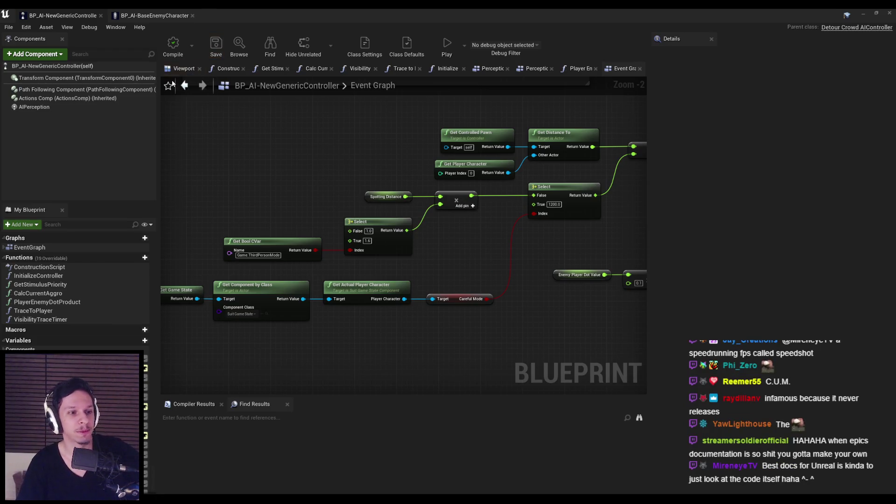
# Look over the Careful Mode, Get Value as Object and TargetToFollow comment nodes.
pyautogui.scroll(-3, 303, 167)
pyautogui.scroll(2, 318, 177)
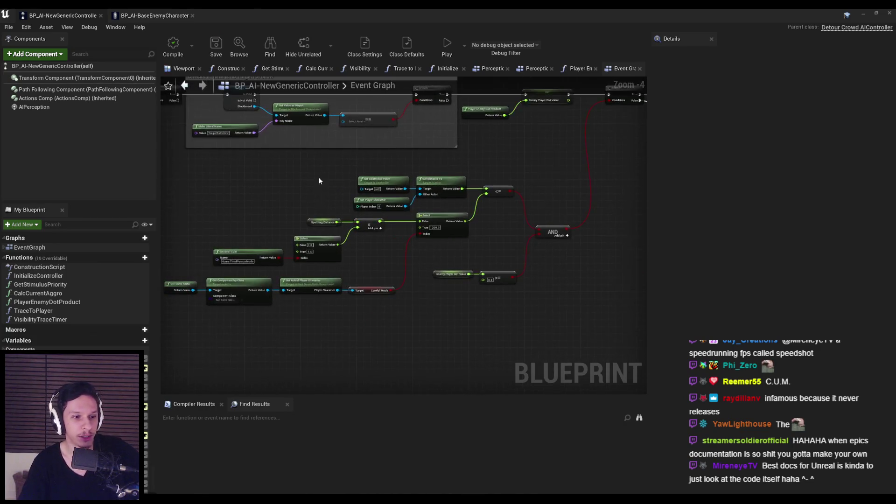
pyautogui.moveTo(336, 178); pyautogui.dragTo(353, 245)
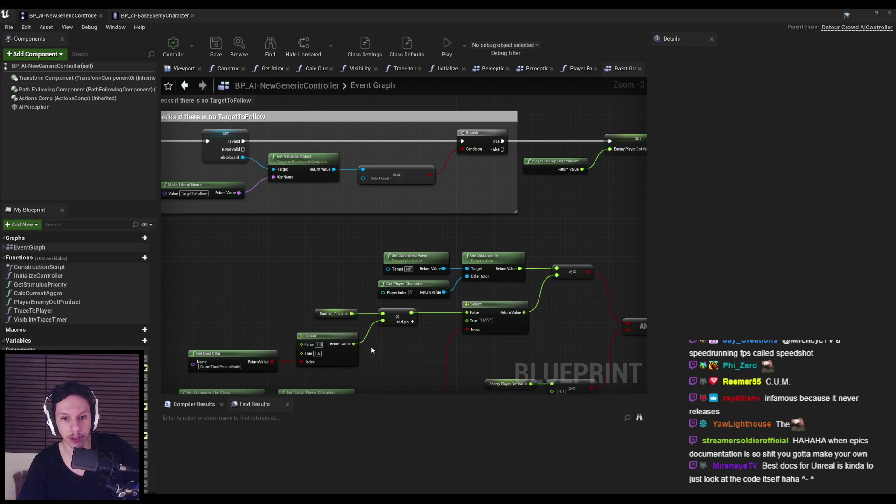
pyautogui.moveTo(366, 345); pyautogui.dragTo(410, 273)
pyautogui.scroll(2, 411, 274)
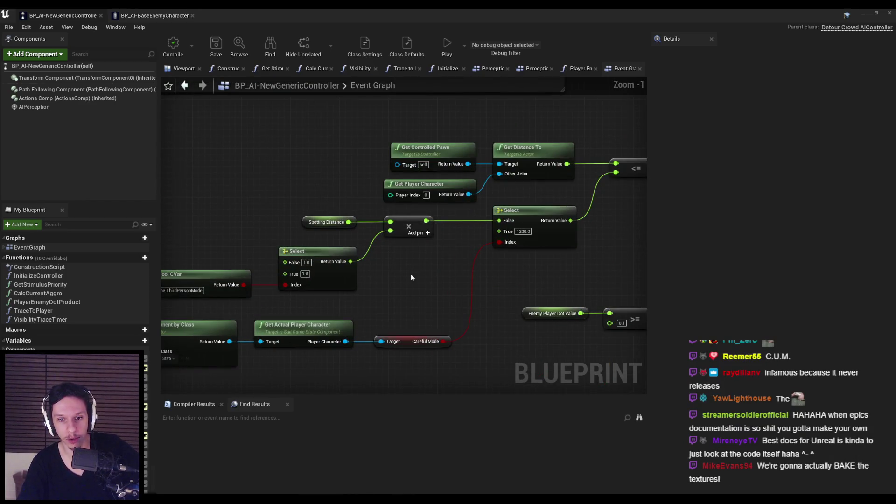
pyautogui.scroll(-2, 411, 274)
pyautogui.moveTo(323, 206)
pyautogui.mouseDown()
pyautogui.moveTo(355, 280)
pyautogui.moveTo(379, 230)
pyautogui.moveTo(513, 262)
pyautogui.moveTo(394, 230)
pyautogui.mouseUp()
pyautogui.scroll(-2, 503, 260)
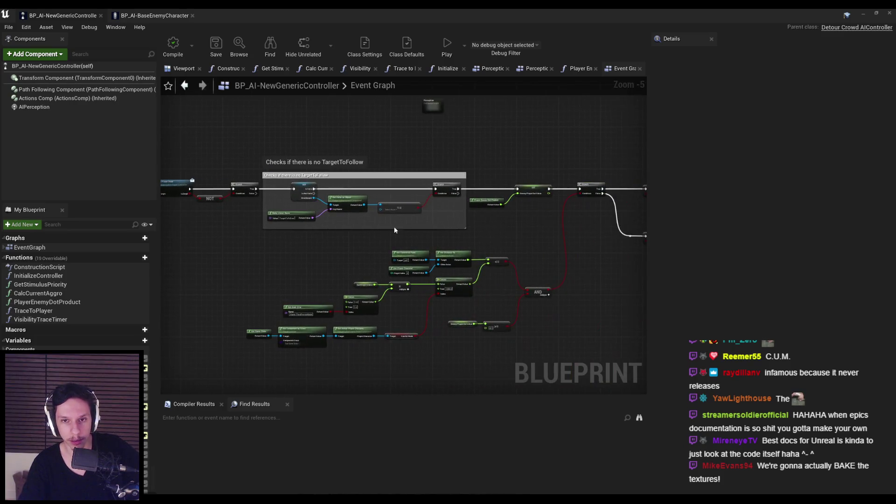
pyautogui.moveTo(492, 211); pyautogui.dragTo(441, 275)
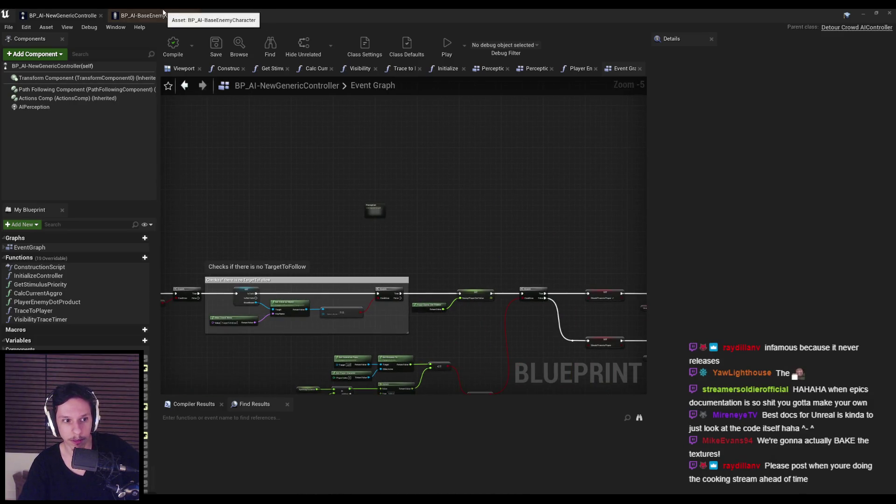
# Check the base enemy character blueprint, then return to the TestLevel level editor.
pyautogui.click(162, 12)
pyautogui.click(339, 269)
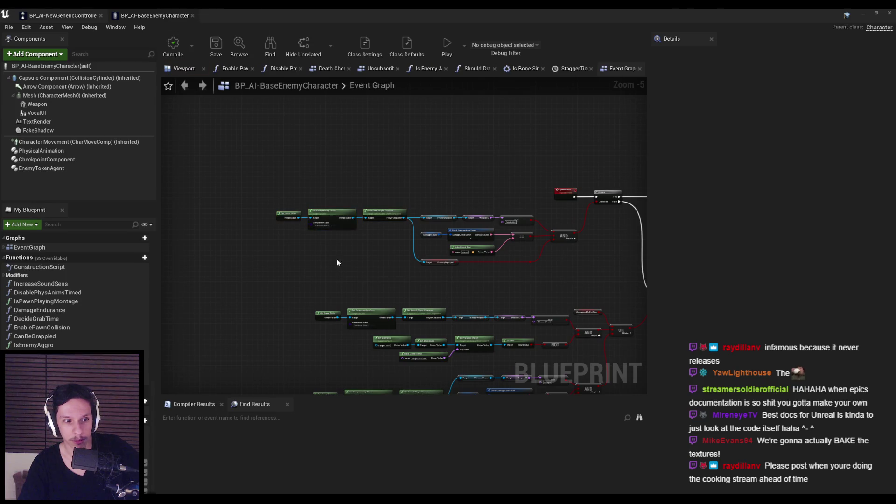
pyautogui.scroll(3, 372, 220)
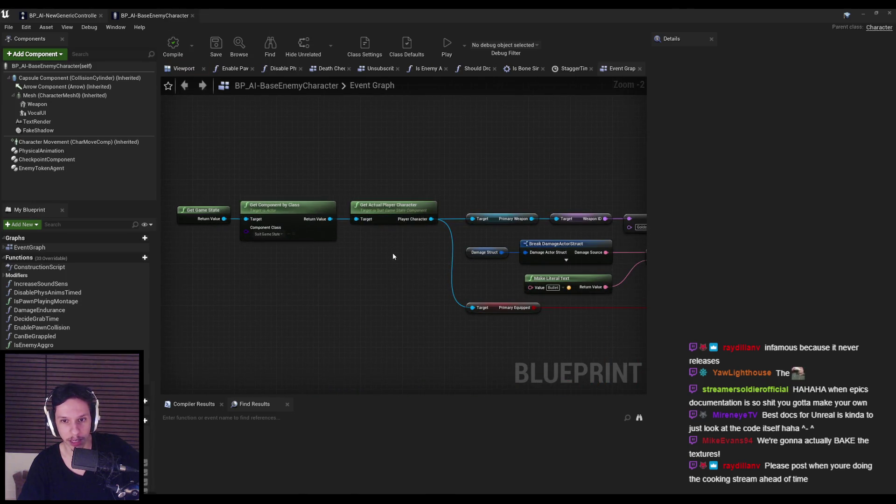
pyautogui.click(63, 15)
# Play-test TestLevel, toggling photo mode on and off with J, then stop the session with Escape.
pyautogui.hotkey('alt', 'Tab')
pyautogui.hotkey('alt', 'p')
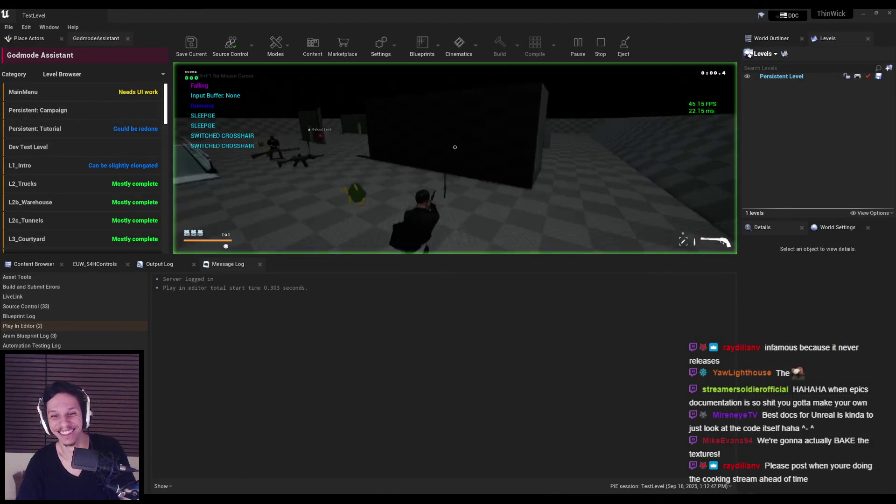
pyautogui.press('j')
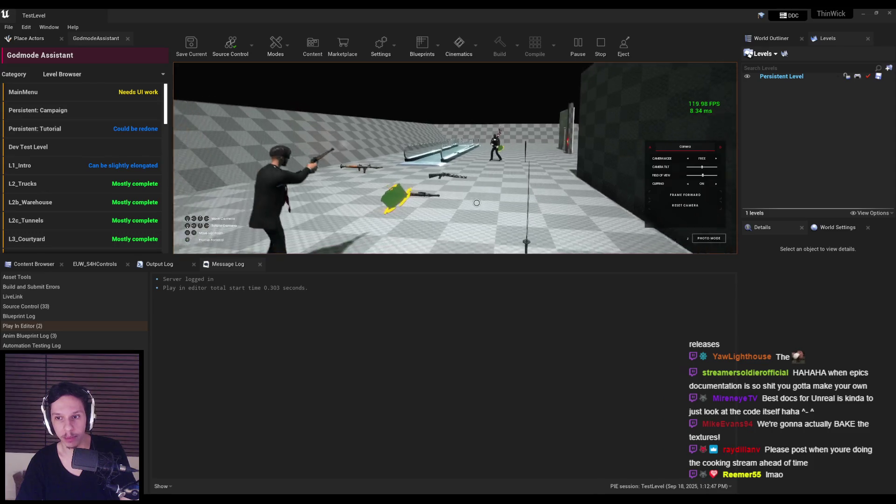
pyautogui.press('j')
pyautogui.press('Escape')
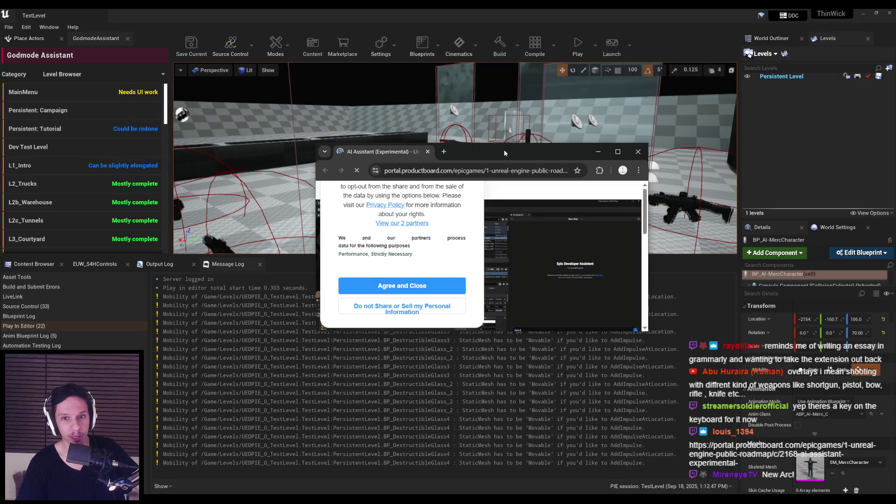
# Maximize the browser on the AI Assistant roadmap page and zoom in to read the cookie notice.
pyautogui.doubleClick(503, 149)
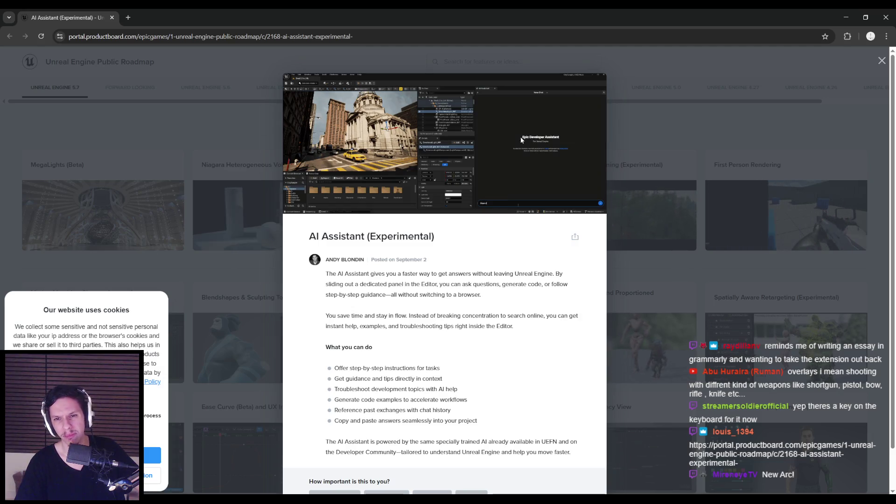
pyautogui.rightClick(515, 150)
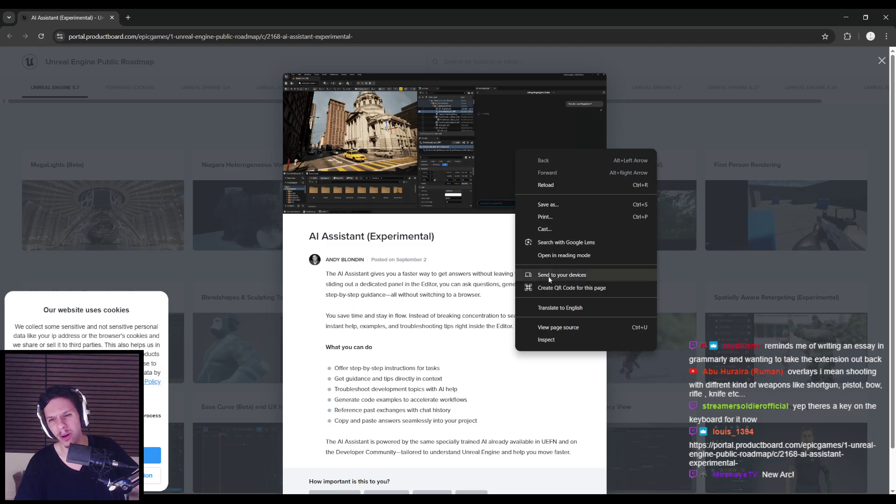
pyautogui.click(575, 238)
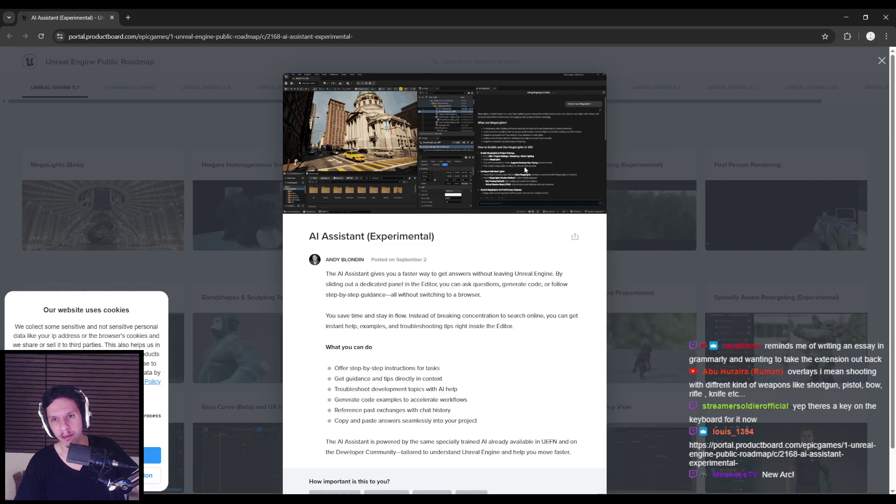
pyautogui.hotkey('ctrl', '+')
pyautogui.hotkey('ctrl', '+')
pyautogui.hotkey('ctrl', '+')
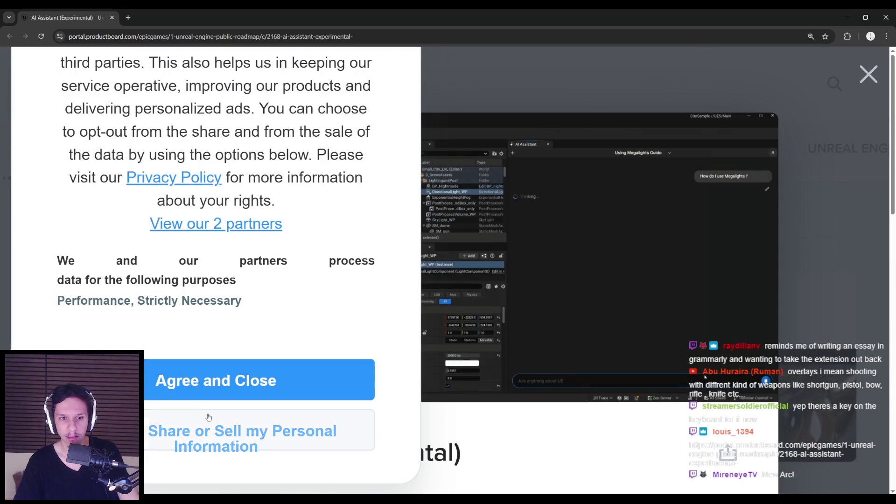
# Disagree to performance data sharing, block Google Analytics among partners, and save the consent choices.
pyautogui.click(227, 429)
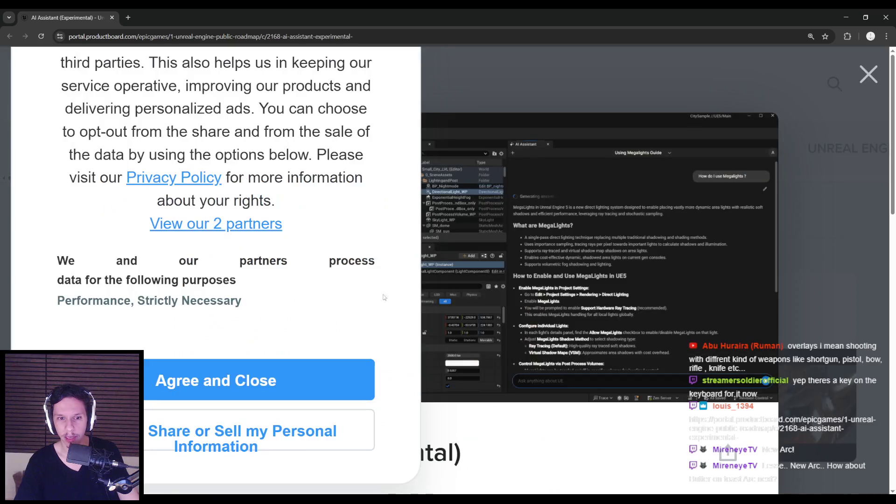
pyautogui.scroll(-5, 556, 305)
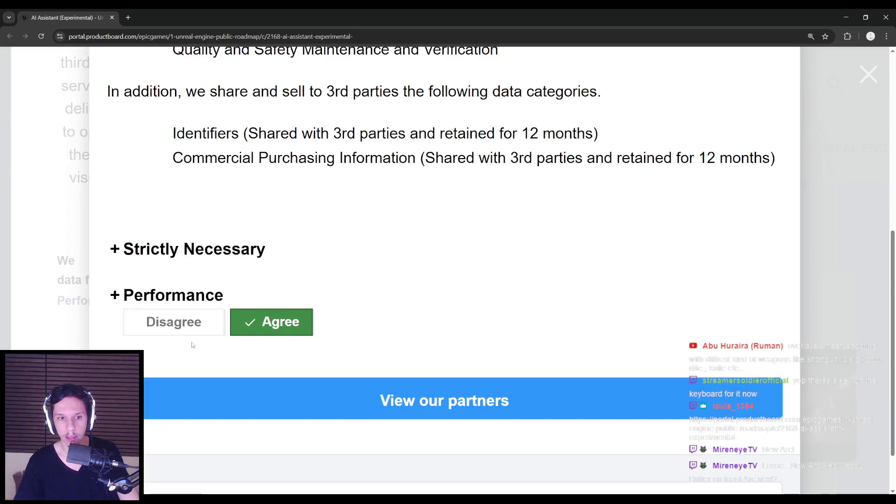
pyautogui.click(157, 329)
pyautogui.click(350, 383)
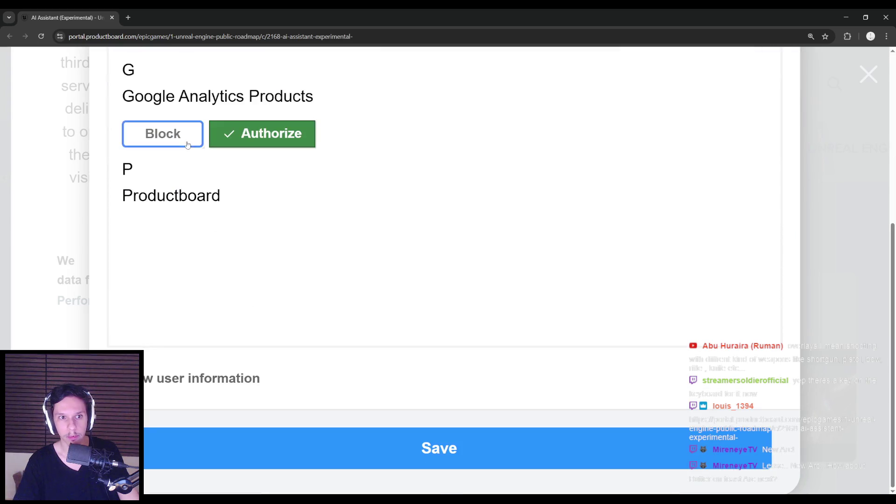
pyautogui.click(187, 145)
pyautogui.click(262, 441)
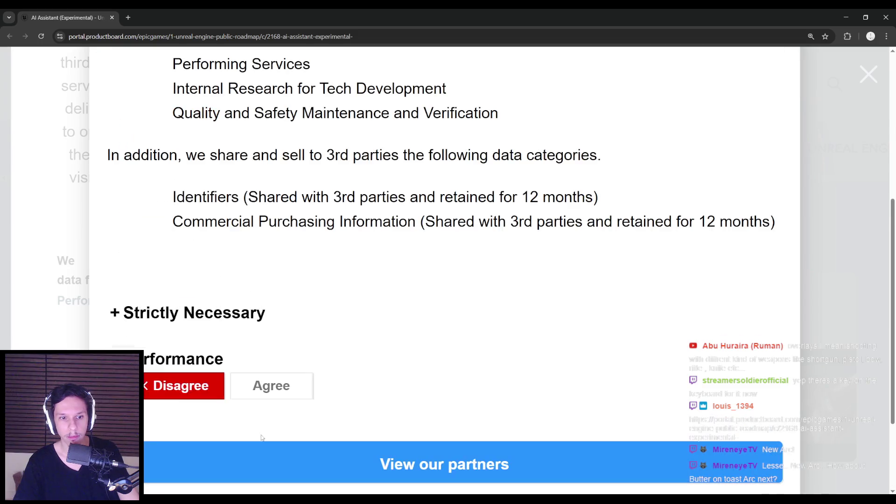
pyautogui.click(340, 455)
pyautogui.click(340, 456)
pyautogui.scroll(-3, 356, 427)
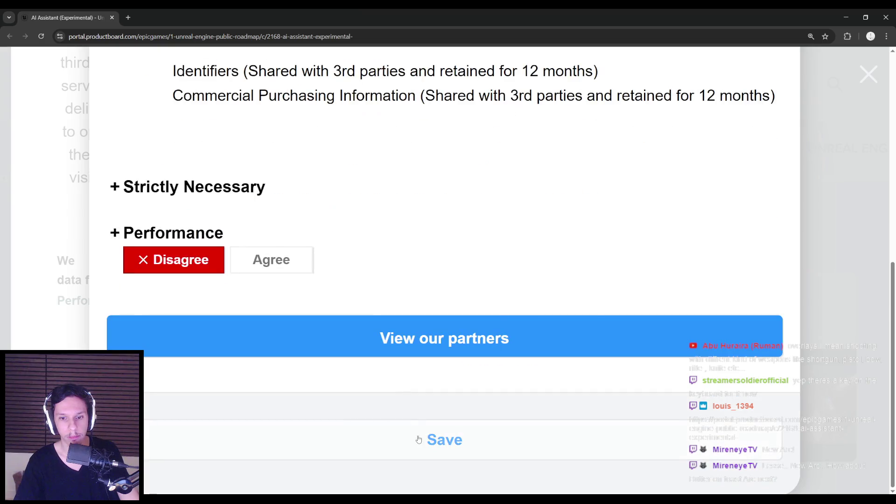
pyautogui.click(418, 438)
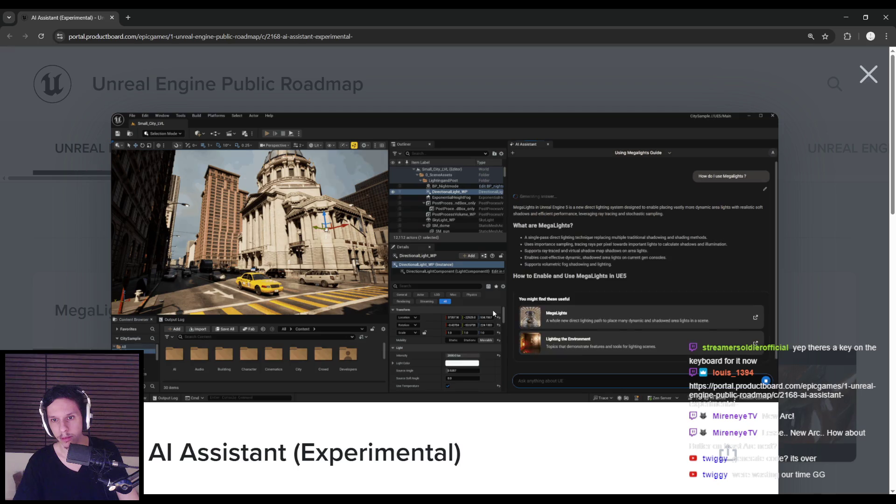
# Reset page zoom, read the AI Assistant article including the UEFN sentence, then close it.
pyautogui.hotkey('ctrl', '-')
pyautogui.hotkey('ctrl', '-')
pyautogui.hotkey('ctrl', '-')
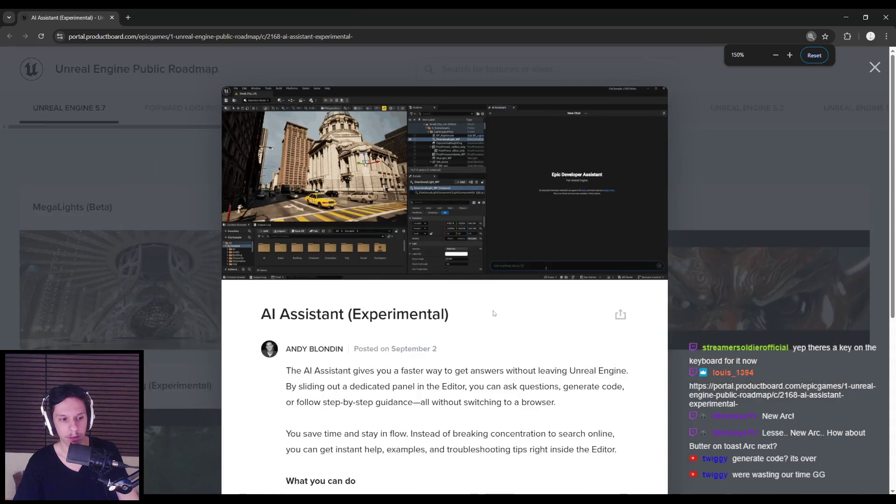
pyautogui.scroll(-1, 493, 311)
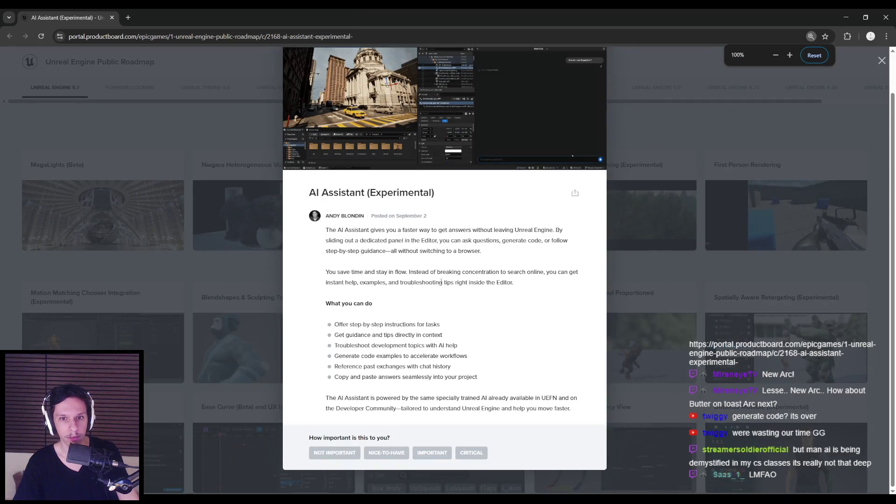
pyautogui.moveTo(403, 229)
pyautogui.mouseDown()
pyautogui.moveTo(504, 243)
pyautogui.moveTo(407, 241)
pyautogui.moveTo(506, 257)
pyautogui.moveTo(466, 329)
pyautogui.moveTo(493, 382)
pyautogui.mouseUp()
pyautogui.click(492, 382)
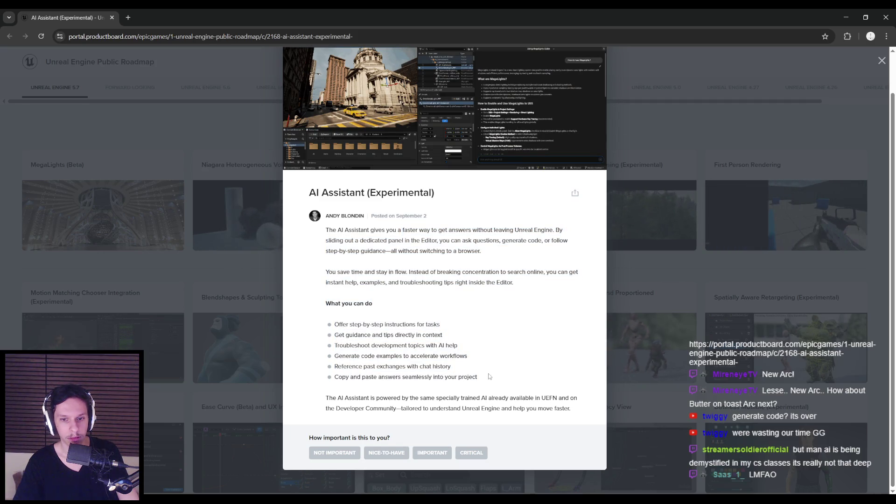
pyautogui.moveTo(494, 398)
pyautogui.mouseDown()
pyautogui.moveTo(570, 410)
pyautogui.moveTo(480, 400)
pyautogui.mouseUp()
pyautogui.click(261, 229)
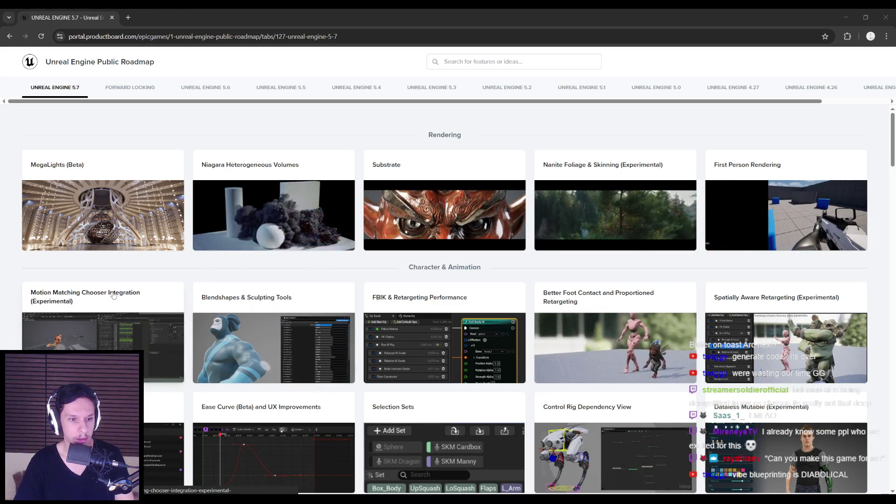
# Open and close the Blendshapes & Sculpting Tools, FBIK & Retargeting Performance and Better Foot Contact details.
pyautogui.click(253, 299)
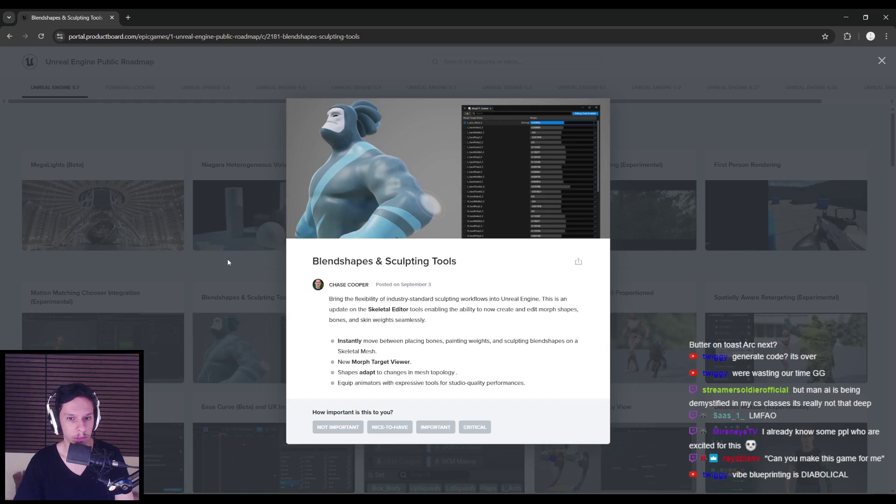
pyautogui.click(228, 260)
pyautogui.click(373, 314)
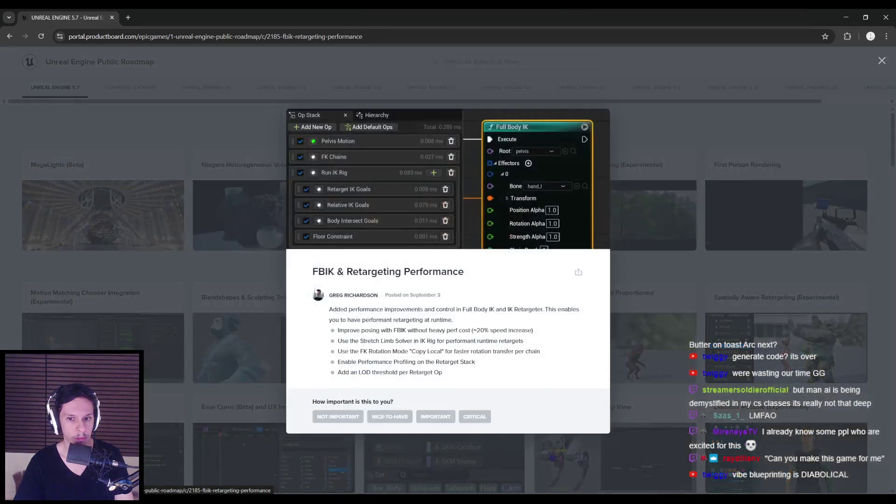
pyautogui.click(237, 283)
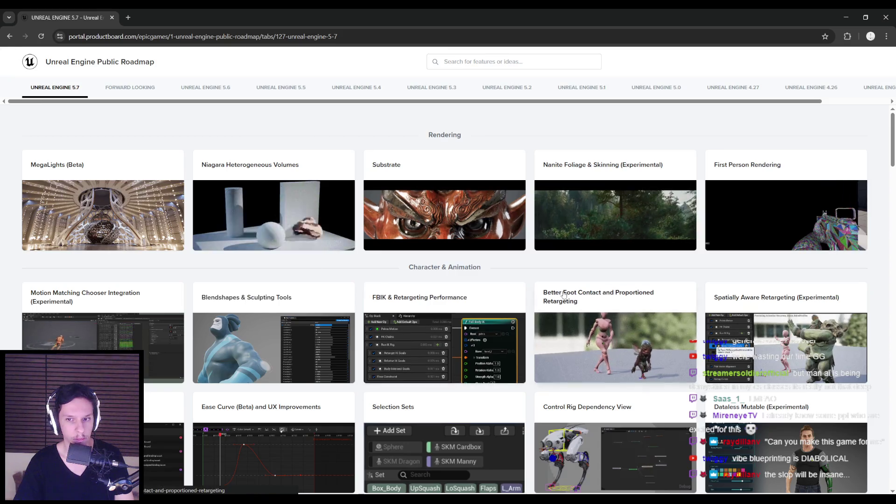
pyautogui.click(615, 294)
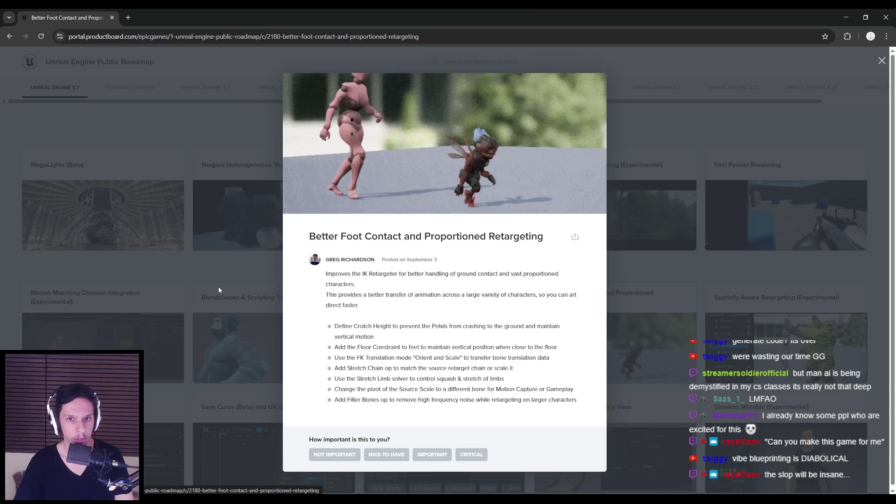
pyautogui.click(218, 290)
# Scroll through the 5.7 grid and open the MegaLights (Beta) details.
pyautogui.scroll(-3, 203, 277)
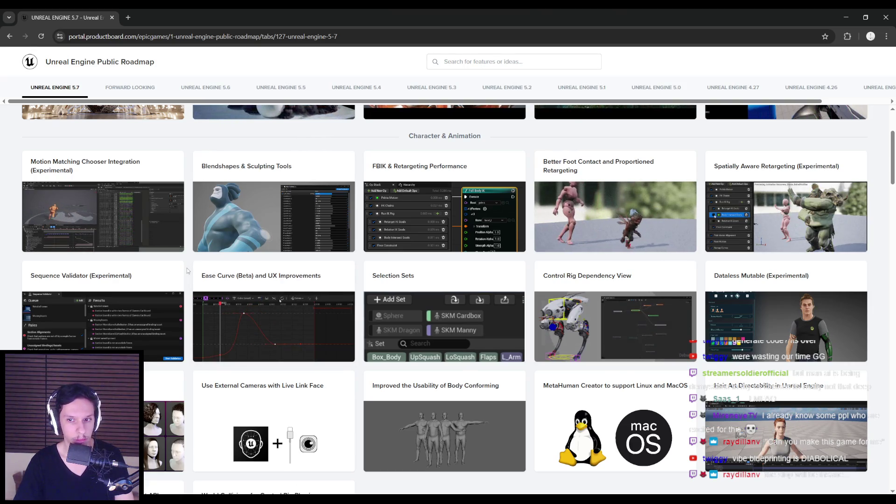
pyautogui.scroll(-2, 189, 271)
pyautogui.scroll(-2, 187, 270)
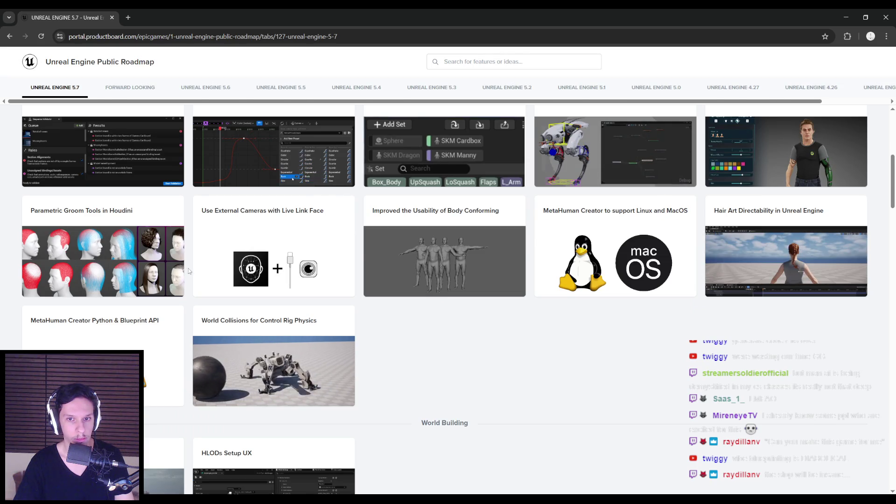
pyautogui.scroll(2, 188, 271)
pyautogui.scroll(3, 189, 271)
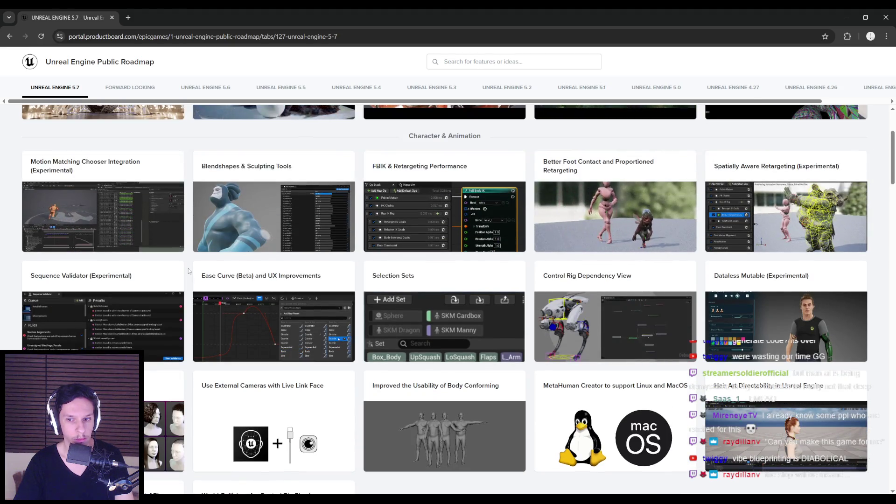
pyautogui.scroll(2, 188, 271)
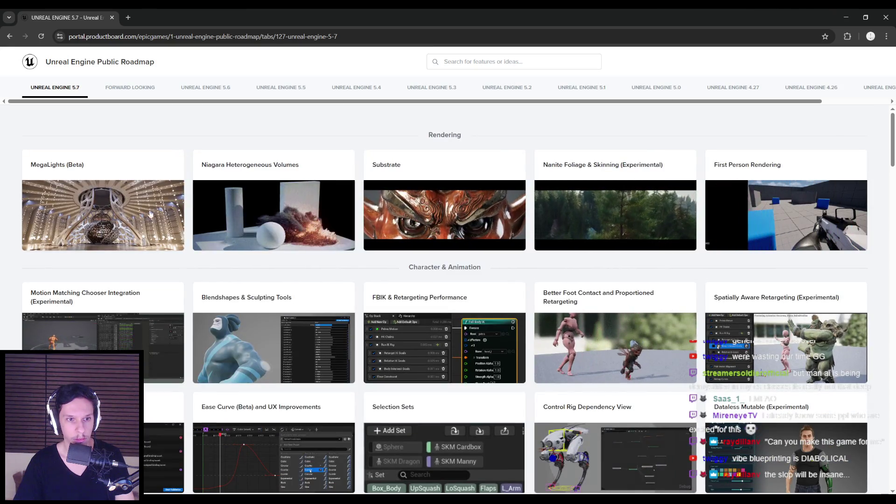
pyautogui.click(179, 275)
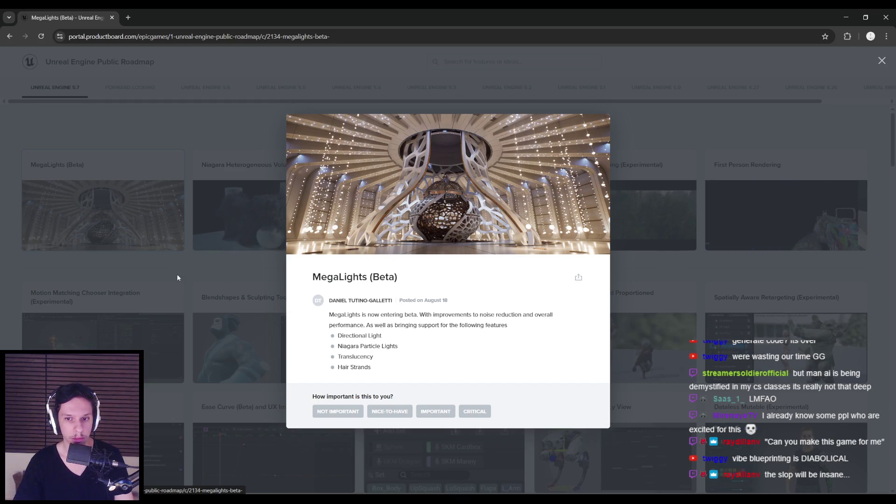
# Close and reopen the MegaLights (Beta) details, finally returning to the roadmap with Alt+Left.
pyautogui.click(178, 274)
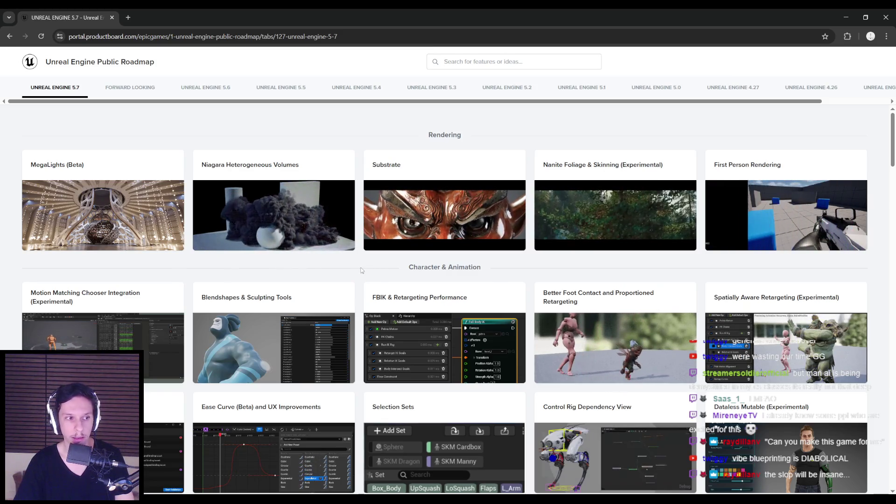
pyautogui.click(142, 207)
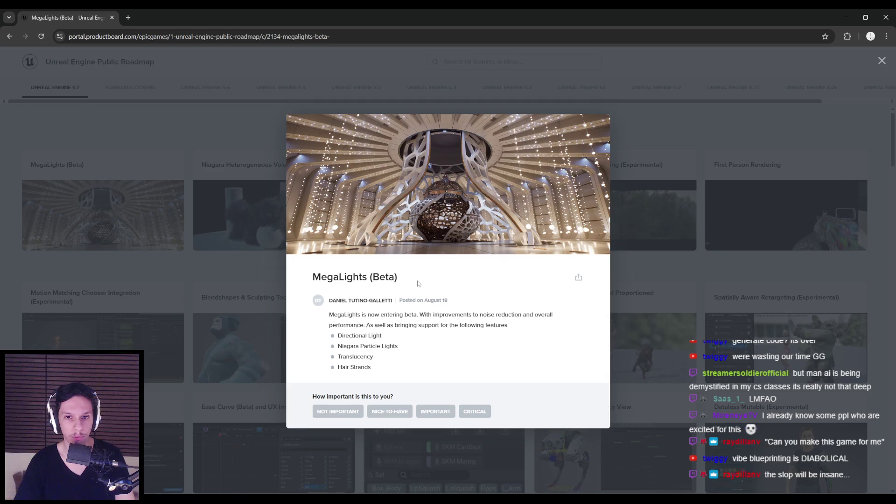
pyautogui.moveTo(399, 277); pyautogui.dragTo(345, 272)
pyautogui.click(322, 277)
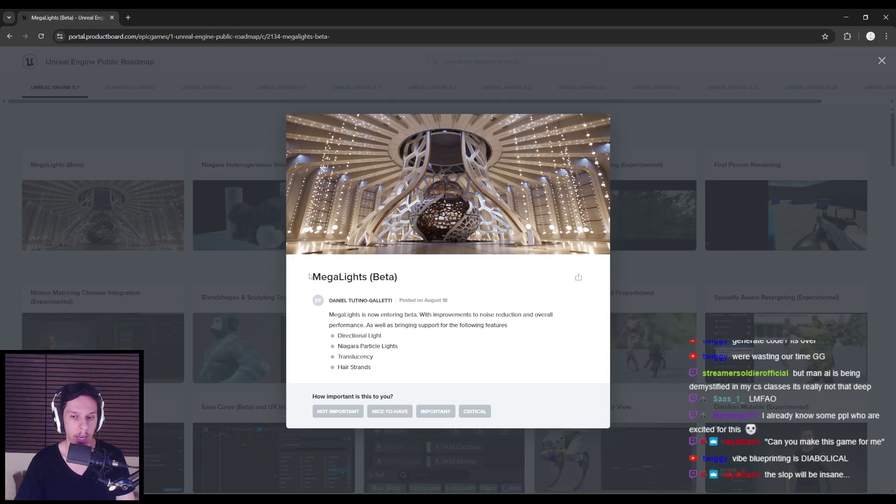
pyautogui.click(273, 277)
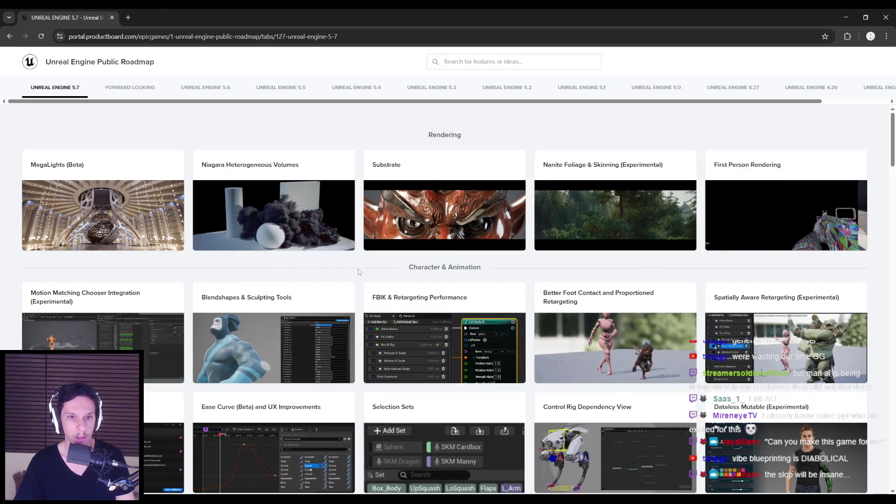
pyautogui.hotkey('alt', 'Right')
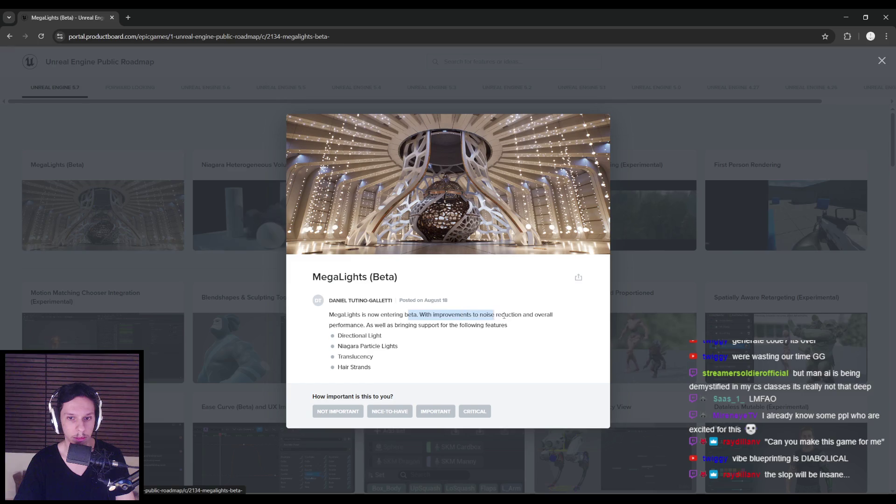
pyautogui.hotkey('alt', 'Left')
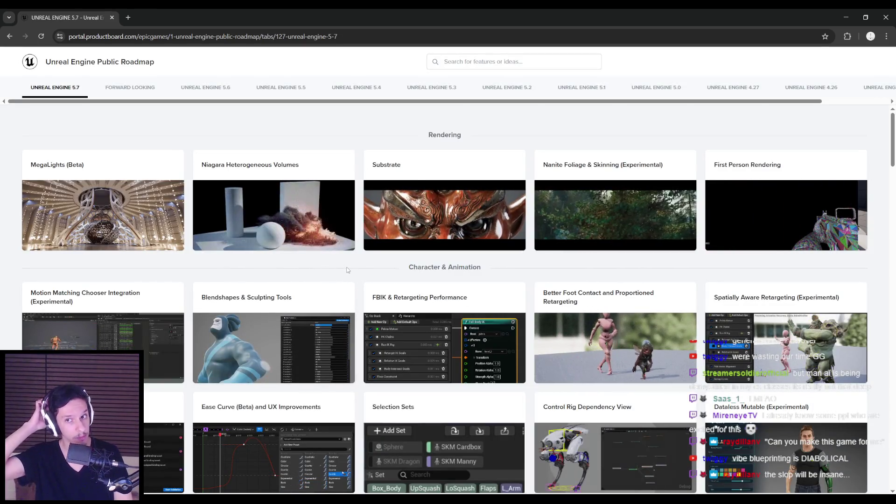
# Open Nanite Foliage & Skinning (Experimental), highlight its first description paragraph, then close it.
pyautogui.click(591, 194)
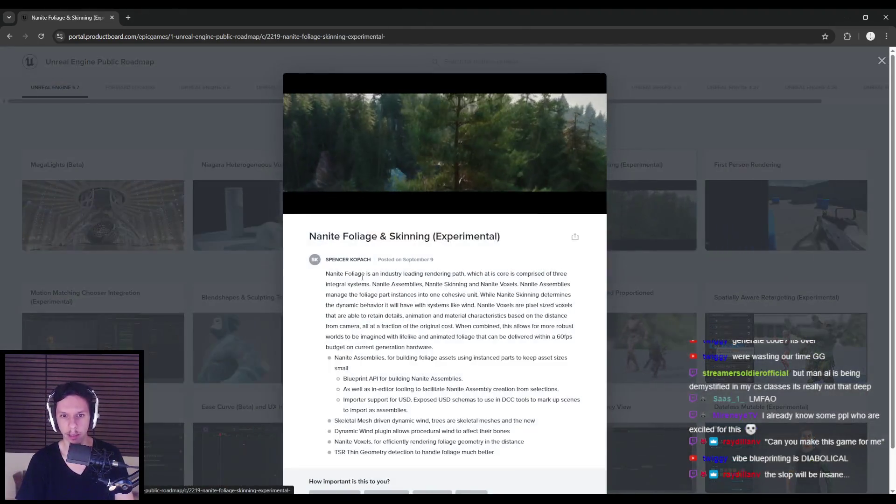
pyautogui.moveTo(374, 274)
pyautogui.mouseDown()
pyautogui.moveTo(513, 280)
pyautogui.moveTo(537, 295)
pyautogui.moveTo(518, 289)
pyautogui.mouseUp()
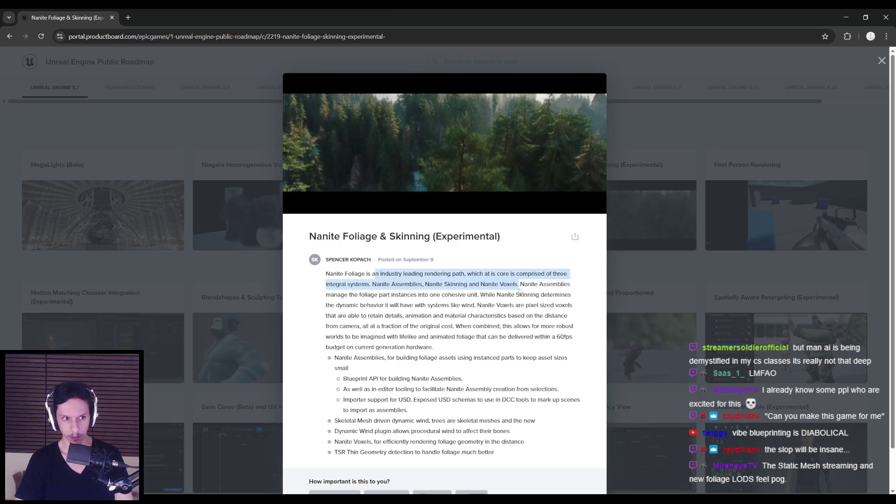
pyautogui.moveTo(519, 291); pyautogui.dragTo(381, 357)
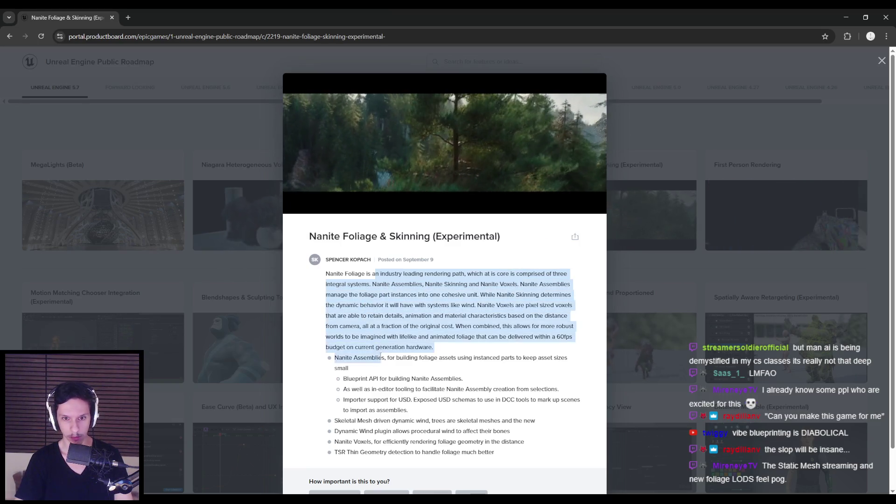
pyautogui.click(262, 285)
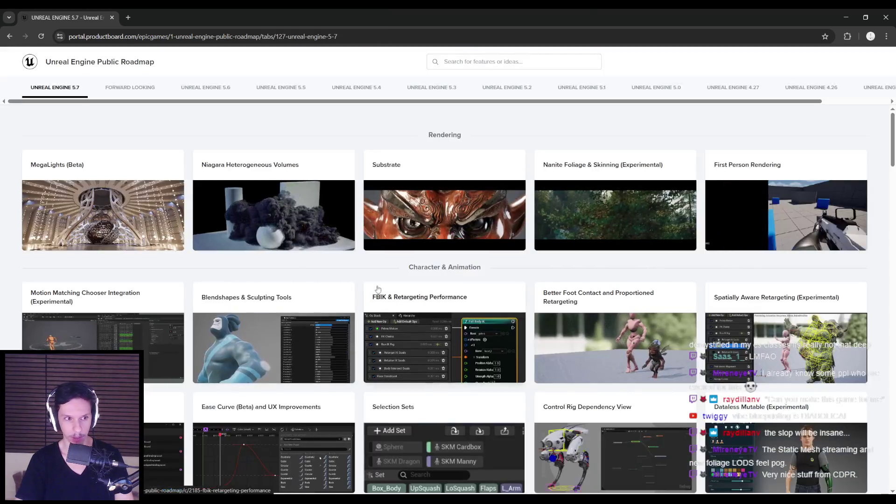
# Scroll down the 5.7 roadmap and briefly open the HLODs Setup UX details.
pyautogui.scroll(-2, 362, 301)
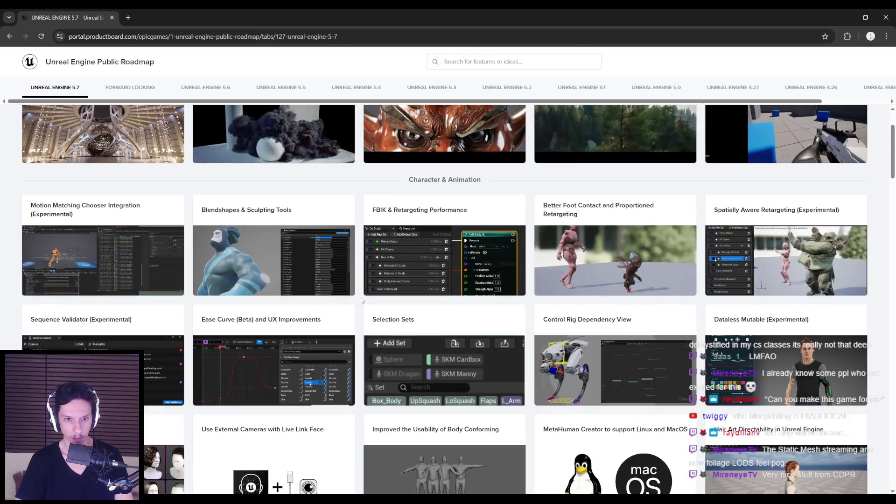
pyautogui.scroll(-3, 362, 300)
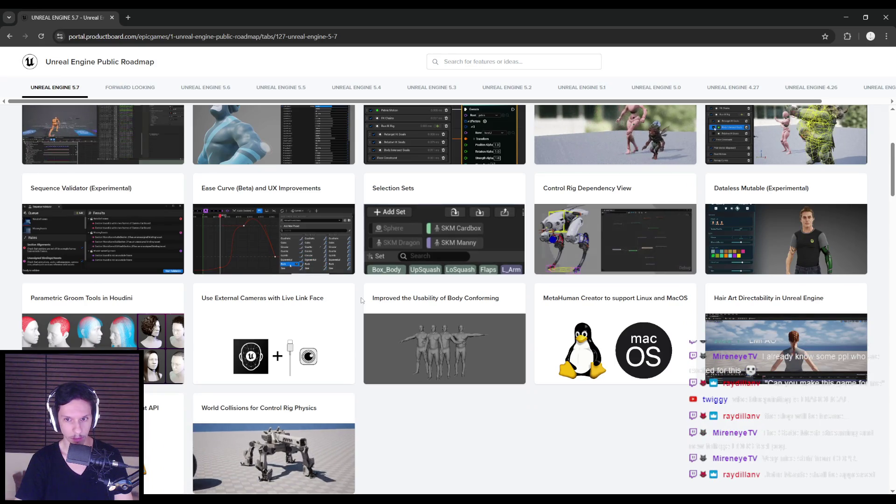
pyautogui.scroll(5, 362, 301)
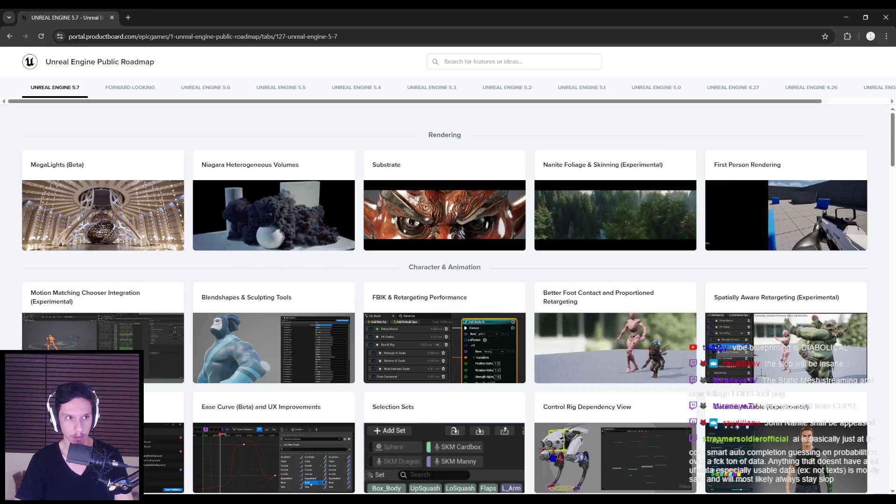
pyautogui.scroll(-5, 359, 269)
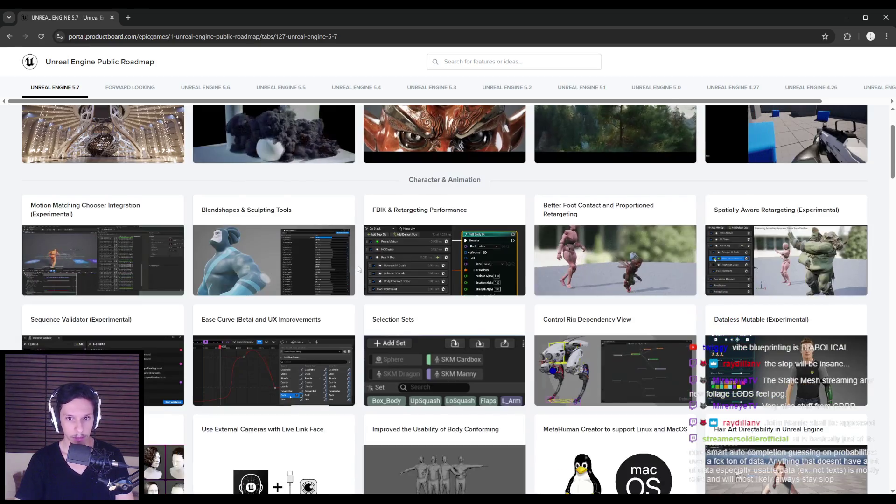
pyautogui.scroll(-8, 360, 268)
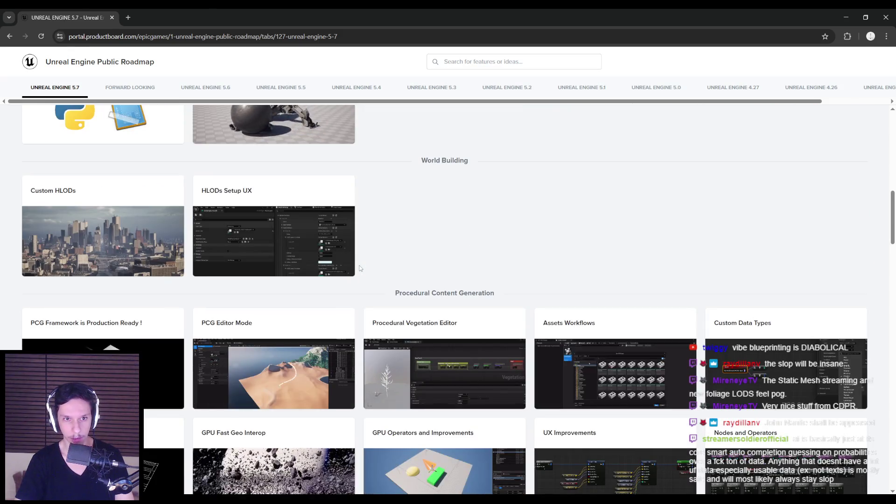
pyautogui.click(225, 241)
pyautogui.press('Escape')
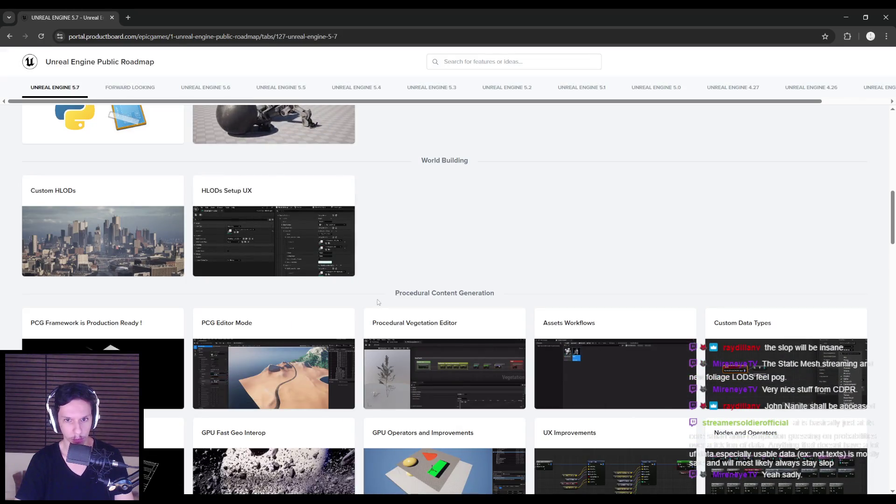
# Scroll to Procedural Content Generation and open the PCG Framework is Production Ready ! card.
pyautogui.scroll(-2, 377, 298)
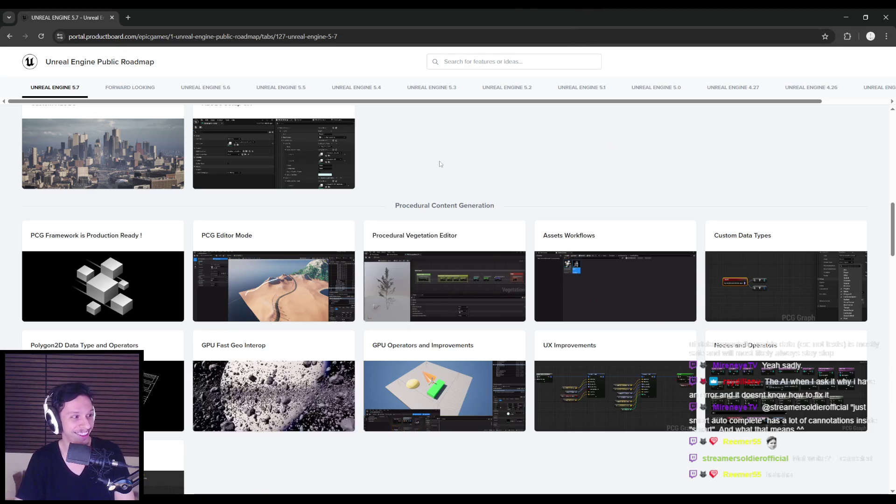
pyautogui.scroll(-1, 439, 164)
pyautogui.scroll(2, 366, 217)
pyautogui.scroll(1, 361, 223)
pyautogui.scroll(-2, 360, 223)
pyautogui.click(159, 238)
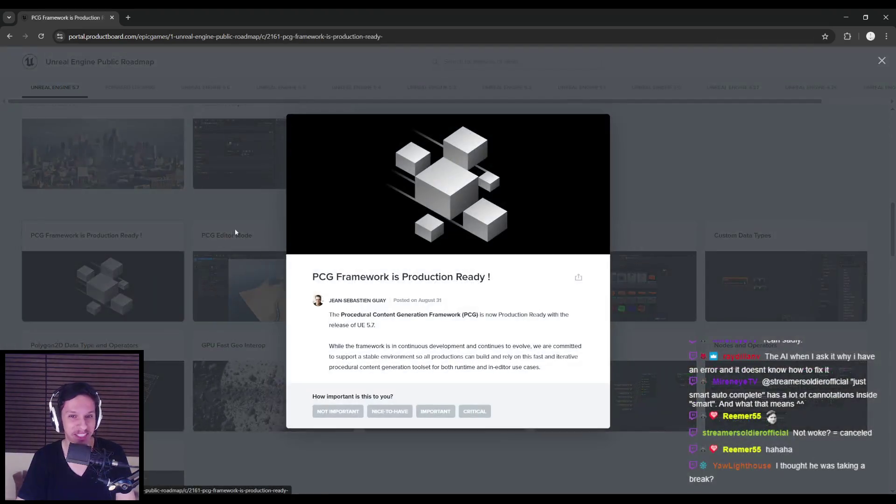
# Close the PCG Framework details and scroll through the Procedural Content Generation cards.
pyautogui.click(219, 198)
pyautogui.scroll(-1, 406, 164)
pyautogui.scroll(-2, 360, 190)
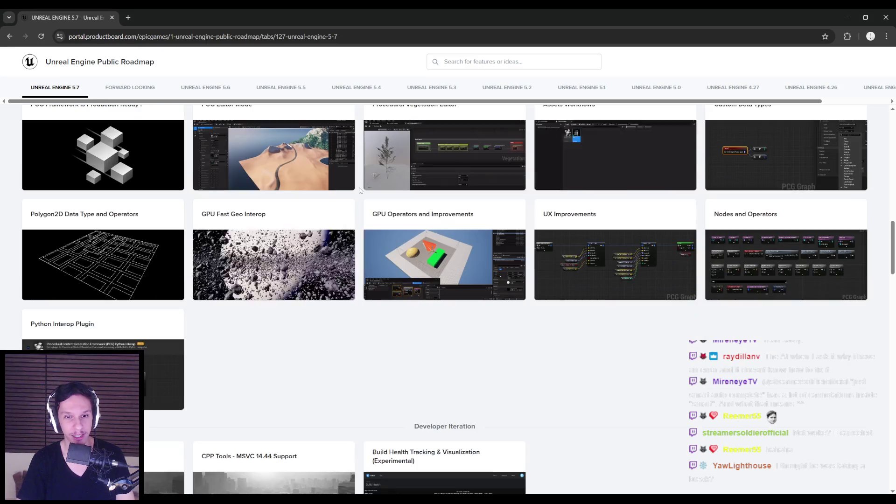
pyautogui.scroll(2, 360, 190)
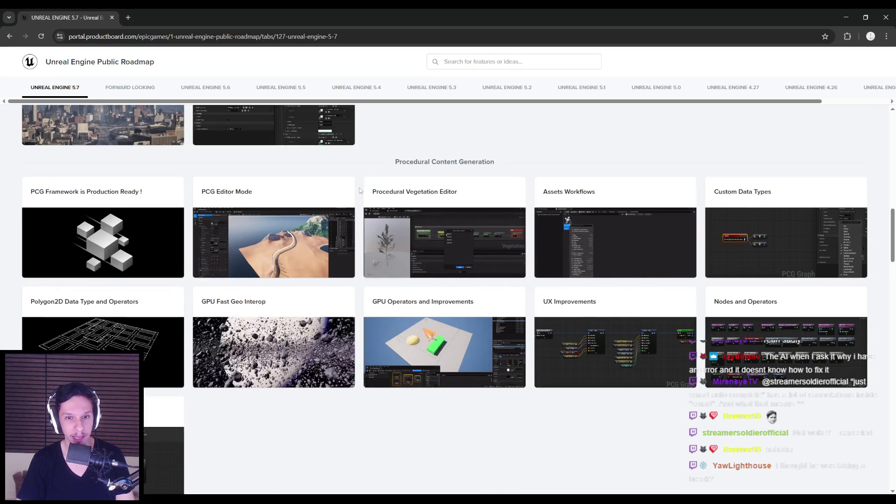
pyautogui.scroll(-3, 360, 191)
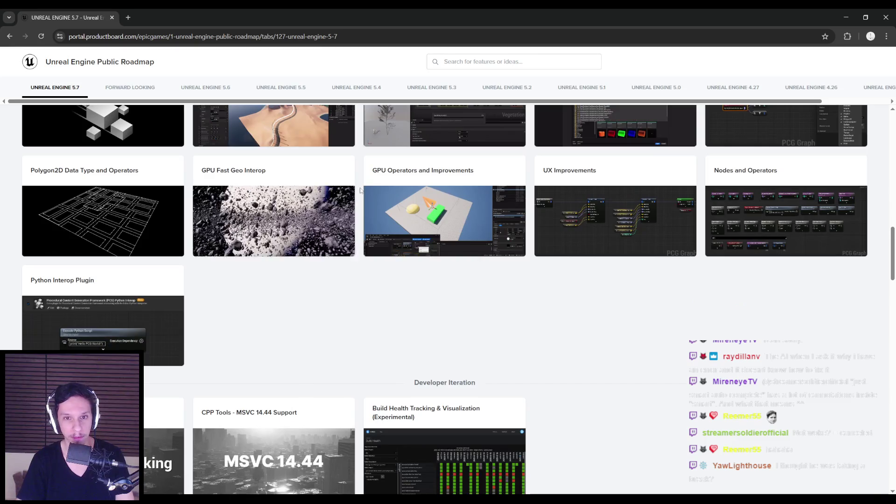
pyautogui.scroll(2, 360, 191)
pyautogui.scroll(1, 359, 191)
pyautogui.scroll(-1, 360, 190)
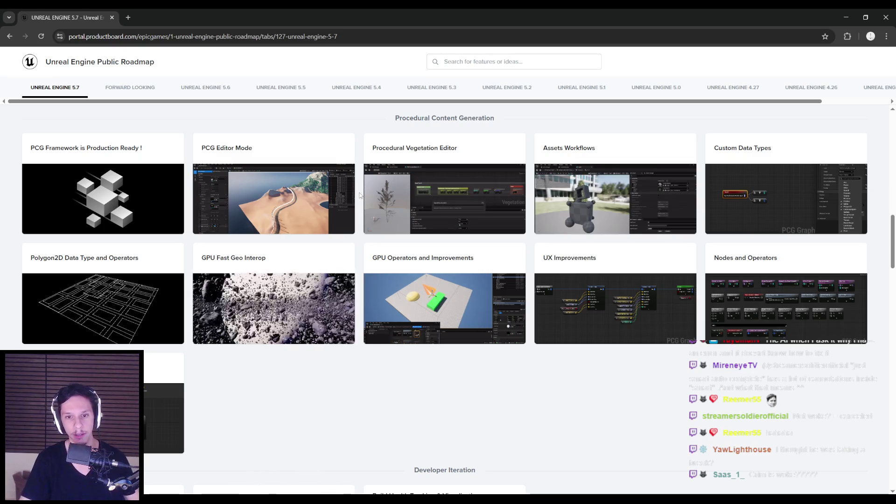
pyautogui.scroll(-3, 360, 195)
# Keep scanning the PCG section, then open the Procedural Vegetation Editor details.
pyautogui.scroll(4, 360, 195)
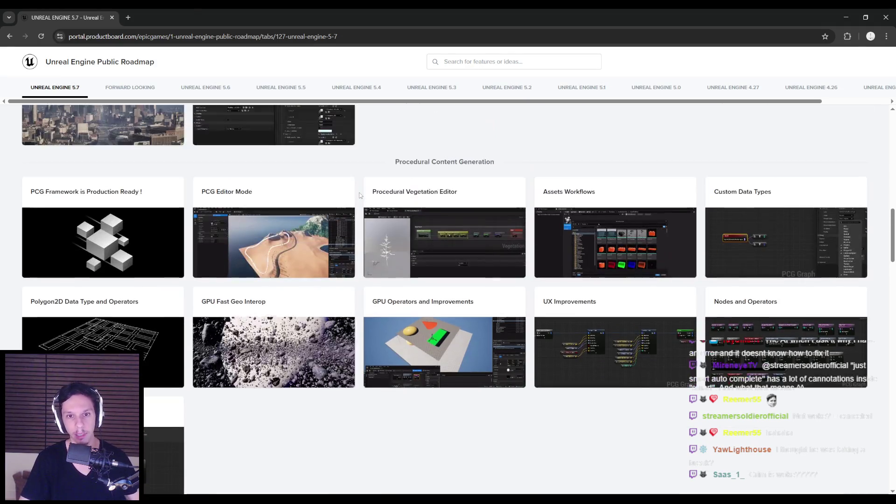
pyautogui.scroll(-1, 360, 195)
pyautogui.scroll(-2, 360, 195)
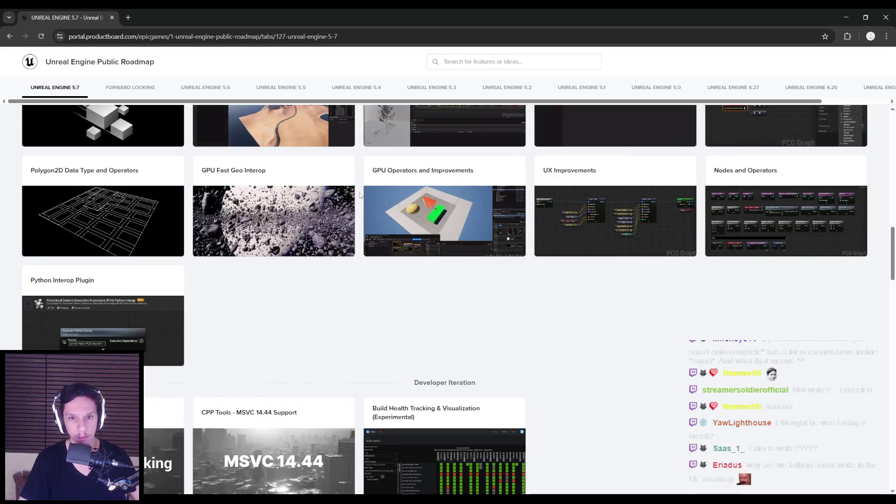
pyautogui.scroll(2, 360, 195)
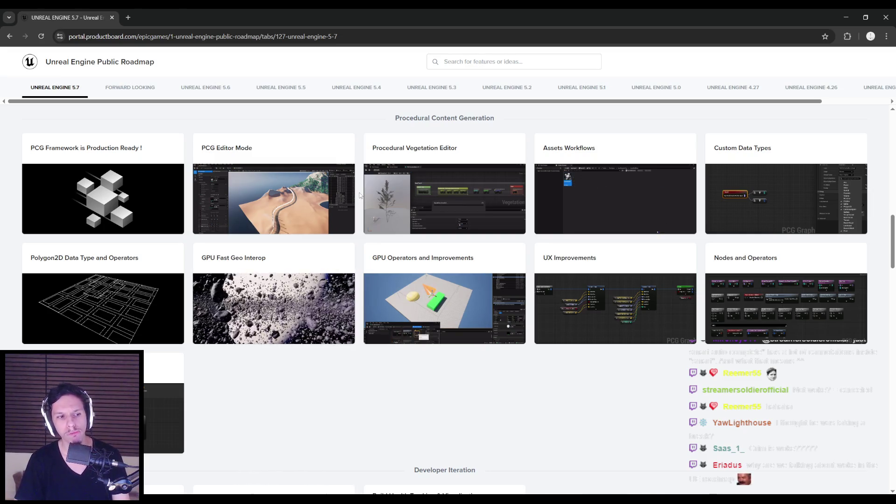
pyautogui.scroll(3, 359, 195)
pyautogui.scroll(-2, 359, 195)
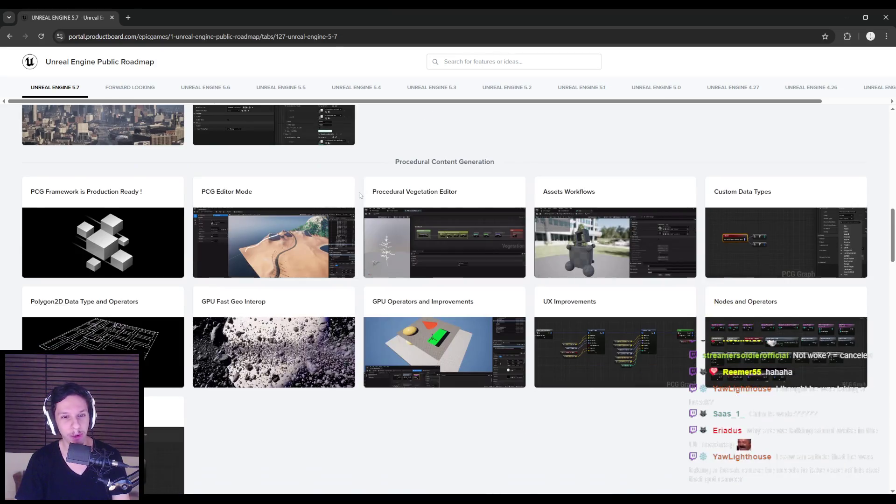
pyautogui.scroll(-1, 360, 195)
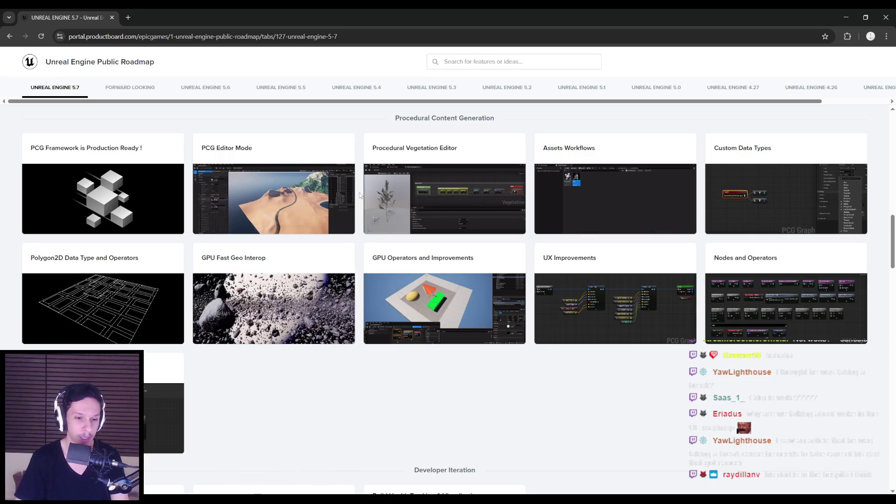
pyautogui.scroll(1, 360, 195)
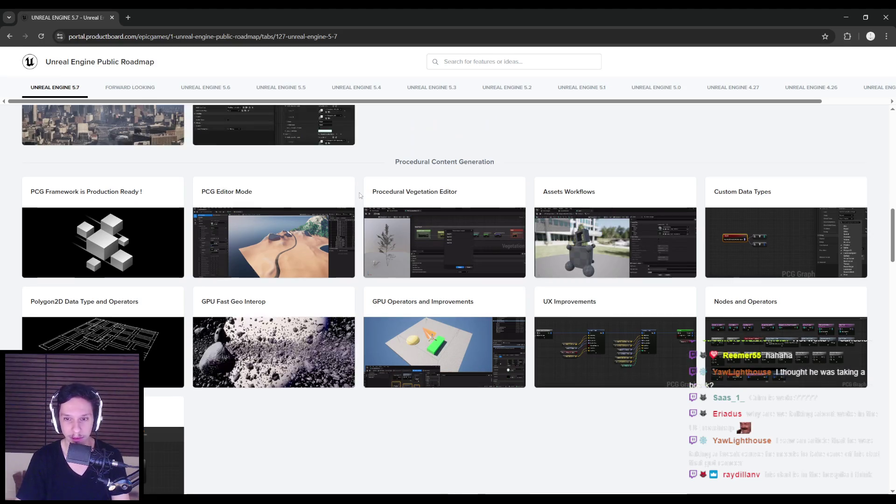
pyautogui.scroll(-1, 359, 195)
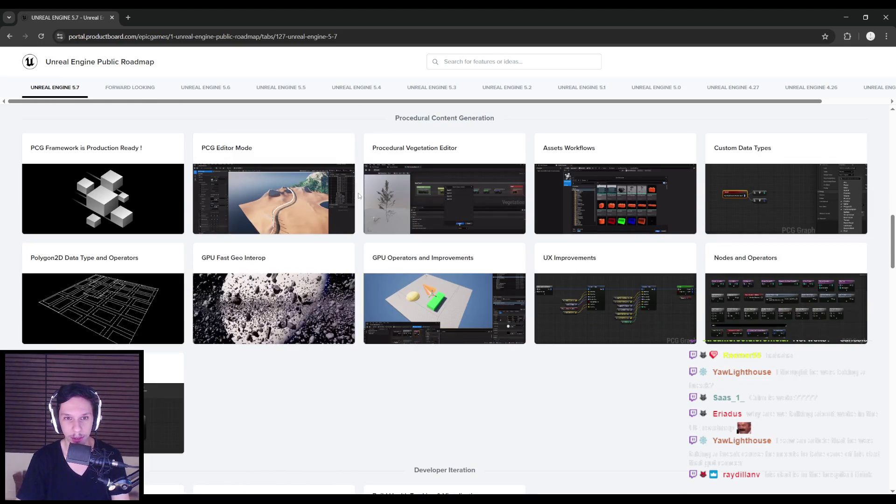
pyautogui.scroll(1, 360, 194)
pyautogui.click(371, 207)
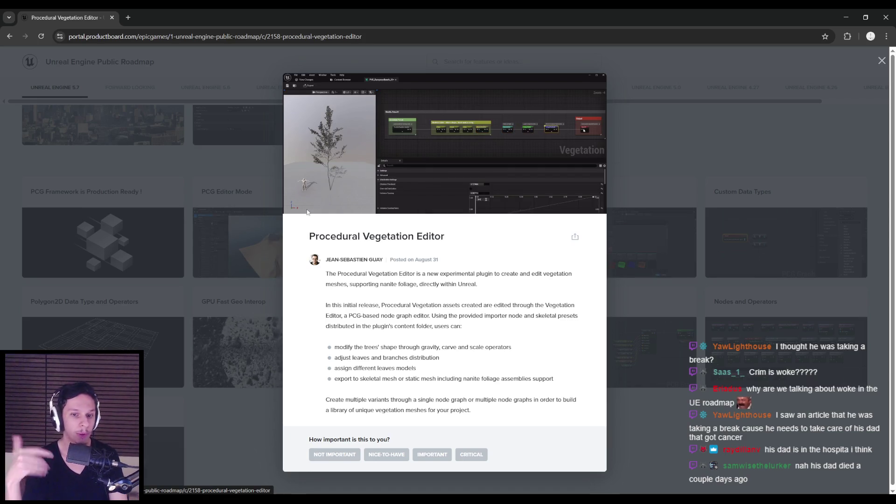
# Glance at Nanite Foliage & Skinning, then reopen and close the Procedural Vegetation Editor article.
pyautogui.click(225, 224)
pyautogui.scroll(13, 362, 244)
pyautogui.scroll(2, 361, 245)
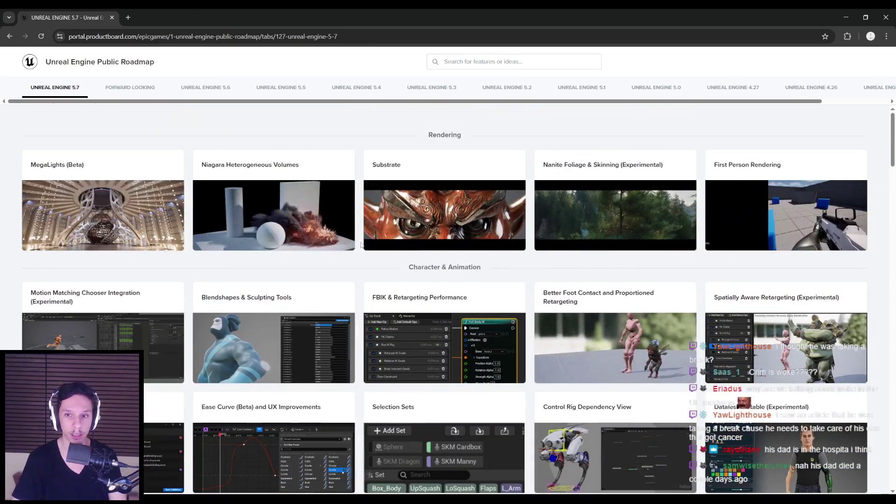
pyautogui.click(616, 215)
pyautogui.click(220, 284)
pyautogui.scroll(-15, 220, 284)
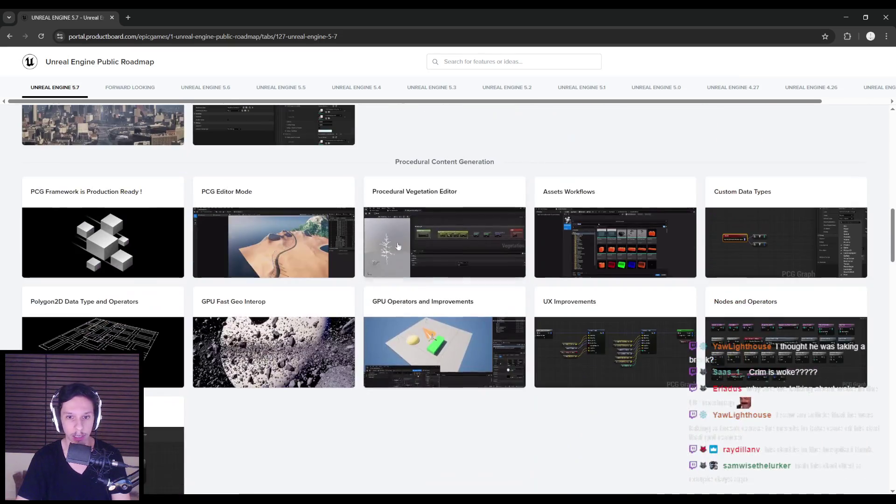
pyautogui.click(368, 243)
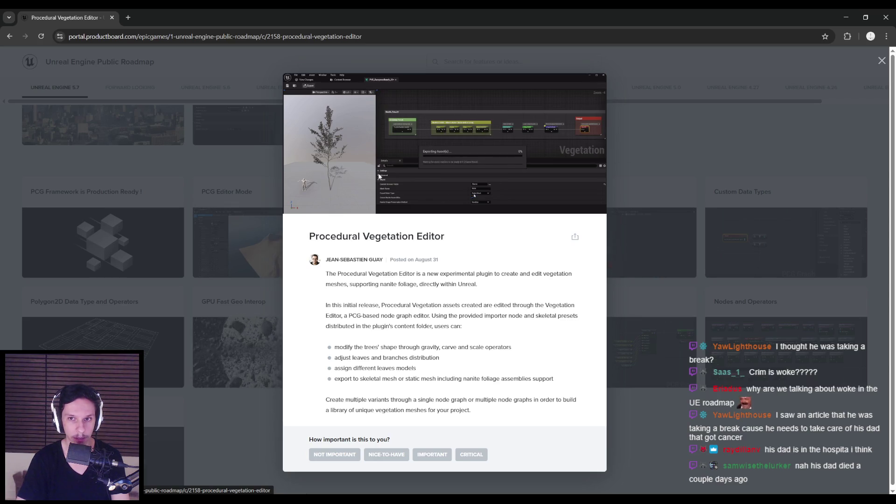
pyautogui.press('Escape')
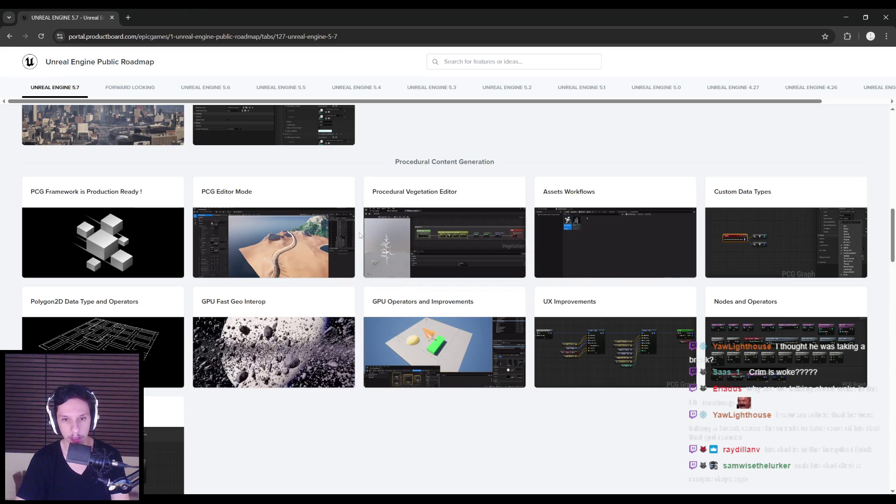
# Open and close the UX Improvements feature details.
pyautogui.scroll(-2, 190, 238)
pyautogui.scroll(2, 190, 238)
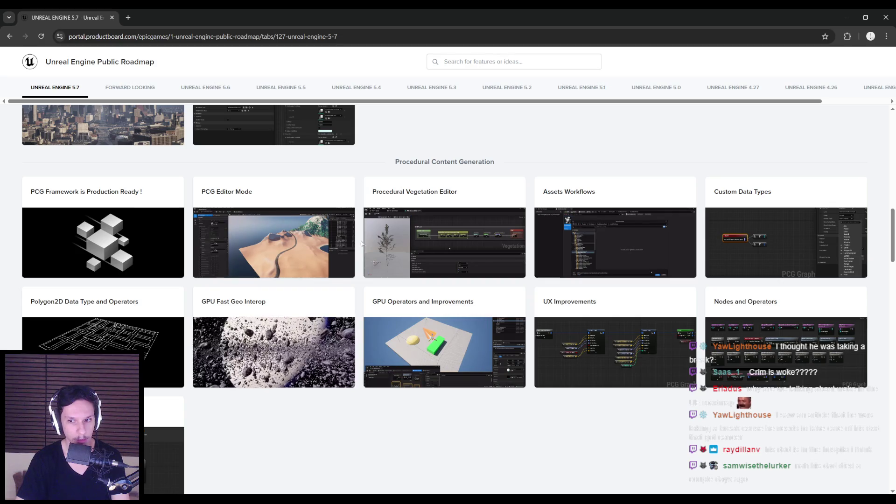
pyautogui.click(617, 345)
pyautogui.click(280, 241)
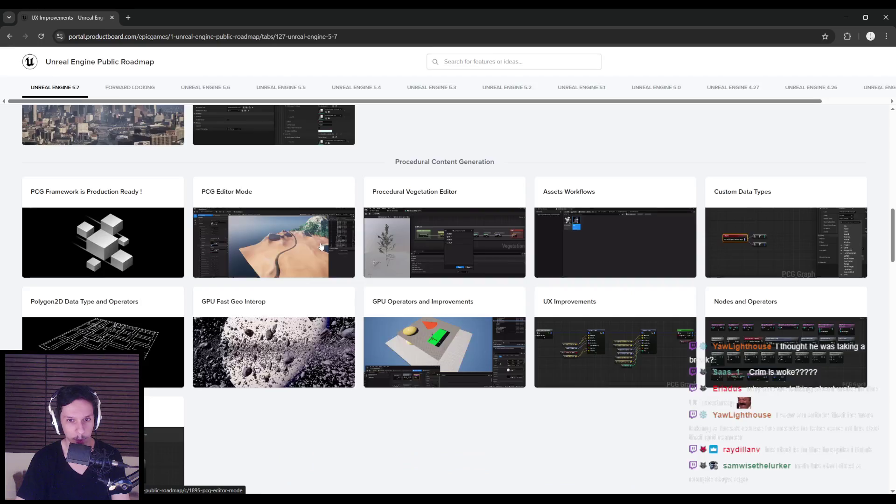
pyautogui.scroll(2, 360, 244)
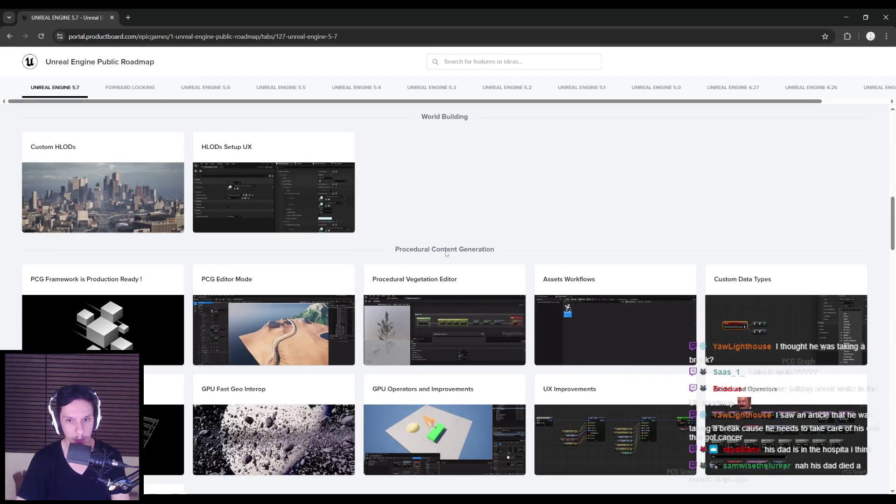
pyautogui.scroll(-2, 360, 243)
pyautogui.scroll(-2, 441, 282)
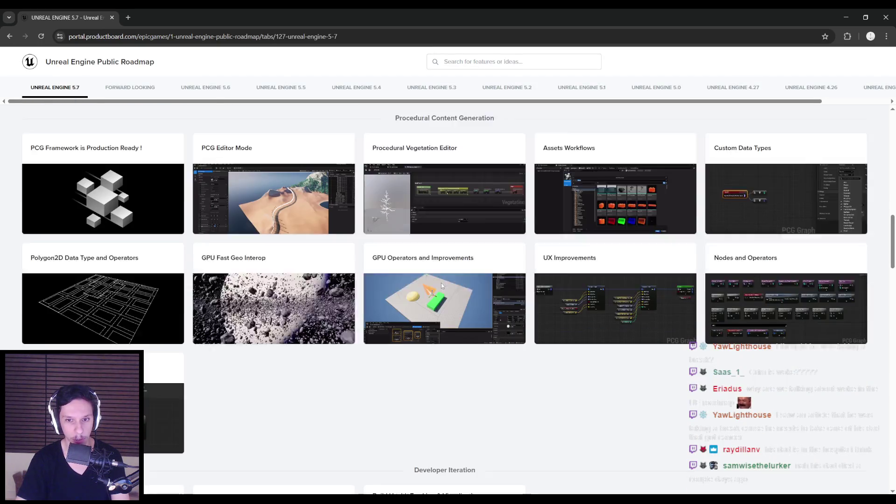
pyautogui.scroll(-5, 449, 324)
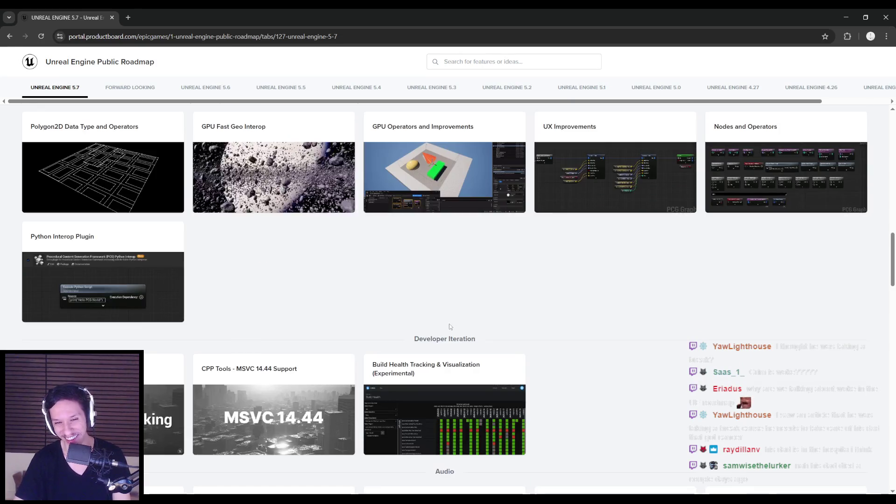
pyautogui.scroll(7, 360, 309)
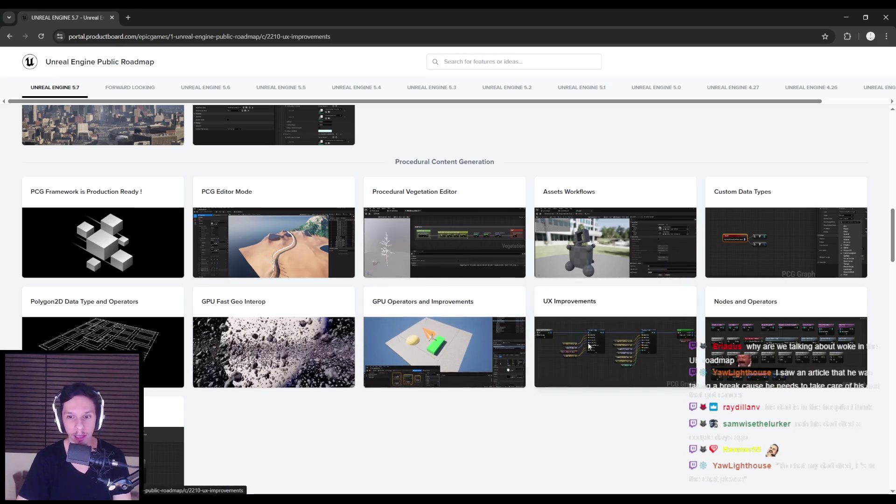
pyautogui.click(546, 336)
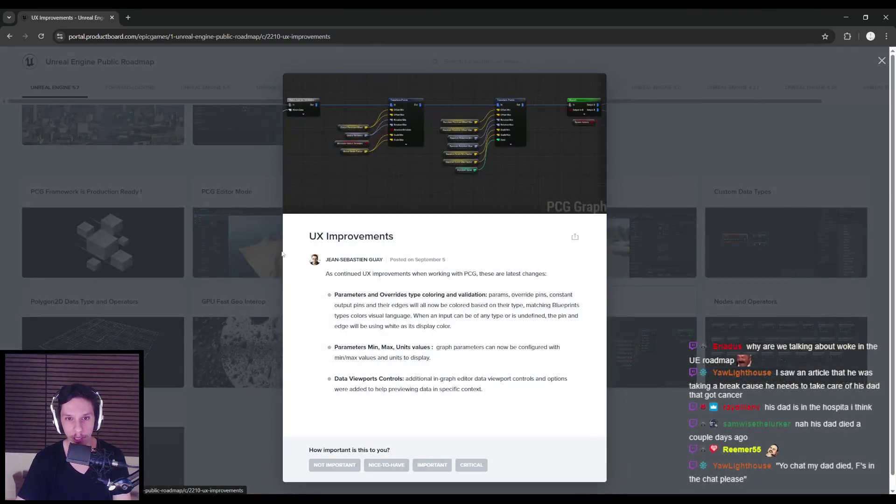
pyautogui.click(262, 230)
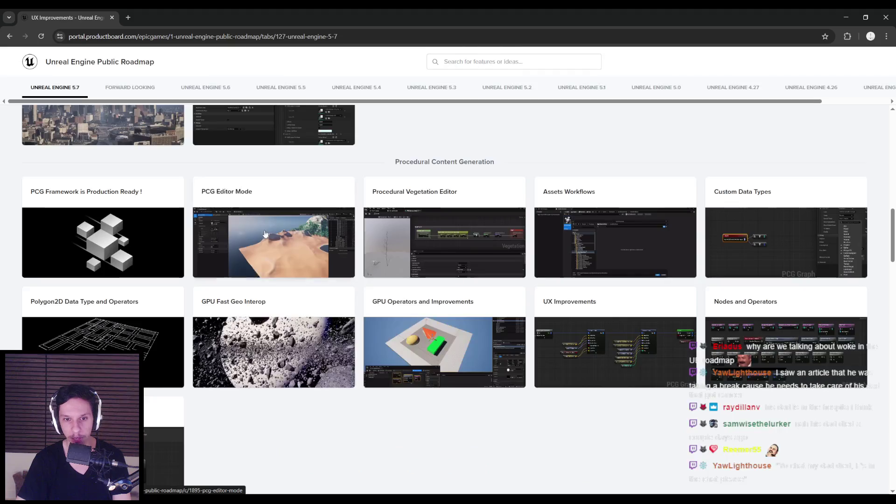
pyautogui.click(353, 240)
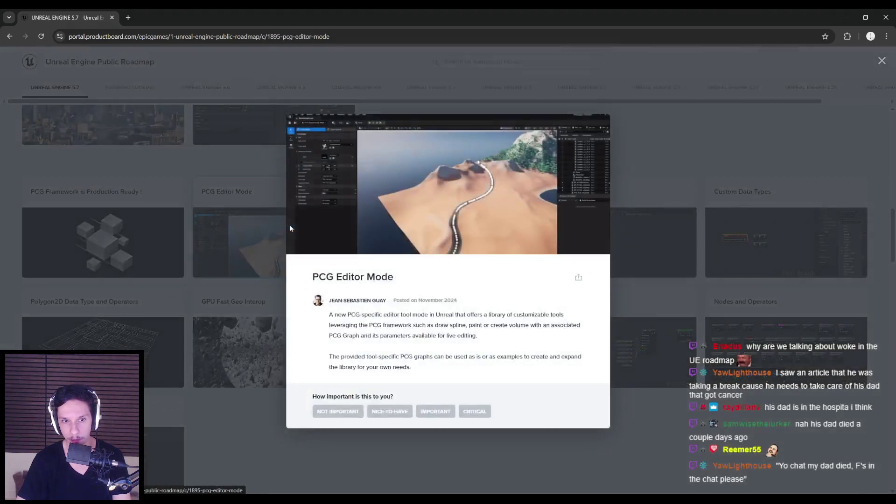
pyautogui.click(192, 220)
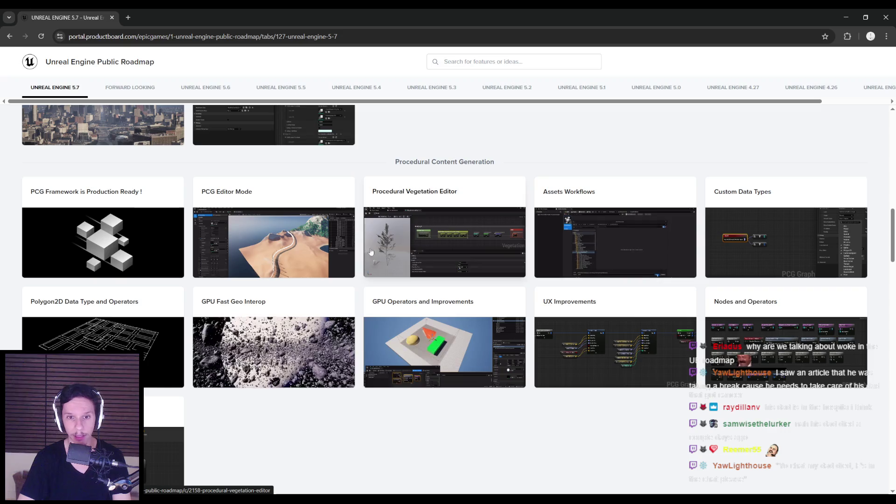
pyautogui.scroll(-5, 368, 248)
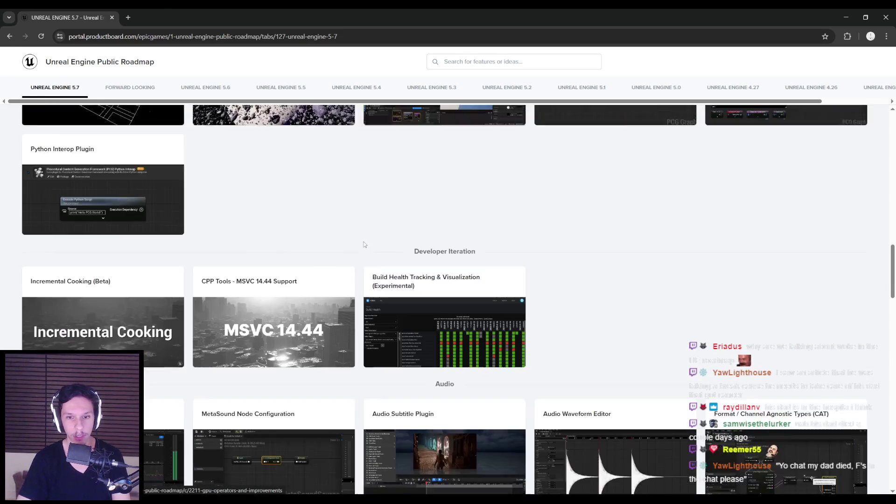
# Scroll past Developer Iteration, Audio, Platforms and Content Pipeline, then open the Home Screen card.
pyautogui.scroll(-1, 365, 245)
pyautogui.scroll(-4, 361, 245)
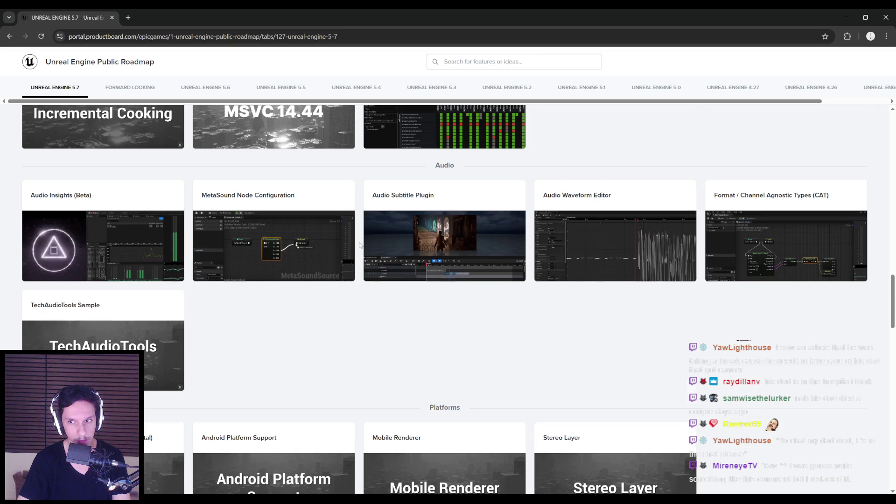
pyautogui.scroll(-5, 360, 244)
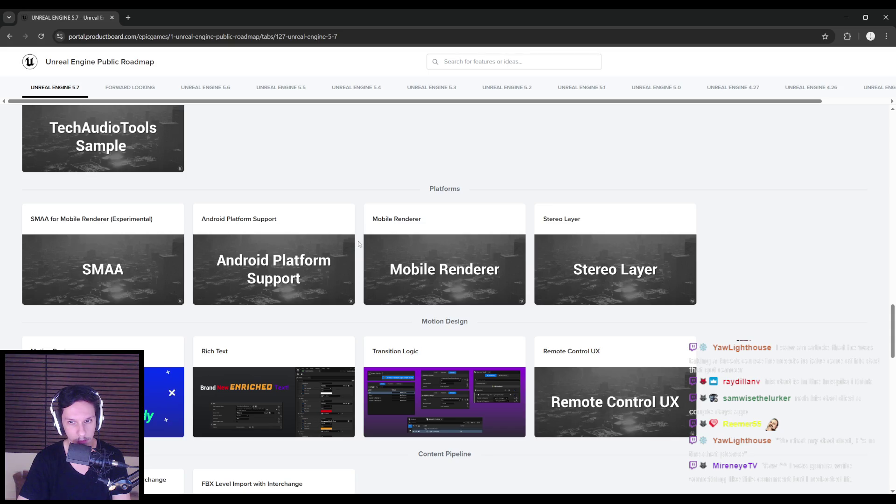
pyautogui.scroll(-2, 358, 244)
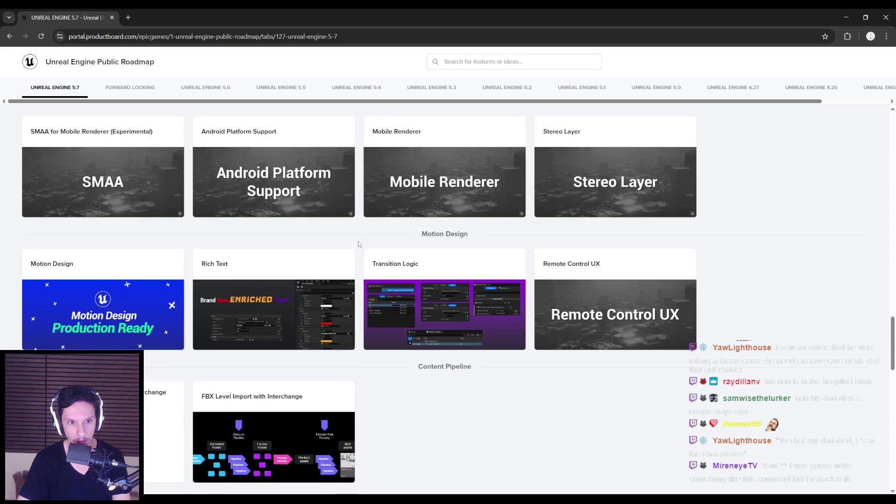
pyautogui.scroll(-1, 358, 243)
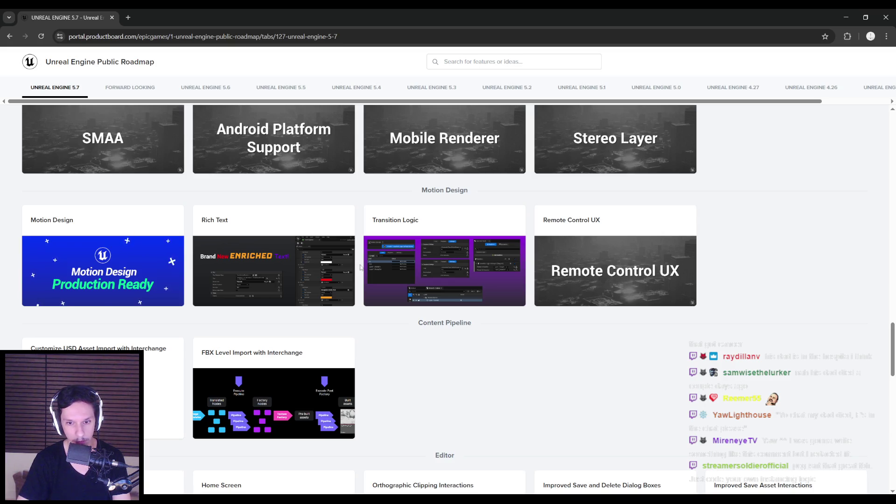
pyautogui.scroll(-2, 361, 267)
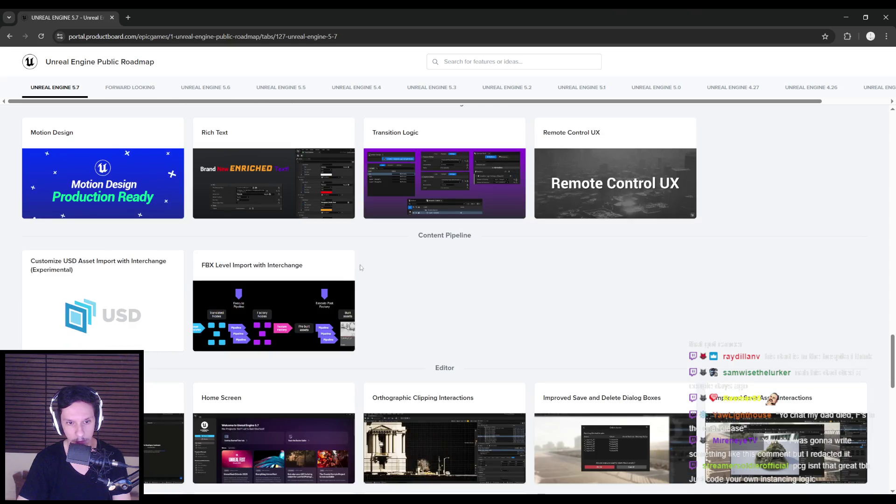
pyautogui.scroll(-1, 360, 267)
pyautogui.scroll(-2, 360, 267)
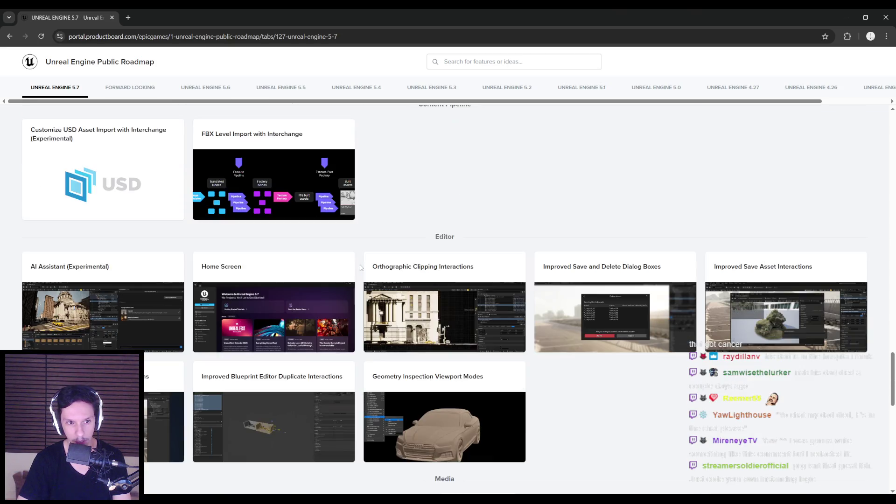
pyautogui.scroll(-1, 360, 267)
pyautogui.click(298, 268)
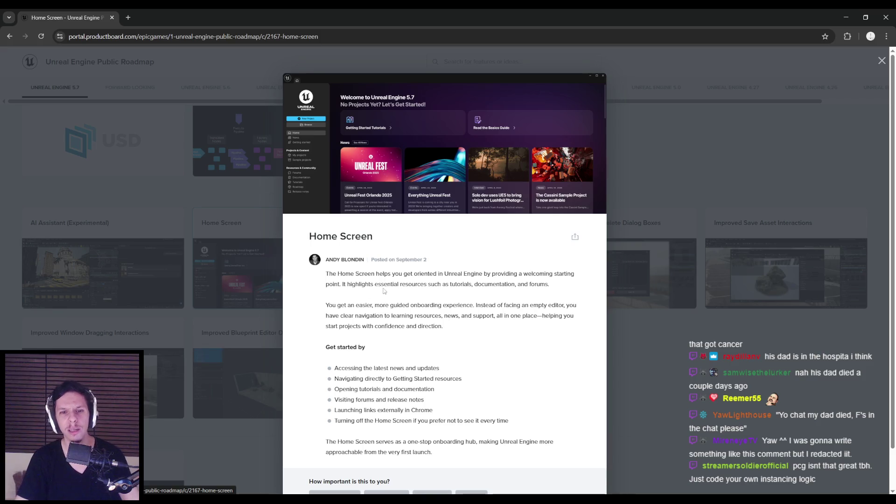
pyautogui.hotkey('ctrl', '+')
pyautogui.hotkey('ctrl', '+')
pyautogui.hotkey('ctrl', '+')
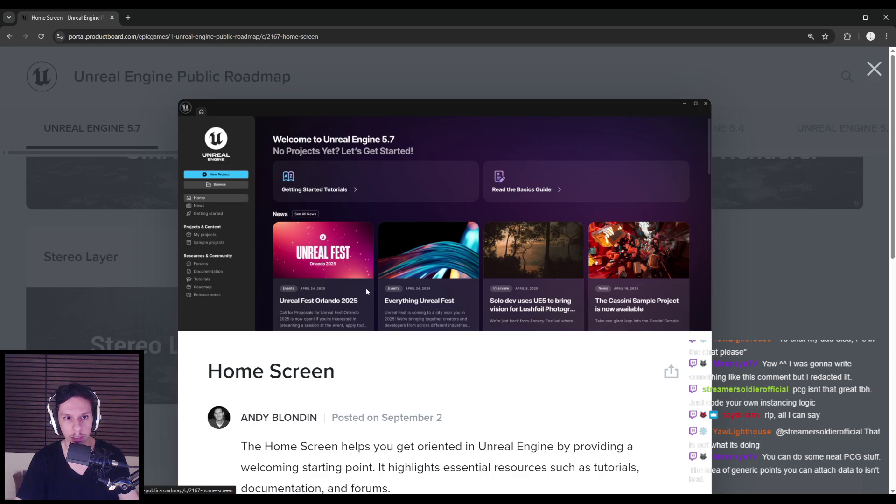
pyautogui.hotkey('ctrl', '-')
pyautogui.hotkey('ctrl', '-')
pyautogui.hotkey('ctrl', '-')
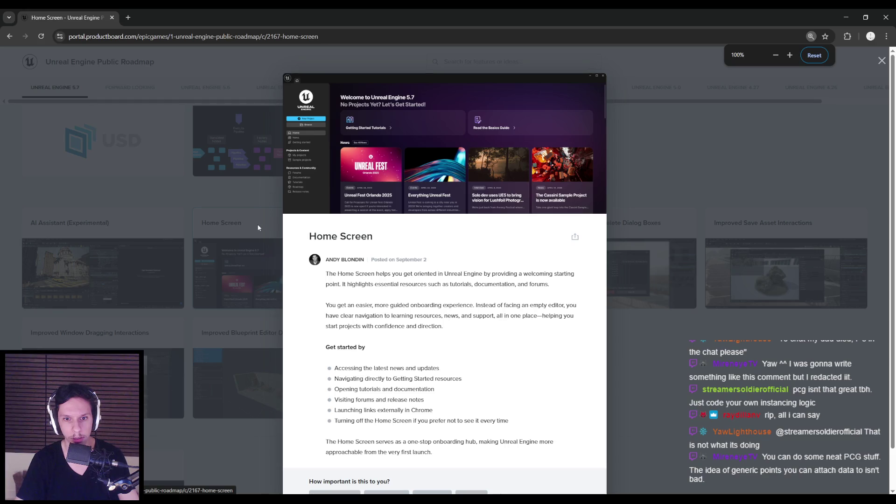
pyautogui.click(257, 227)
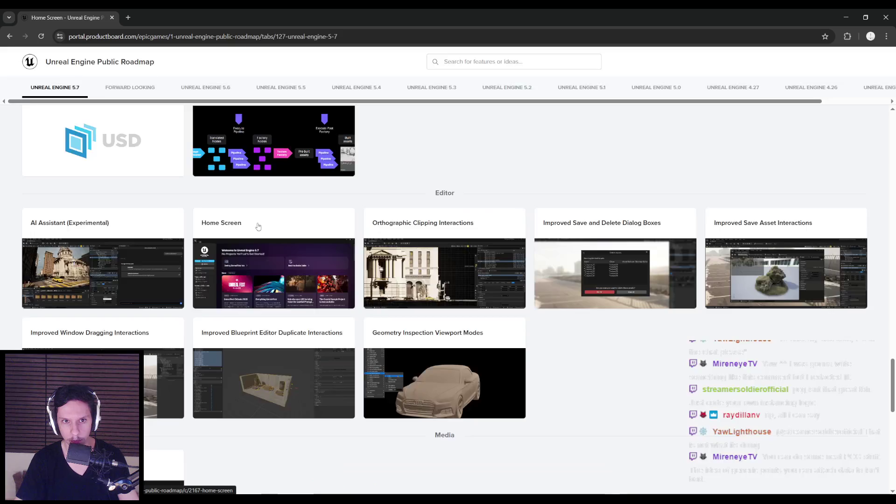
pyautogui.click(367, 224)
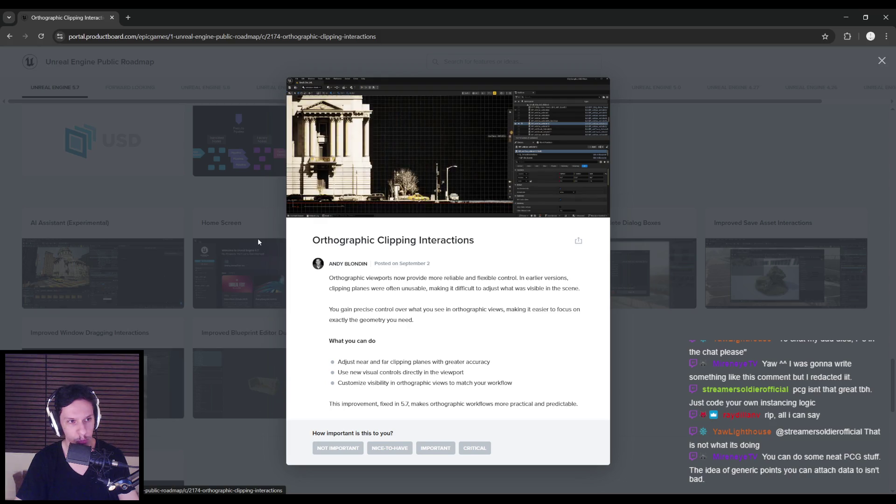
# Swap the Orthographic Clipping card for the Improved Save and Delete Dialog Boxes article and read its Enter-key deletion notes.
pyautogui.click(258, 241)
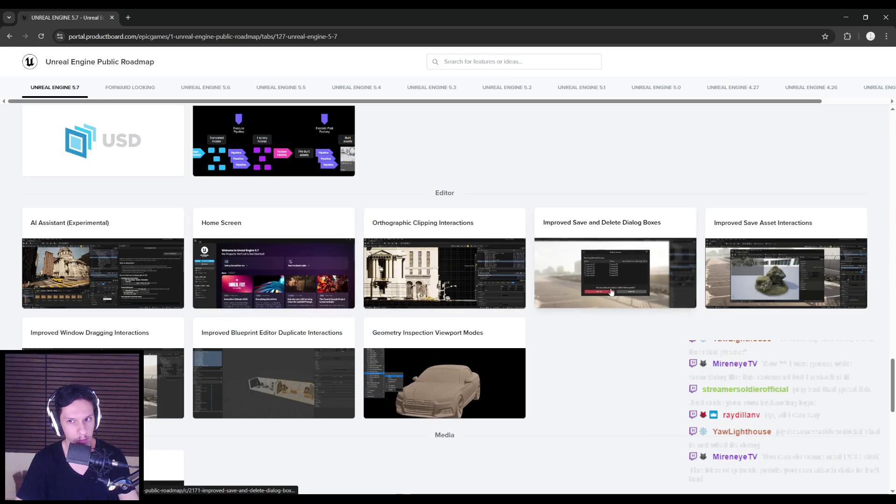
pyautogui.click(615, 262)
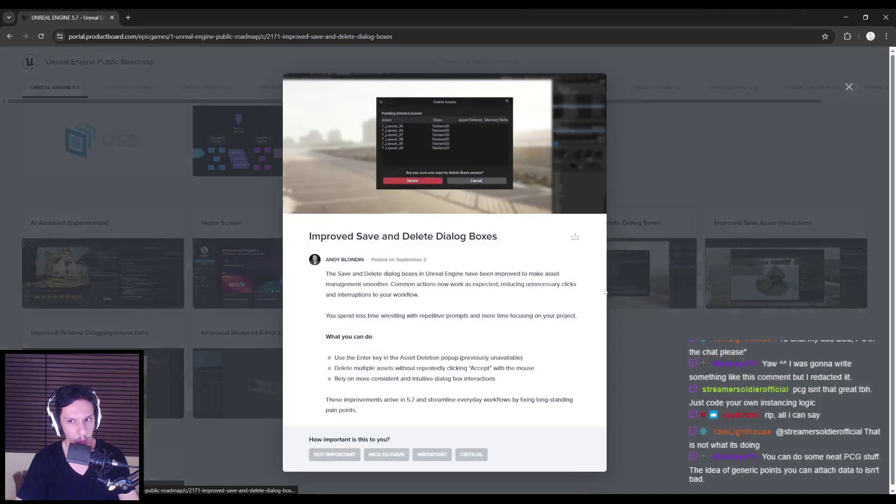
pyautogui.rightClick(269, 261)
pyautogui.press('Escape')
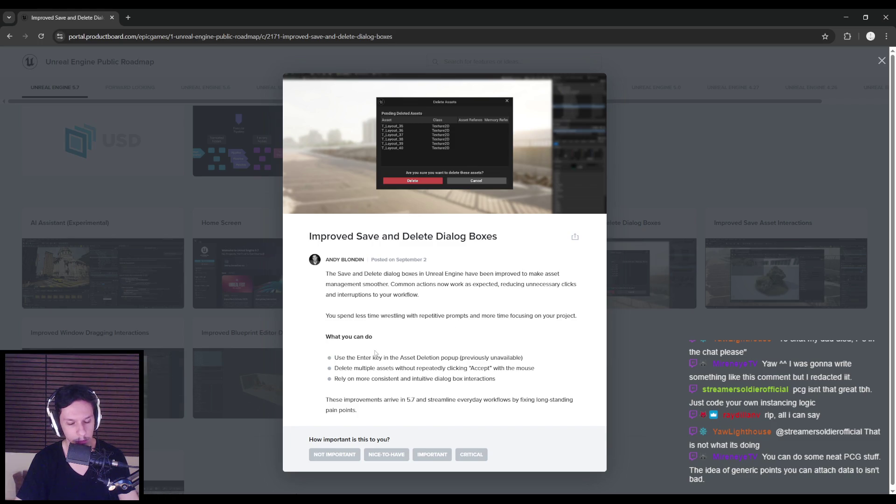
pyautogui.moveTo(360, 357); pyautogui.dragTo(531, 360)
pyautogui.click(531, 360)
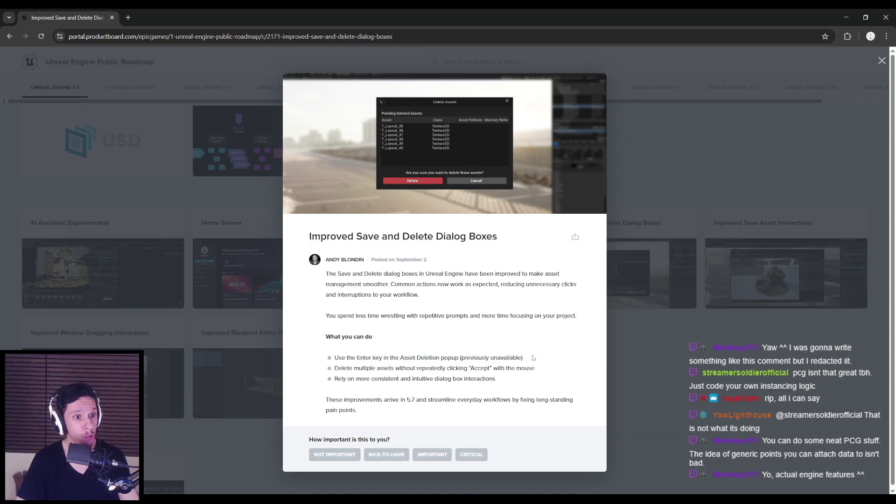
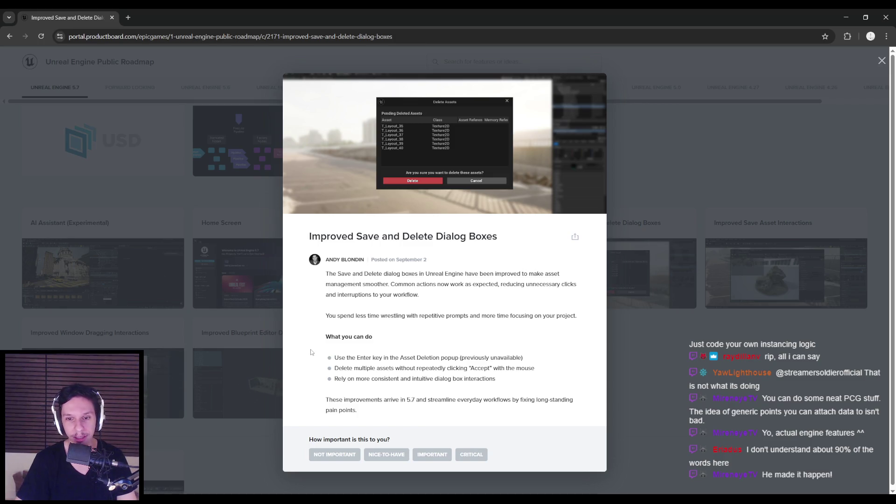
# Read the Save and Delete Dialog Boxes card's bullets, then close the card.
pyautogui.moveTo(334, 367); pyautogui.dragTo(543, 374)
pyautogui.click(543, 374)
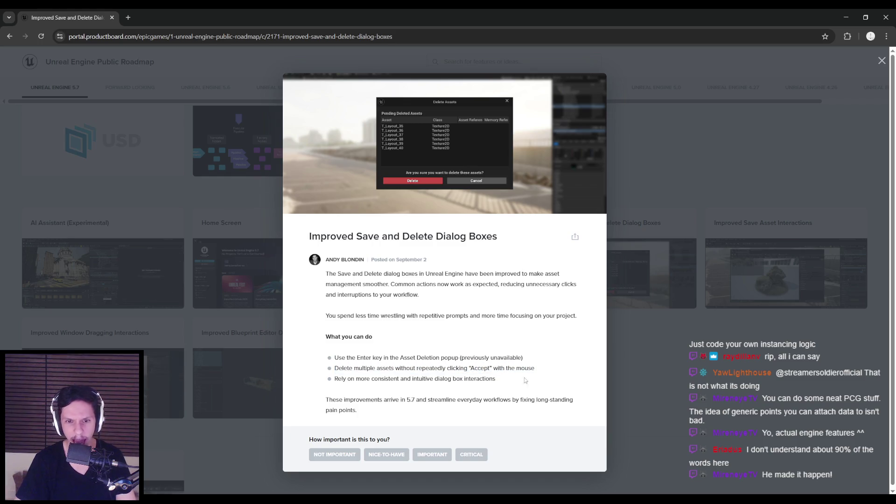
pyautogui.moveTo(380, 378); pyautogui.dragTo(500, 379)
pyautogui.click(435, 373)
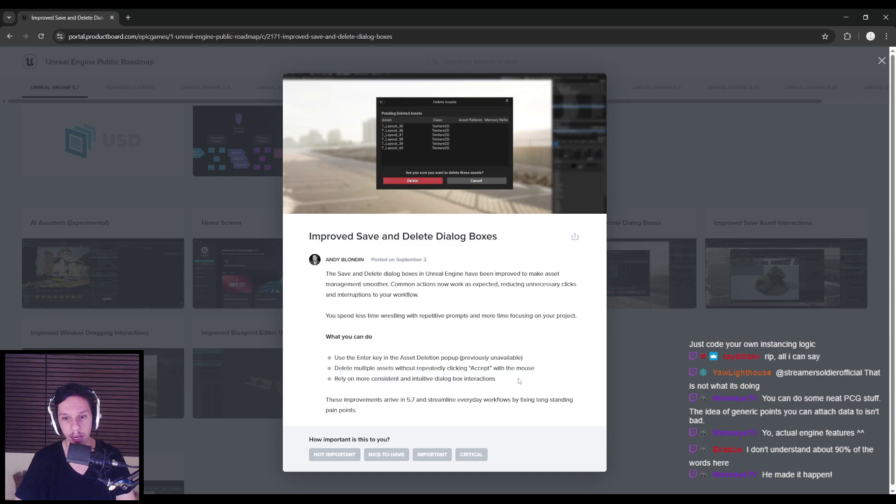
pyautogui.press('Escape')
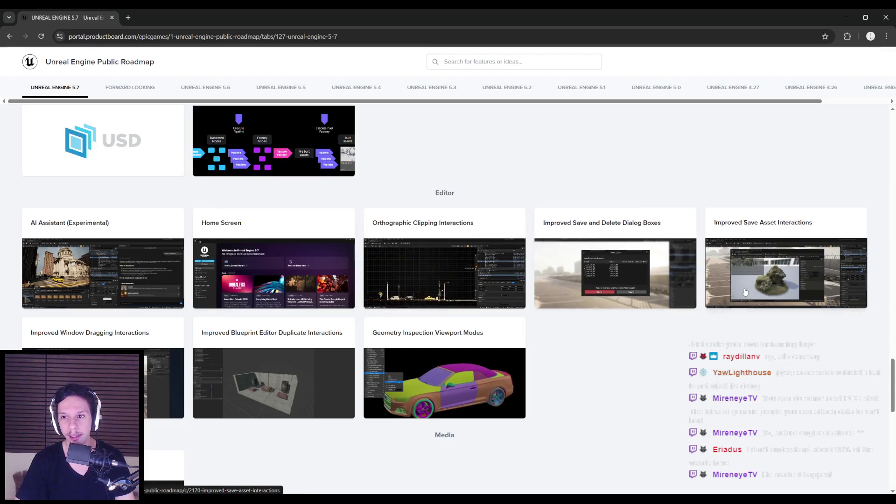
# Read the Improved Save Asset Interactions card, then switch to Unreal Editor.
pyautogui.click(786, 273)
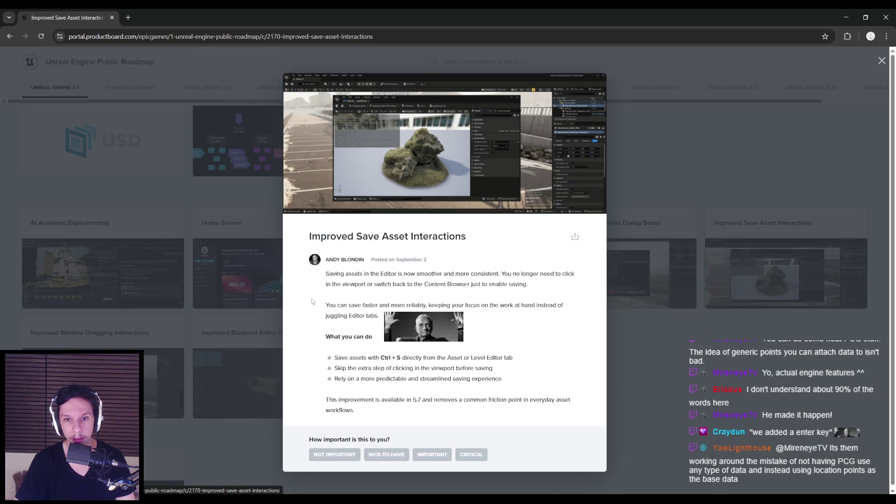
pyautogui.moveTo(325, 273)
pyautogui.mouseDown()
pyautogui.moveTo(554, 274)
pyautogui.moveTo(378, 285)
pyautogui.moveTo(540, 287)
pyautogui.moveTo(426, 316)
pyautogui.mouseUp()
pyautogui.click(428, 317)
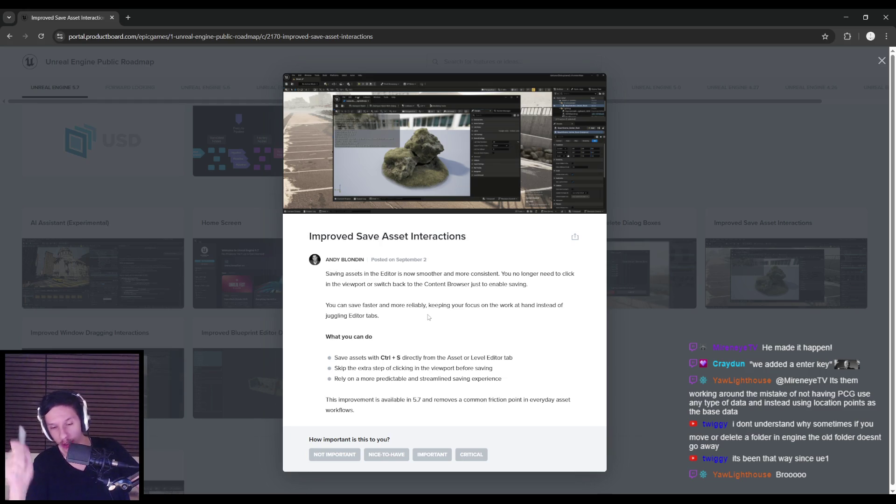
pyautogui.hotkey('alt', 'Tab')
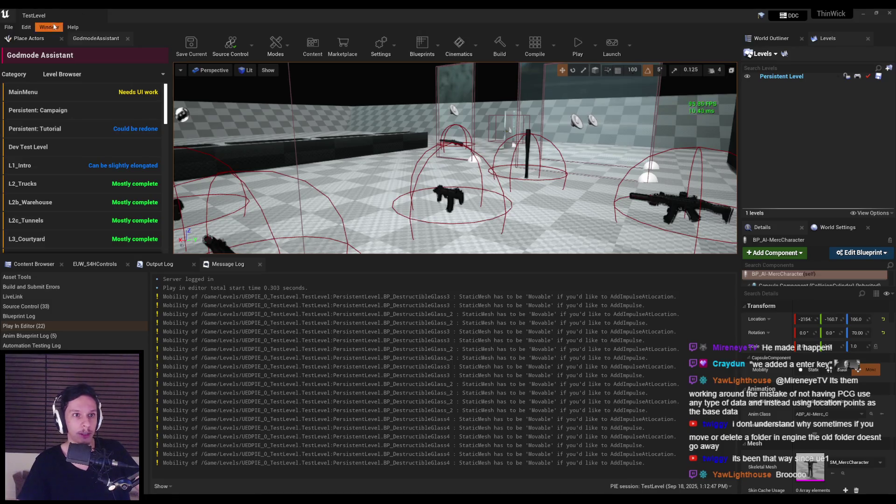
# Check the Window menu over the TestLevel, then return to the browser roadmap.
pyautogui.click(27, 27)
pyautogui.click(393, 139)
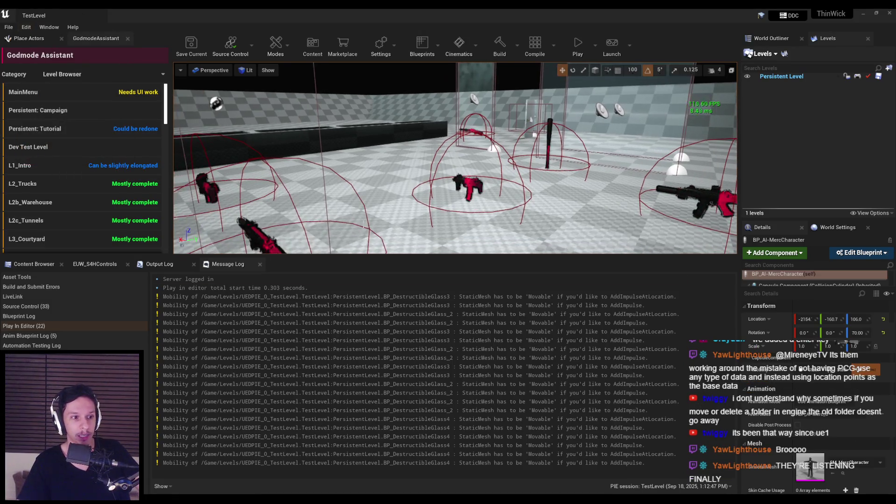
pyautogui.hotkey('alt', 'Tab')
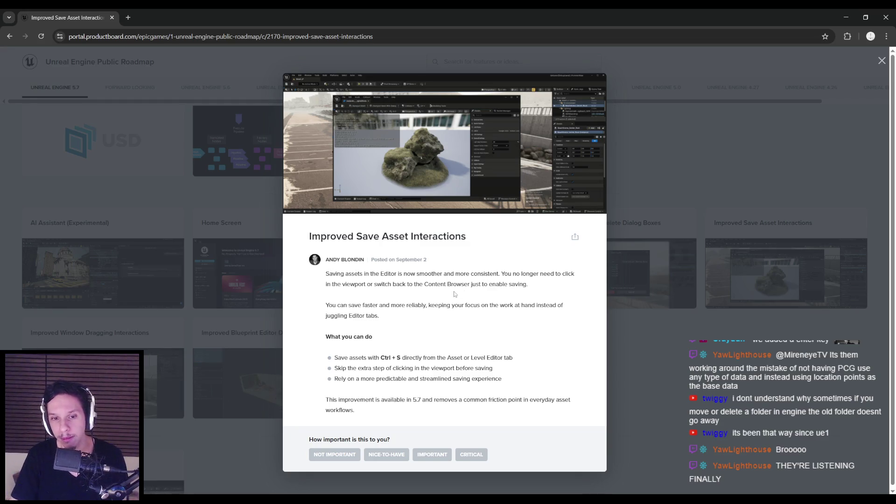
# Dismiss the Save Asset card and open Improved Window Dragging Interactions from the Editor section.
pyautogui.moveTo(383, 400); pyautogui.dragTo(468, 400)
pyautogui.click(470, 398)
pyautogui.click(201, 346)
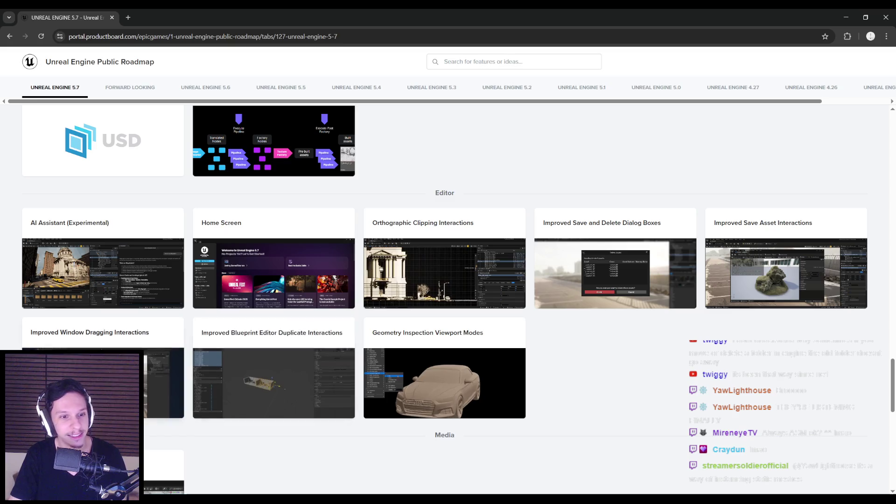
pyautogui.click(185, 371)
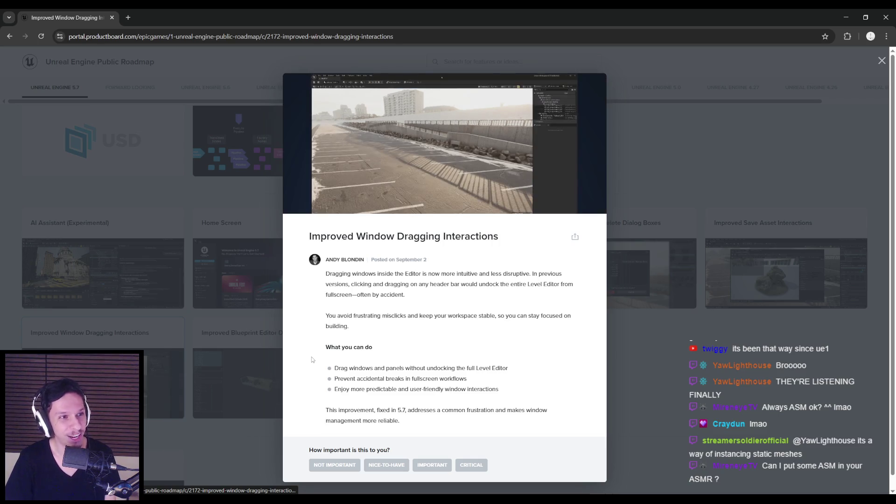
# Reread the panel-dragging bullet, then open the Improved Blueprint Editor Duplicate Interactions card.
pyautogui.click(206, 284)
pyautogui.click(182, 352)
pyautogui.moveTo(377, 368); pyautogui.dragTo(511, 368)
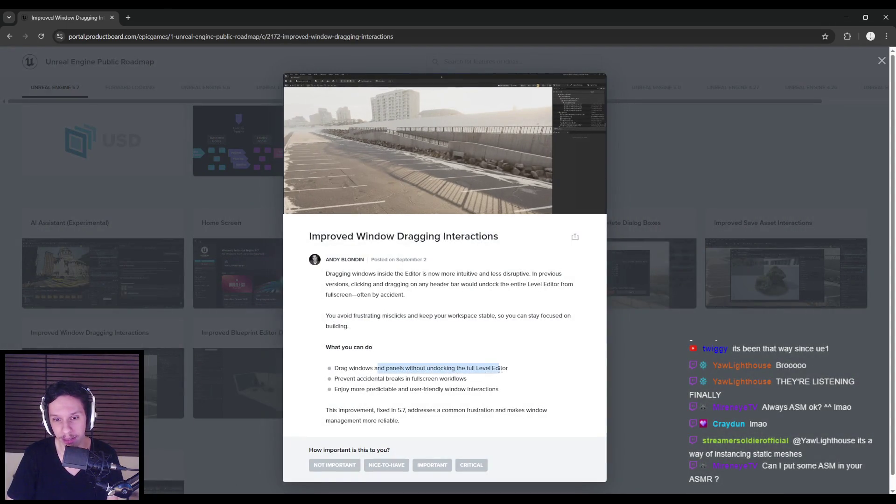
pyautogui.click(523, 372)
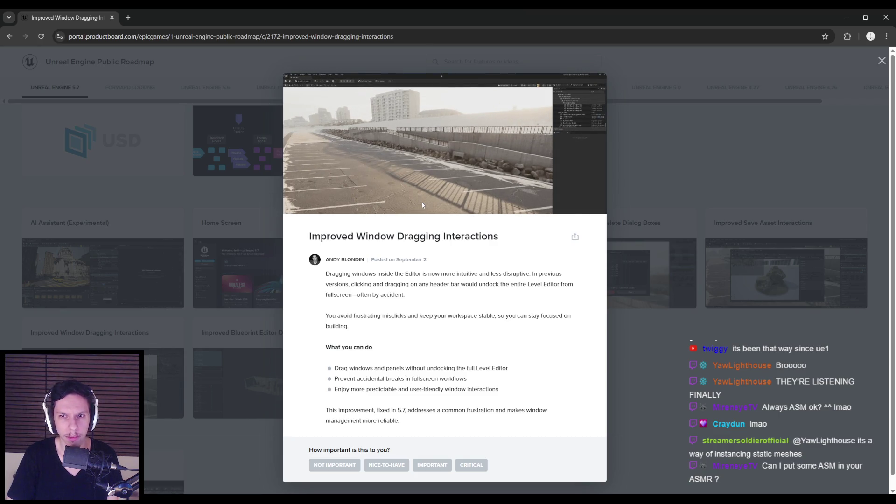
pyautogui.click(199, 376)
pyautogui.click(201, 376)
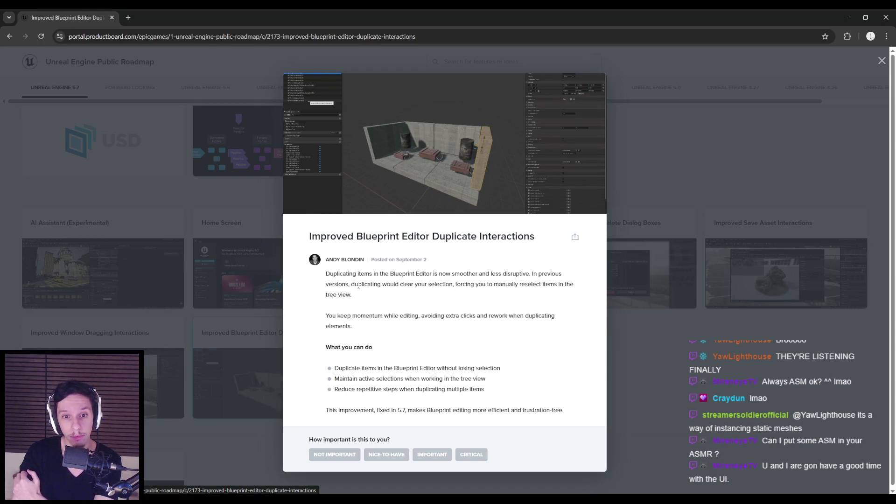
# Read the duplicate card, then switch to YouTube's 'unreal engine user experience' results.
pyautogui.moveTo(383, 284); pyautogui.dragTo(474, 284)
pyautogui.click(475, 284)
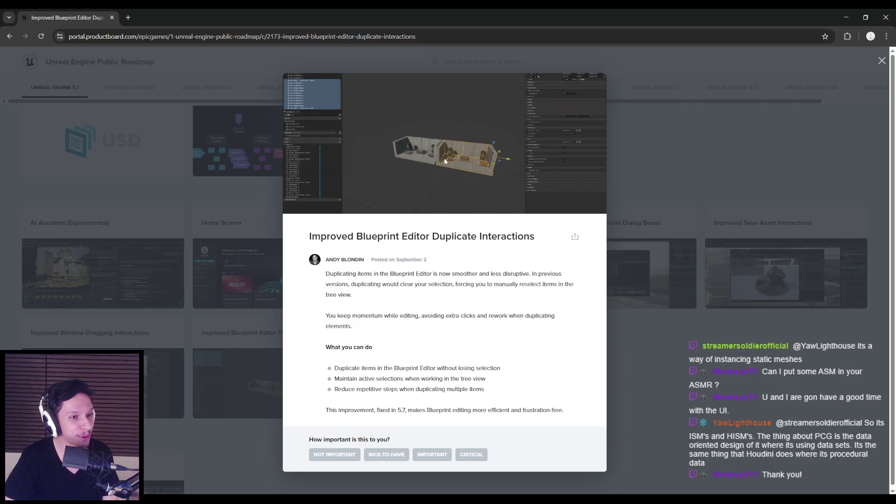
pyautogui.hotkey('ctrl', 't')
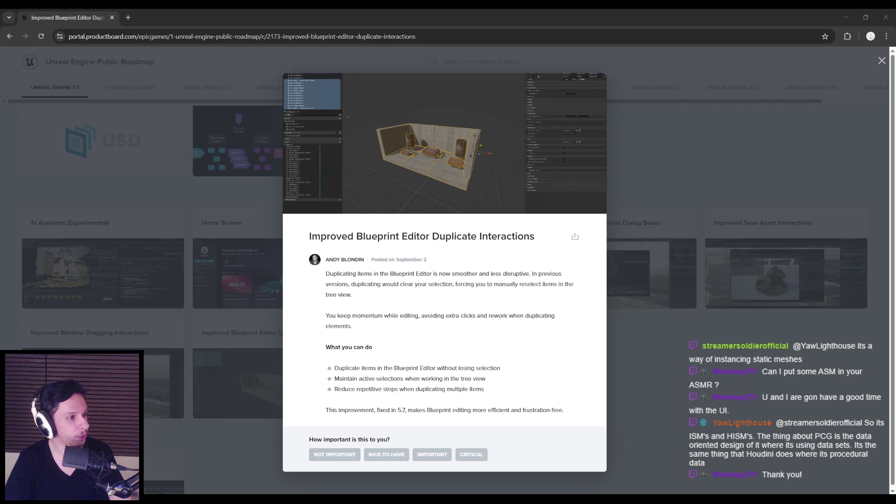
pyautogui.hotkey('alt', 'Tab')
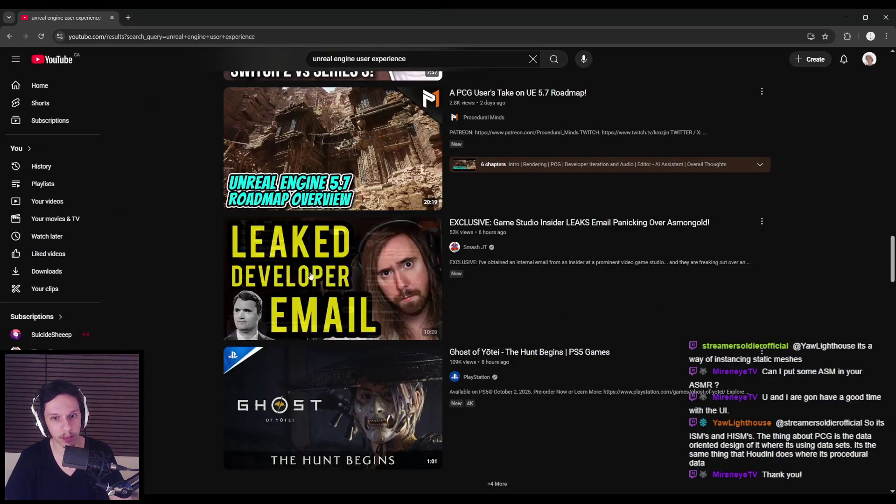
# Scroll the 'unreal engine user experience' results down to the UE5 Beginner Tutorial videos.
pyautogui.click(762, 222)
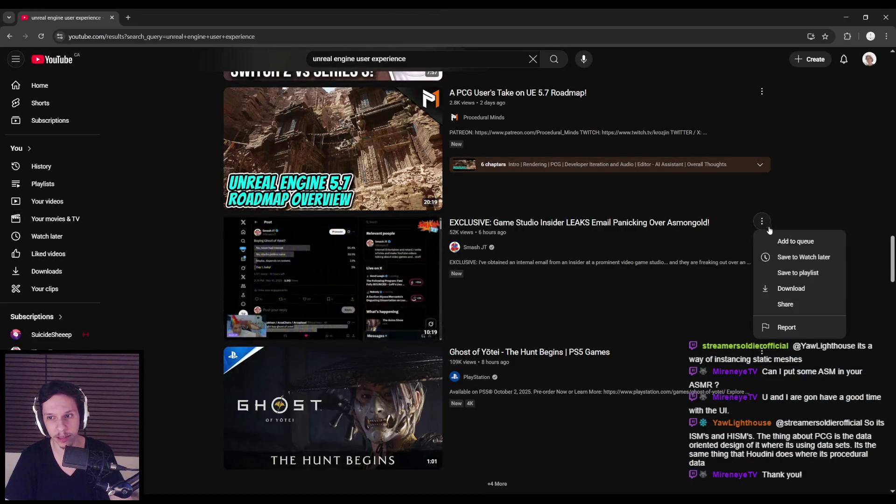
pyautogui.click(863, 309)
pyautogui.scroll(-5, 195, 273)
pyautogui.scroll(-5, 196, 276)
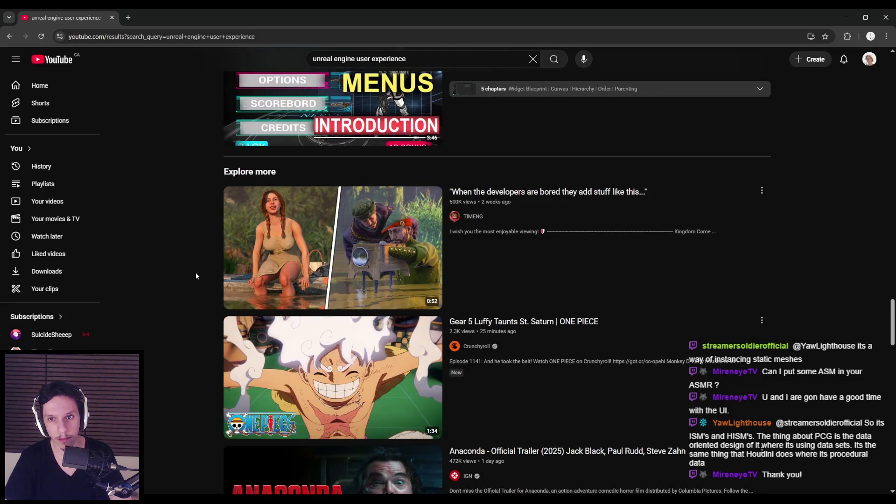
pyautogui.scroll(-10, 196, 275)
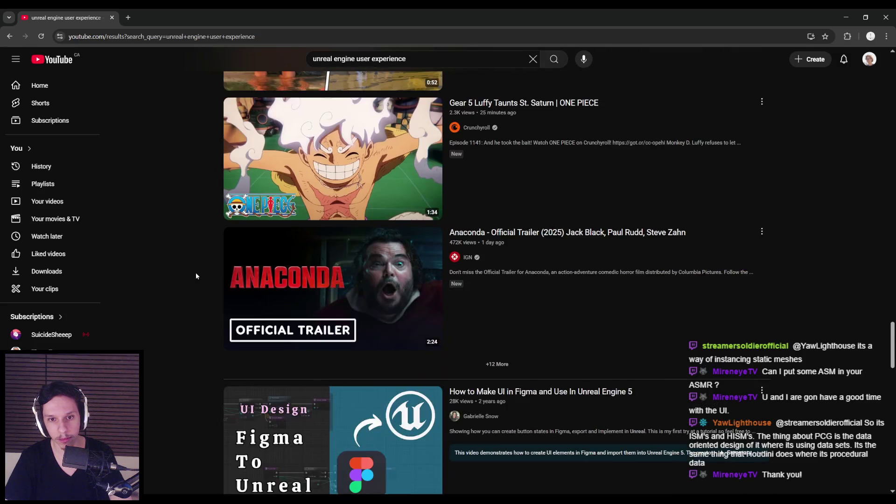
pyautogui.scroll(1, 198, 273)
pyautogui.scroll(-5, 198, 272)
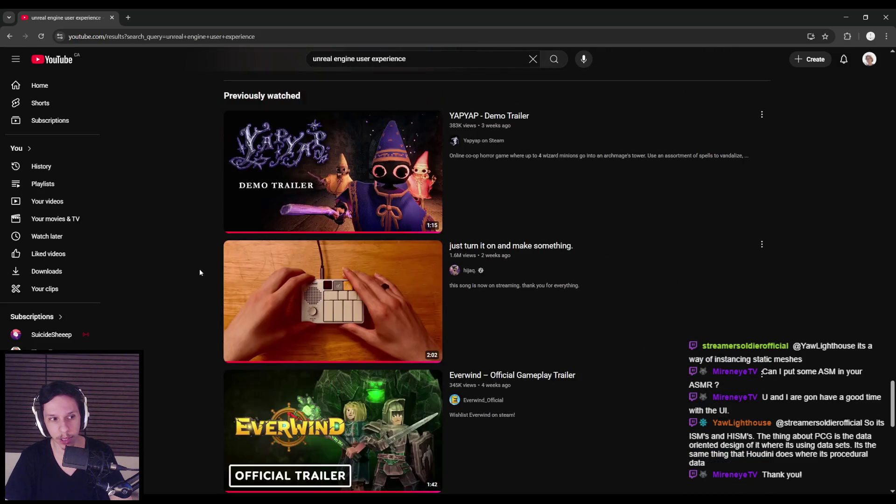
pyautogui.scroll(-7, 200, 272)
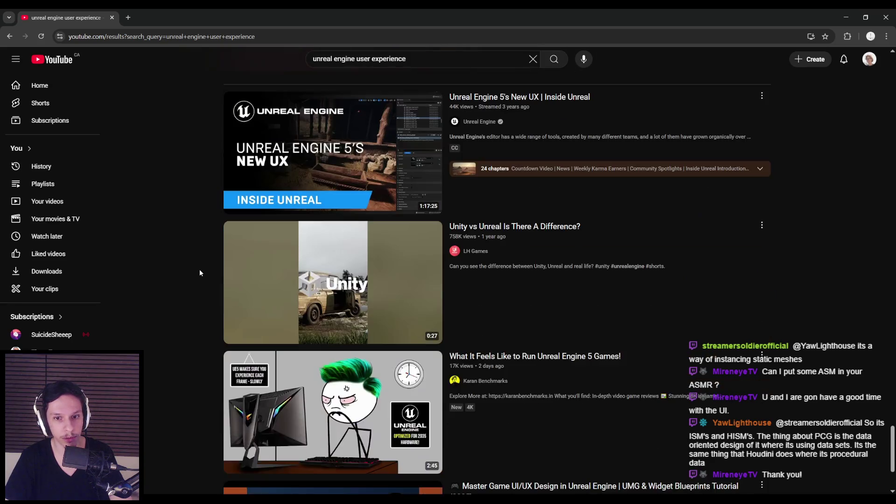
pyautogui.scroll(-3, 197, 273)
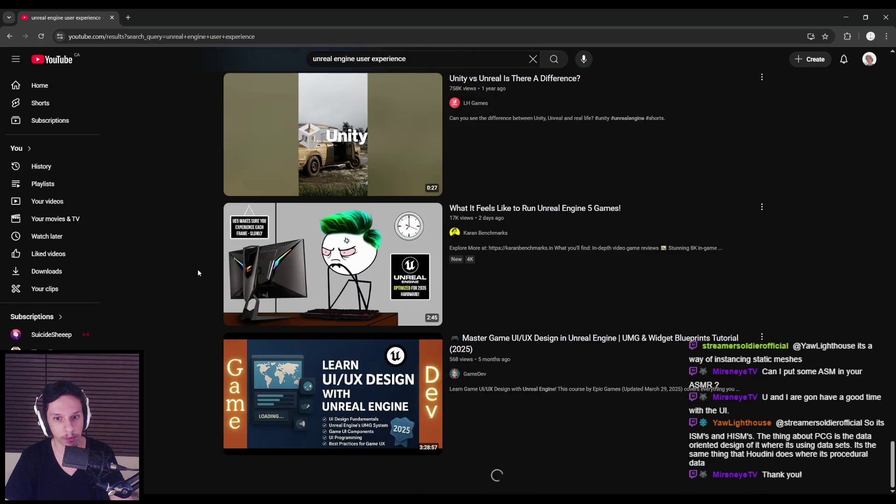
pyautogui.scroll(-10, 198, 270)
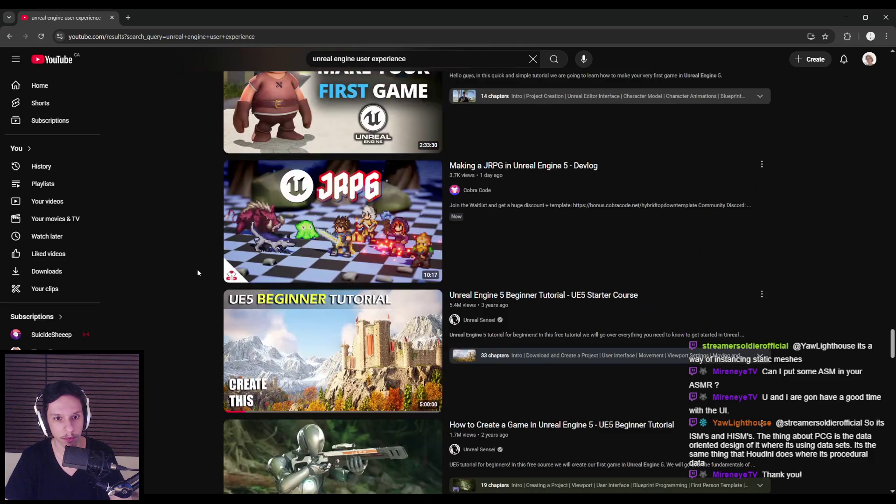
pyautogui.click(439, 52)
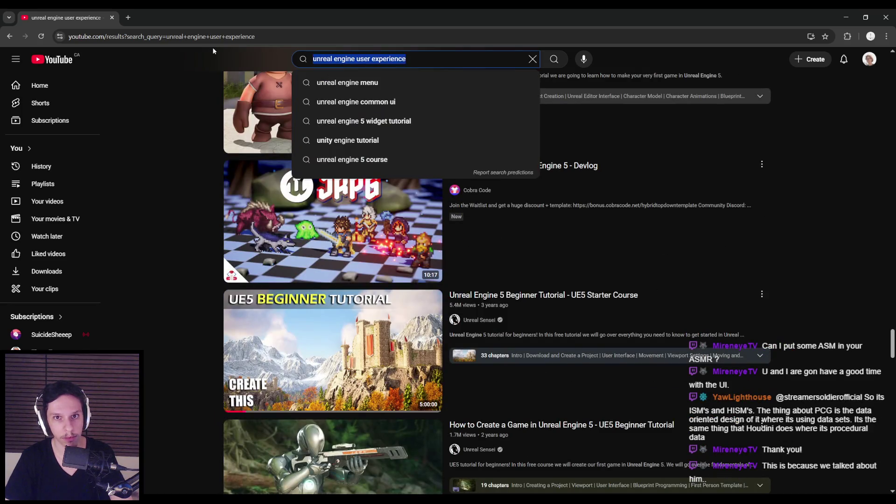
# Search YouTube for 'using unreal engine' and skim the first results.
pyautogui.write('using unreal engine')
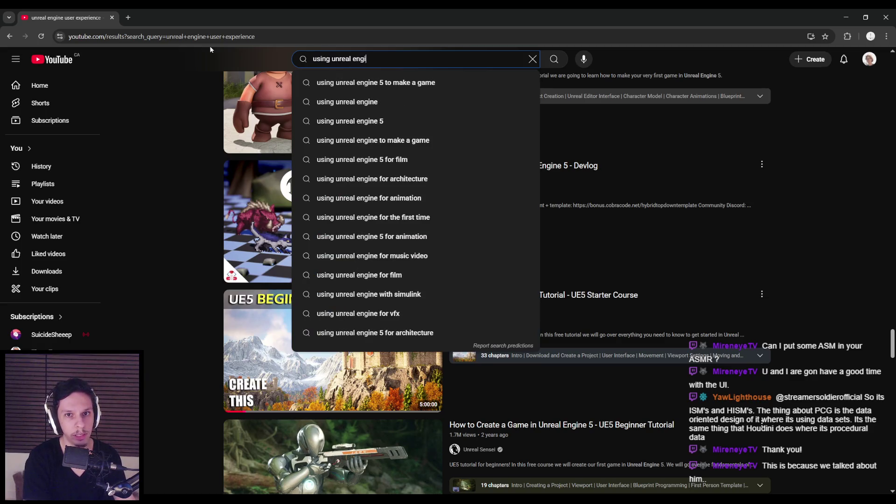
pyautogui.press('Return')
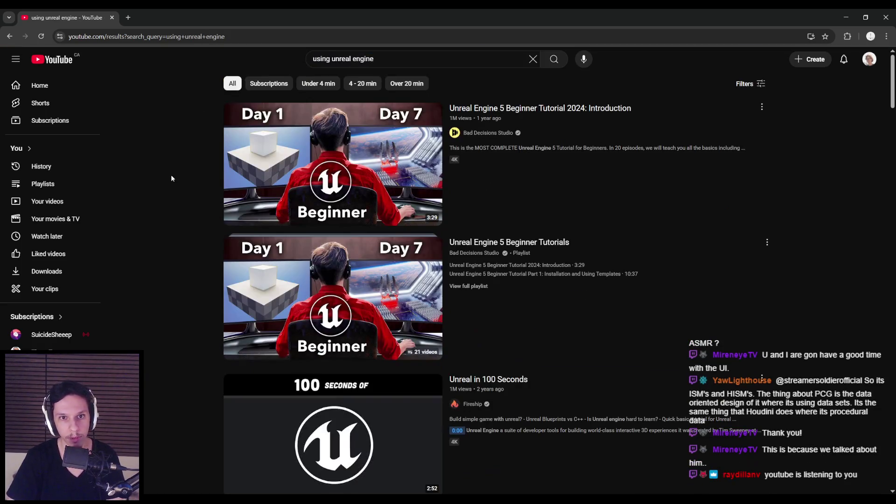
pyautogui.scroll(-5, 171, 178)
pyautogui.scroll(-4, 171, 181)
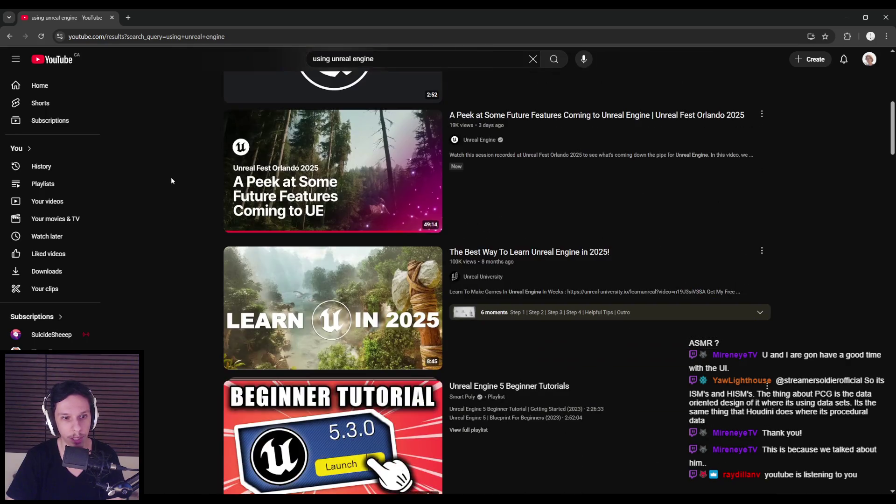
pyautogui.scroll(-4, 171, 181)
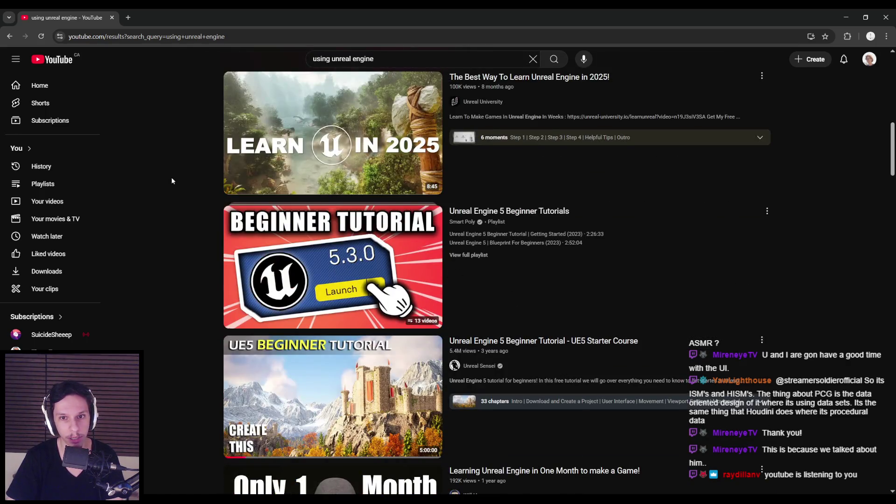
pyautogui.scroll(-3, 173, 181)
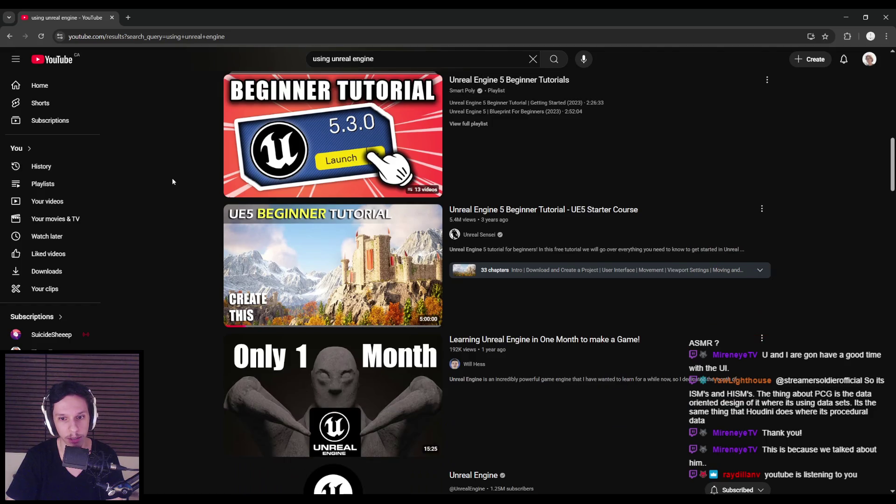
pyautogui.scroll(-3, 173, 181)
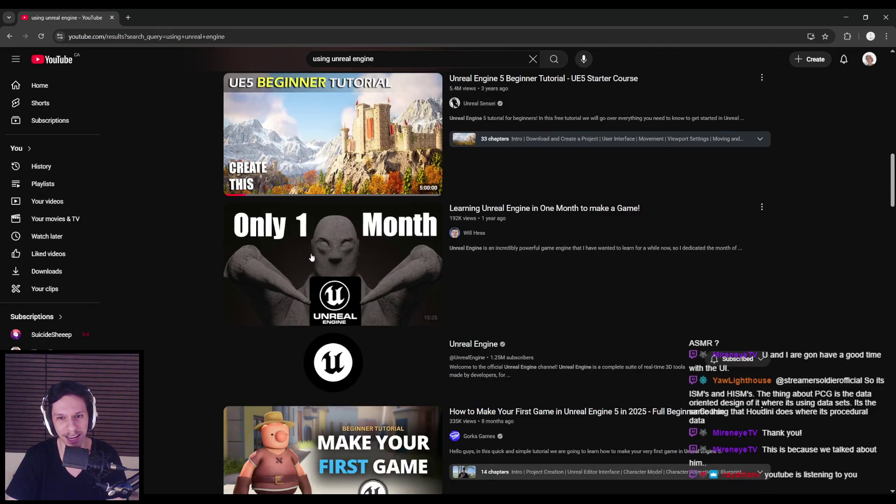
# Scroll far down the 'using unreal engine' results past the open-world map tutorial.
pyautogui.moveTo(309, 253)
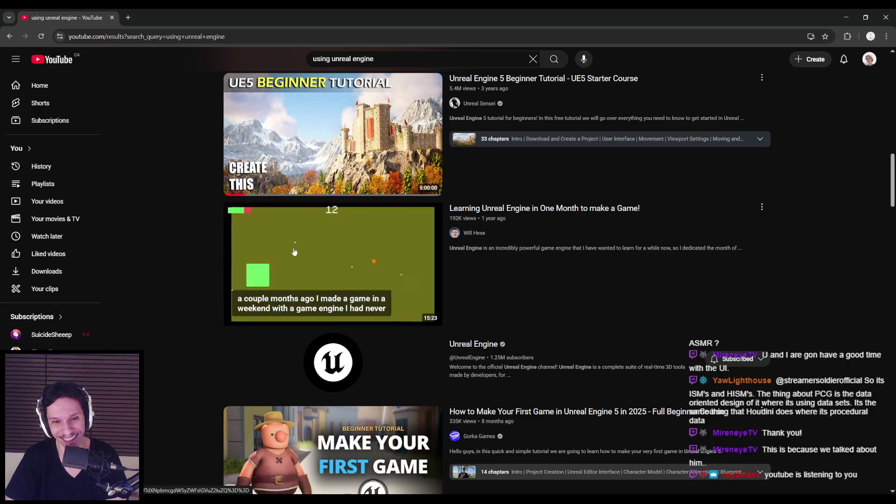
pyautogui.scroll(-1, 191, 254)
pyautogui.scroll(-15, 192, 254)
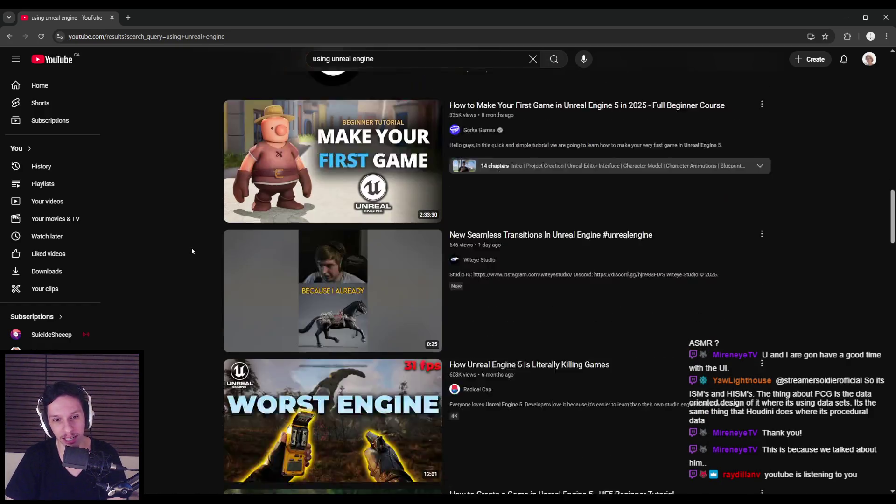
pyautogui.scroll(-14, 192, 251)
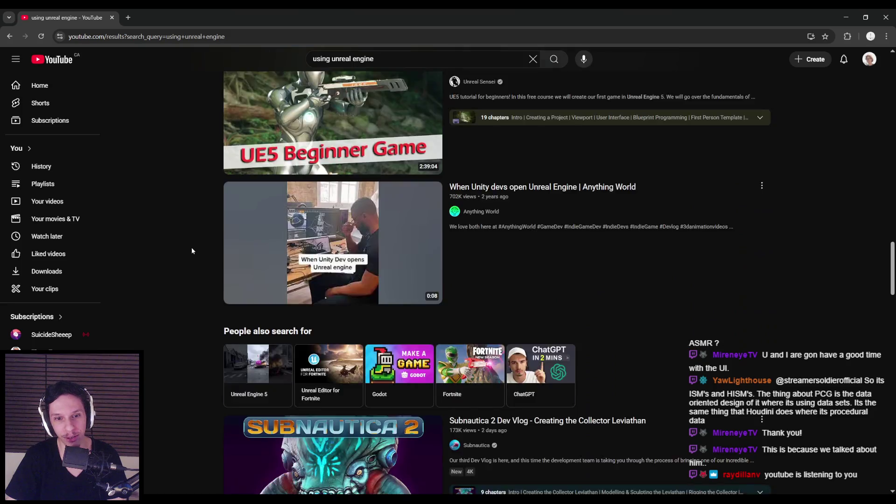
pyautogui.scroll(-10, 192, 251)
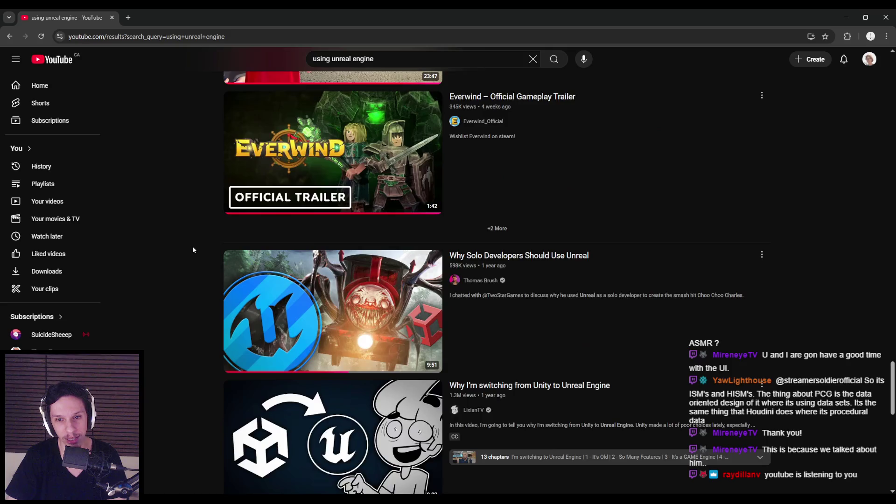
pyautogui.scroll(-8, 193, 250)
pyautogui.scroll(-5, 192, 250)
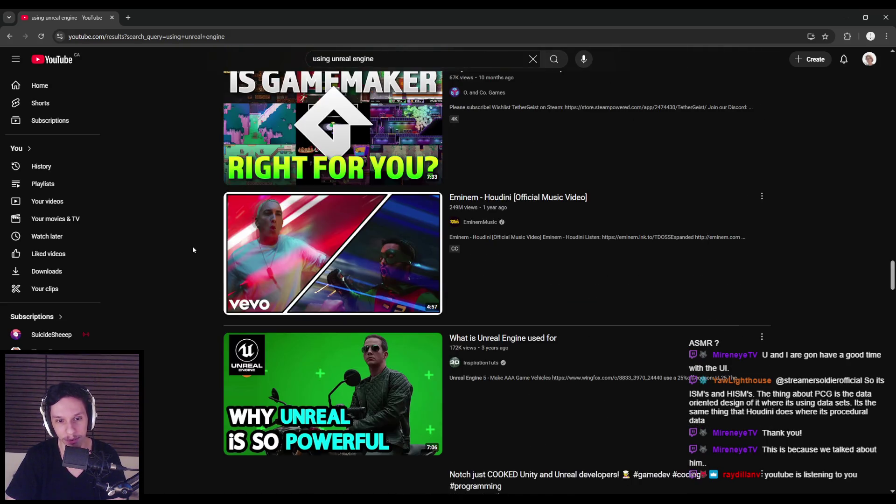
pyautogui.scroll(-10, 192, 250)
pyautogui.scroll(-3, 192, 250)
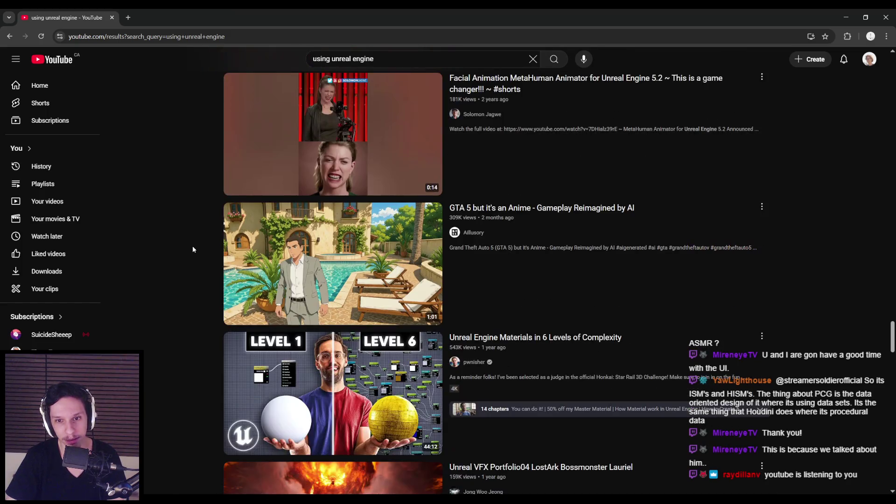
pyautogui.scroll(-2, 193, 250)
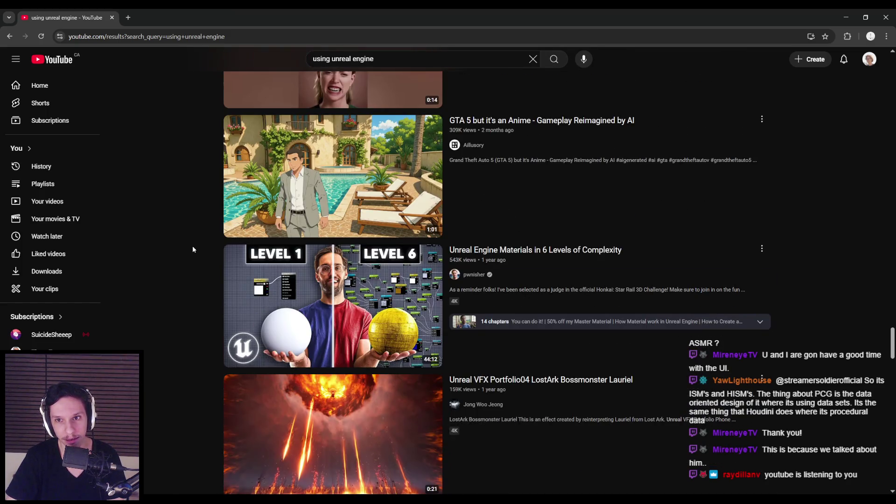
pyautogui.scroll(-4, 193, 249)
pyautogui.scroll(-4, 192, 249)
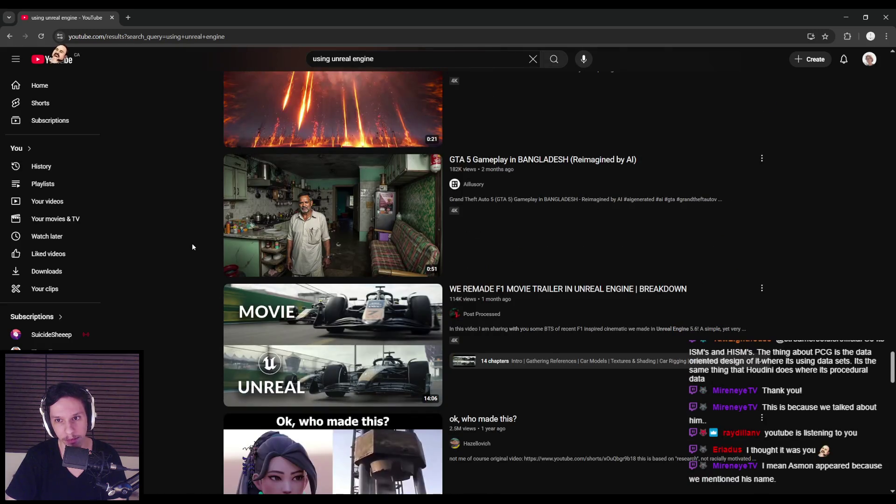
pyautogui.scroll(-5, 192, 246)
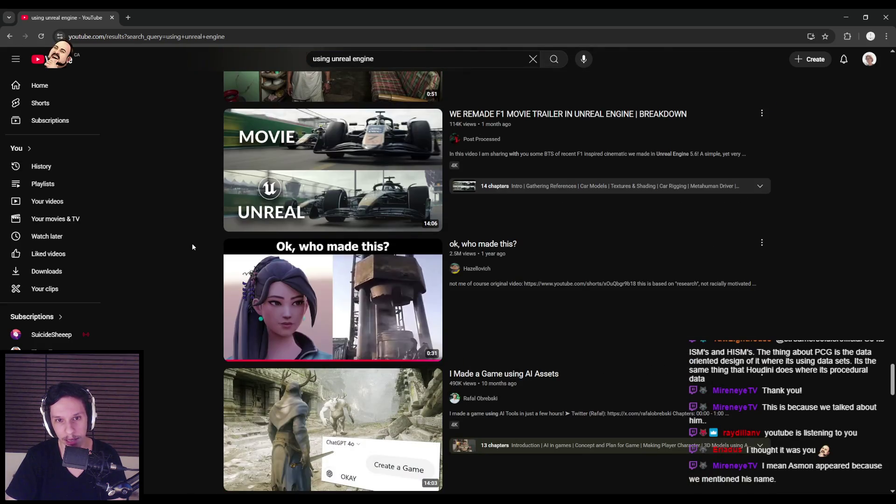
pyautogui.scroll(-3, 192, 246)
pyautogui.scroll(-3, 192, 244)
pyautogui.scroll(12, 192, 244)
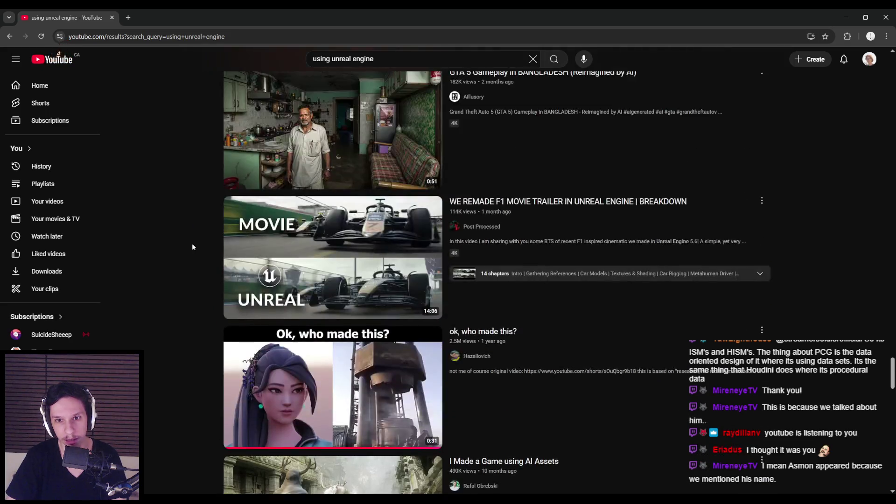
pyautogui.scroll(-3, 193, 247)
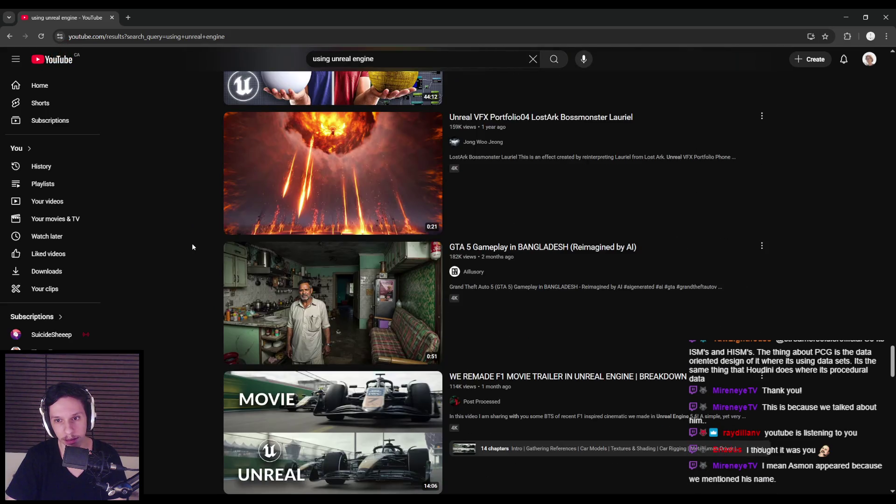
pyautogui.scroll(-16, 192, 243)
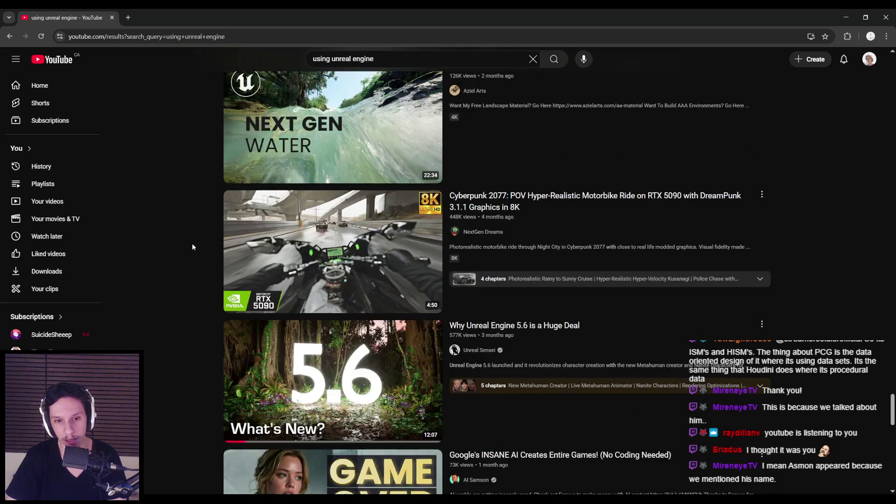
pyautogui.scroll(-5, 193, 247)
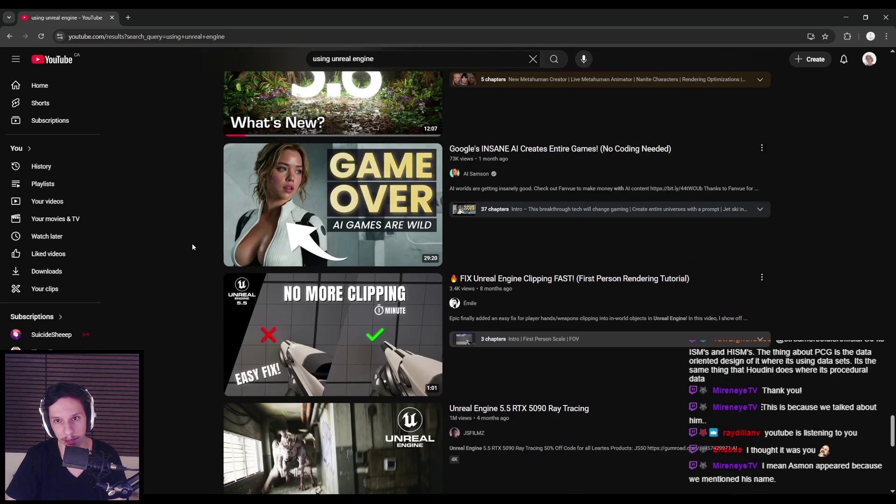
pyautogui.scroll(-4, 192, 247)
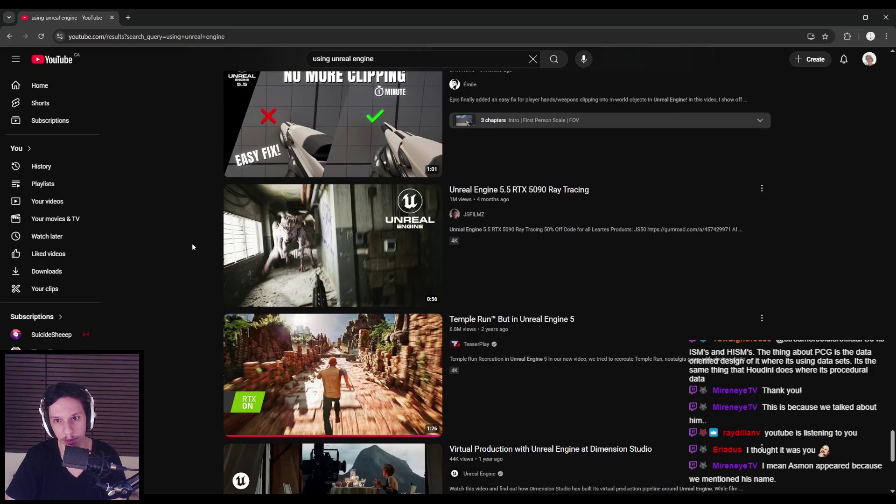
pyautogui.scroll(-5, 192, 247)
pyautogui.scroll(-3, 191, 246)
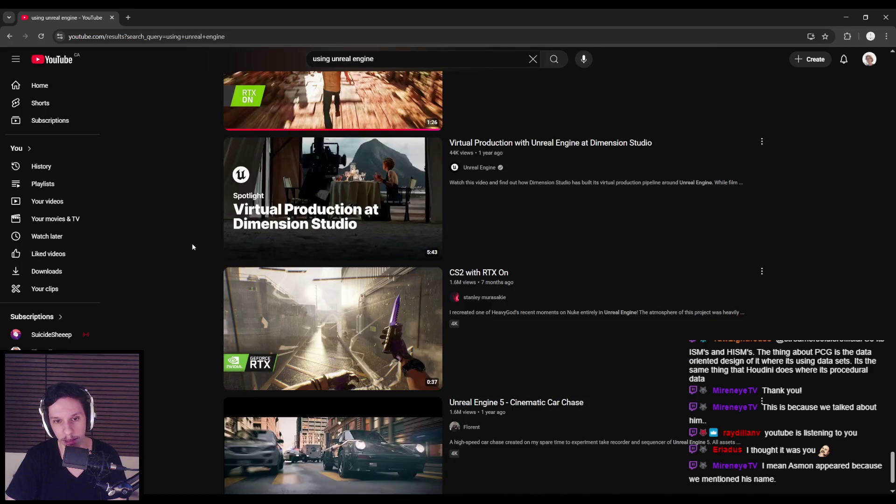
pyautogui.scroll(-4, 190, 246)
pyautogui.scroll(-13, 190, 246)
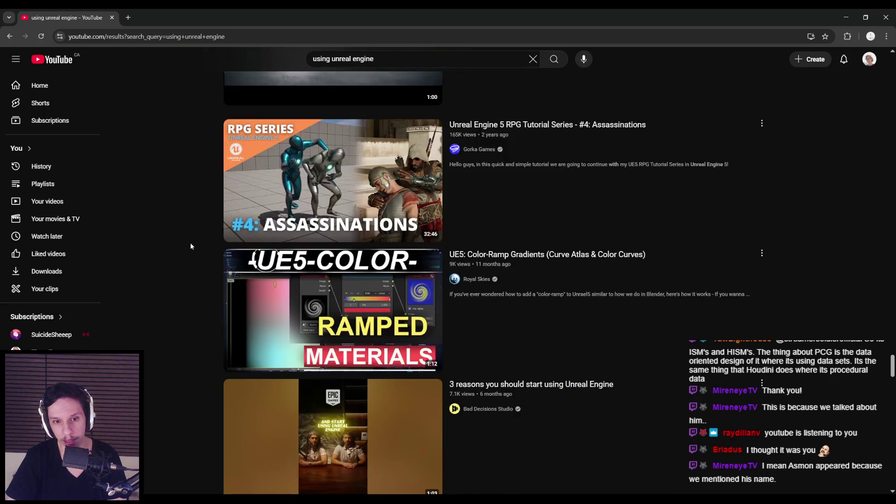
pyautogui.scroll(-15, 190, 246)
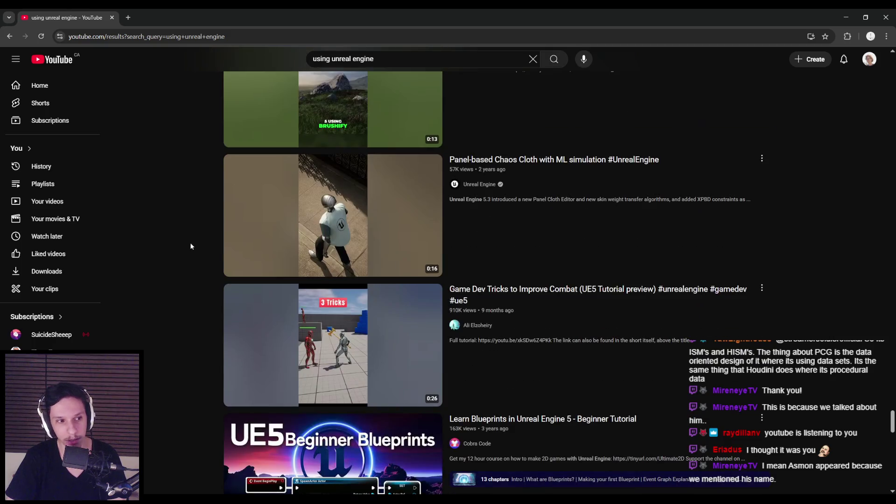
pyautogui.scroll(-6, 190, 246)
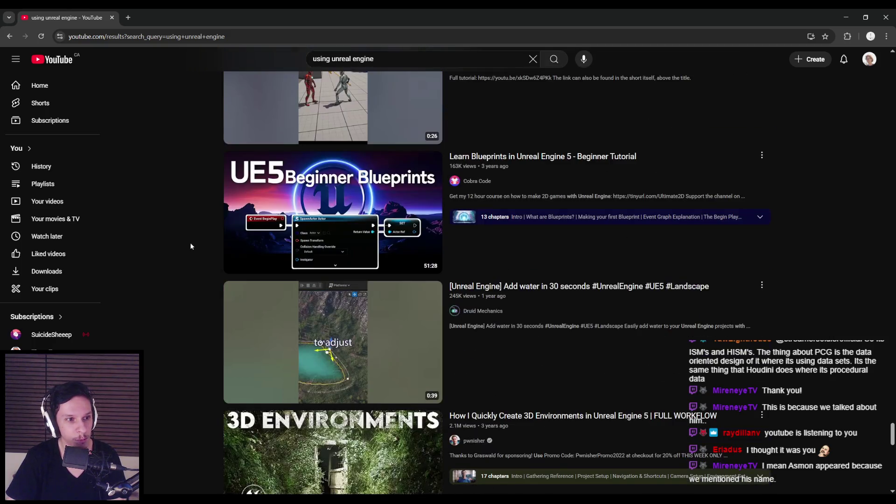
pyautogui.scroll(-1, 191, 246)
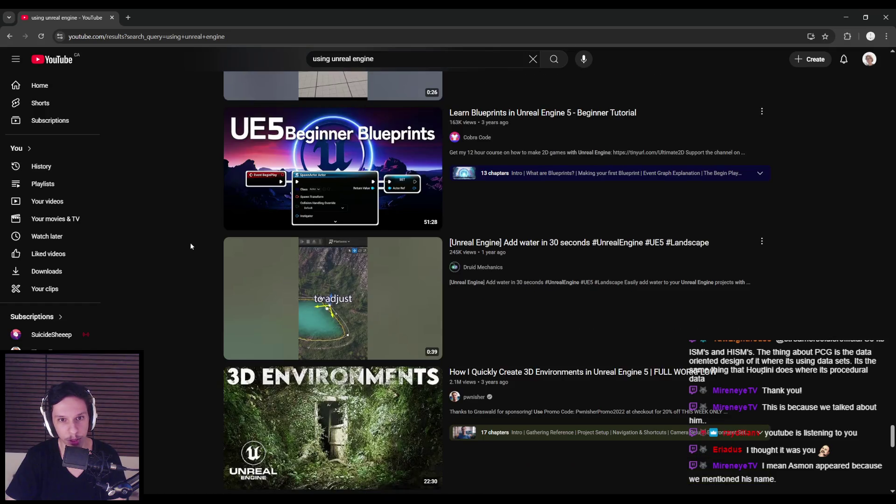
pyautogui.scroll(-12, 190, 246)
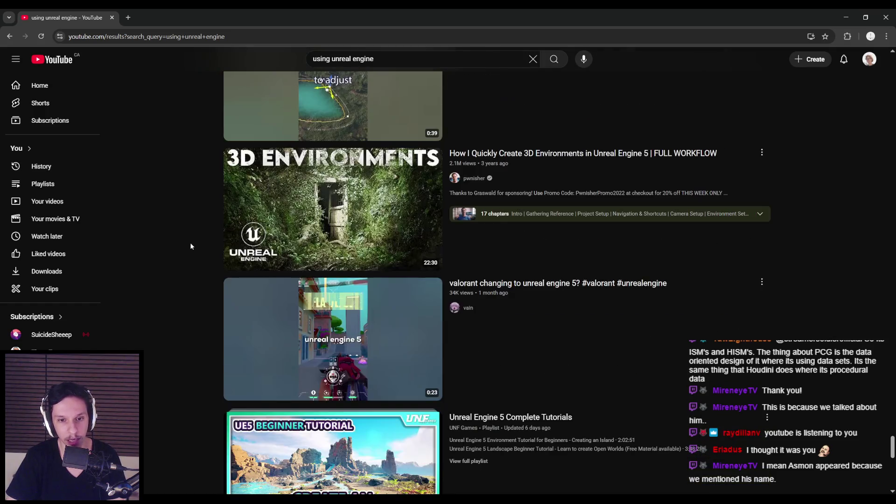
pyautogui.scroll(-7, 190, 246)
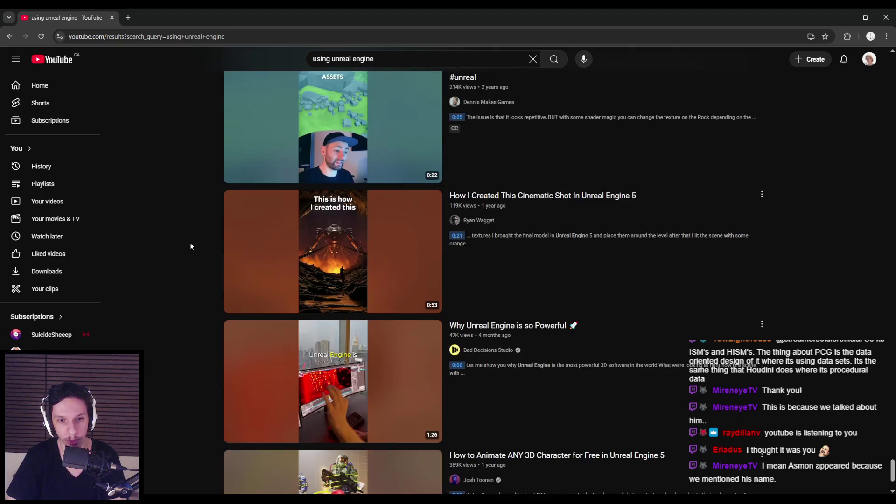
pyautogui.scroll(-5, 191, 246)
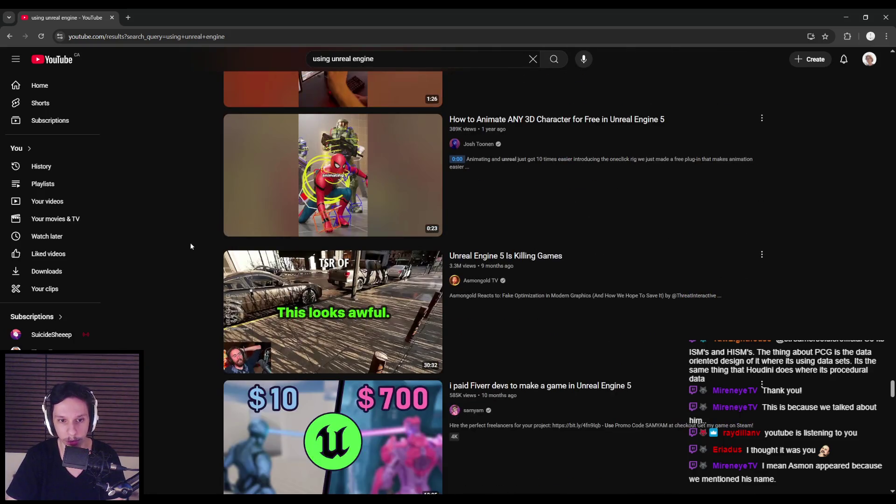
pyautogui.scroll(-2, 190, 246)
pyautogui.scroll(-8, 190, 246)
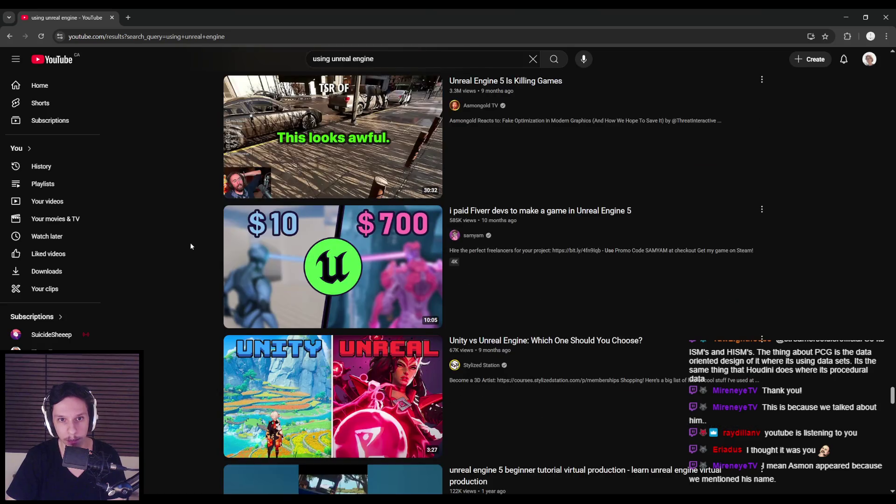
pyautogui.scroll(-15, 190, 246)
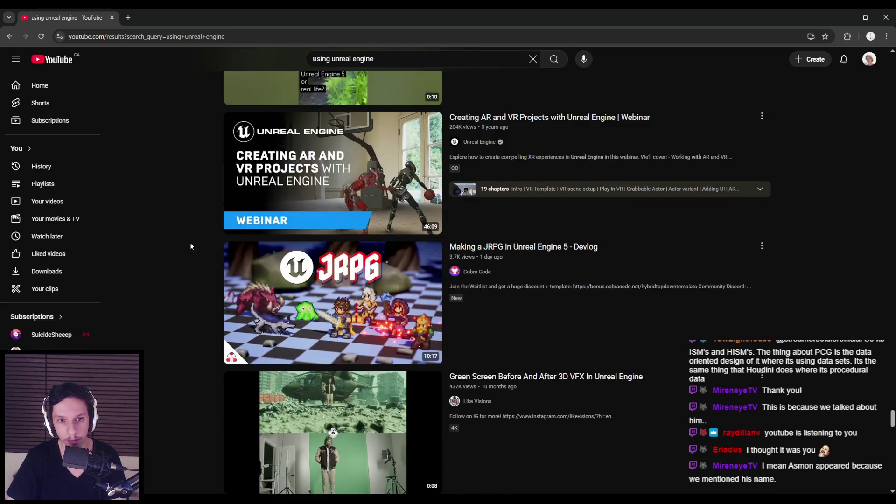
pyautogui.scroll(-9, 190, 246)
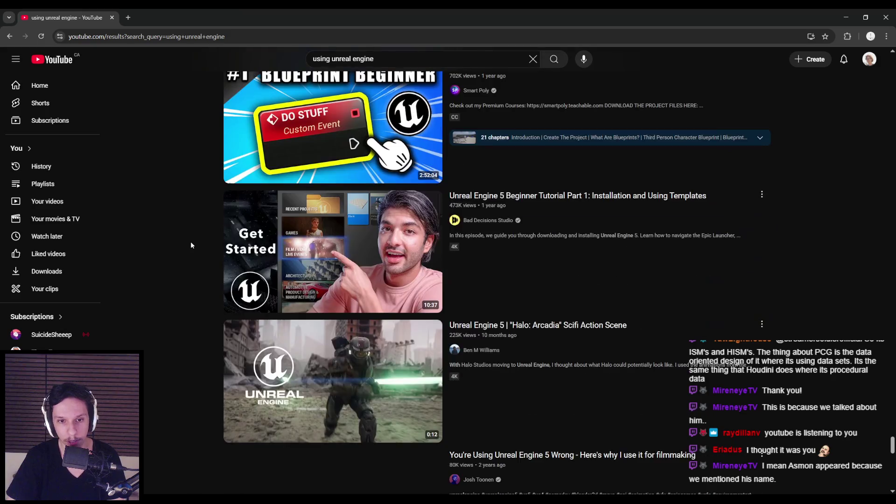
pyautogui.scroll(1, 191, 244)
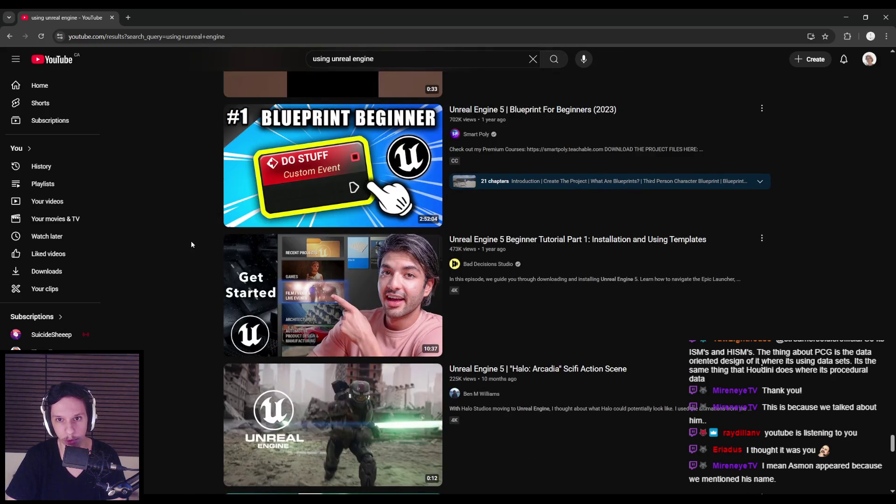
pyautogui.scroll(-7, 191, 244)
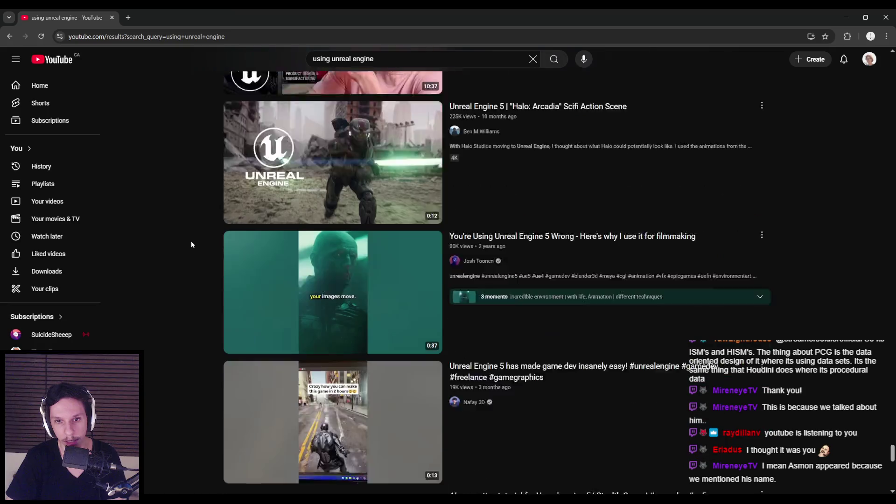
pyautogui.scroll(-11, 191, 242)
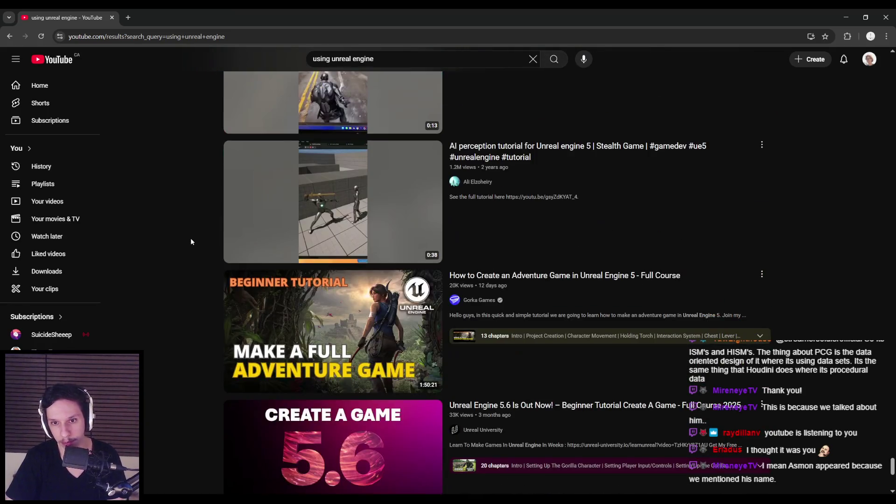
pyautogui.scroll(-2, 191, 242)
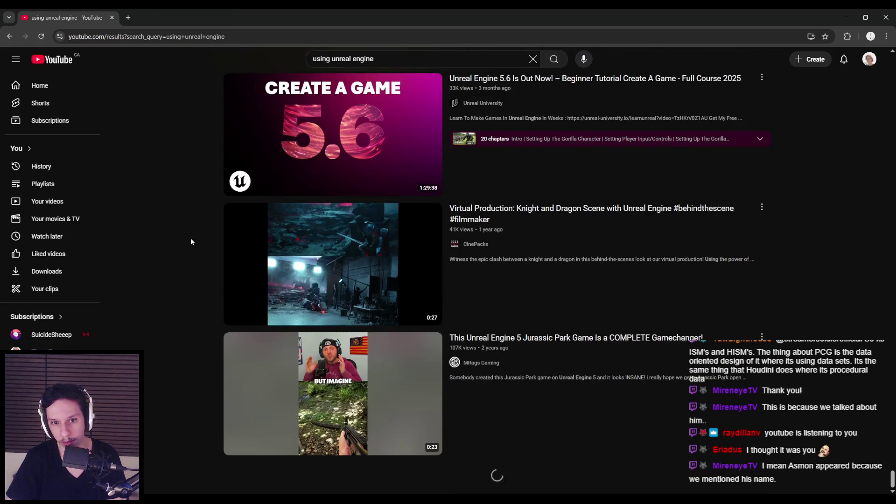
pyautogui.scroll(-9, 191, 242)
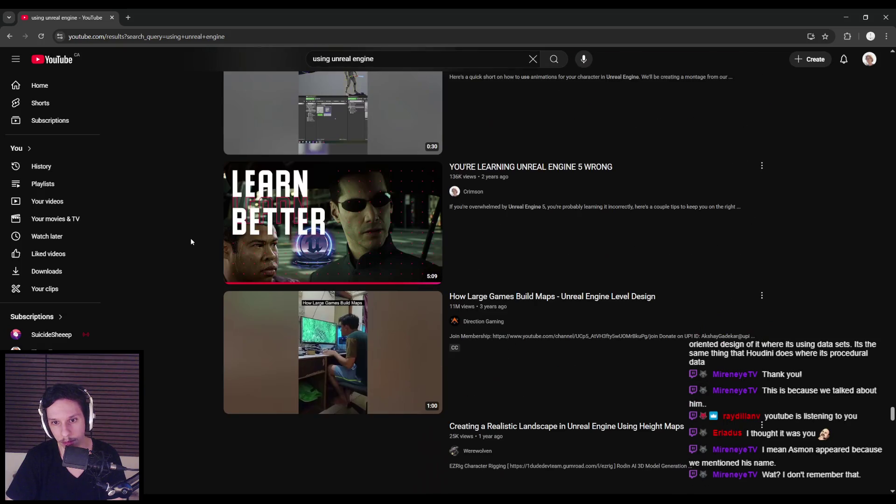
pyautogui.scroll(-4, 191, 242)
pyautogui.scroll(-8, 190, 242)
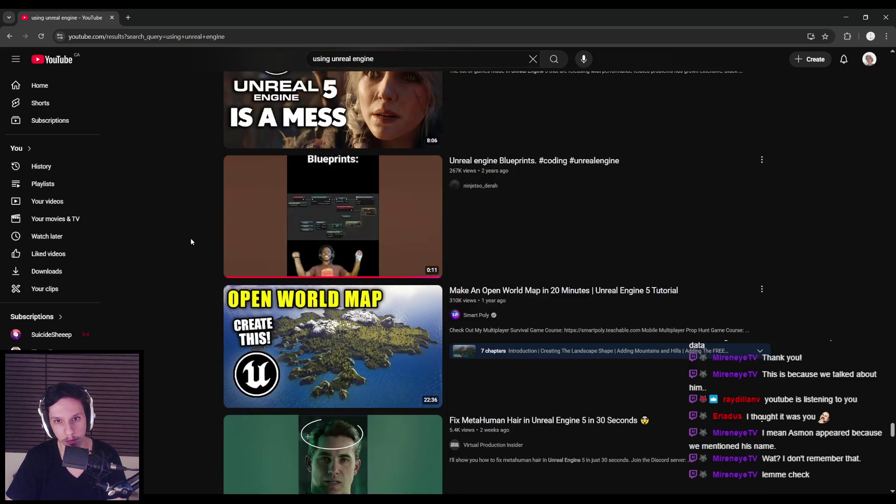
pyautogui.scroll(-10, 191, 238)
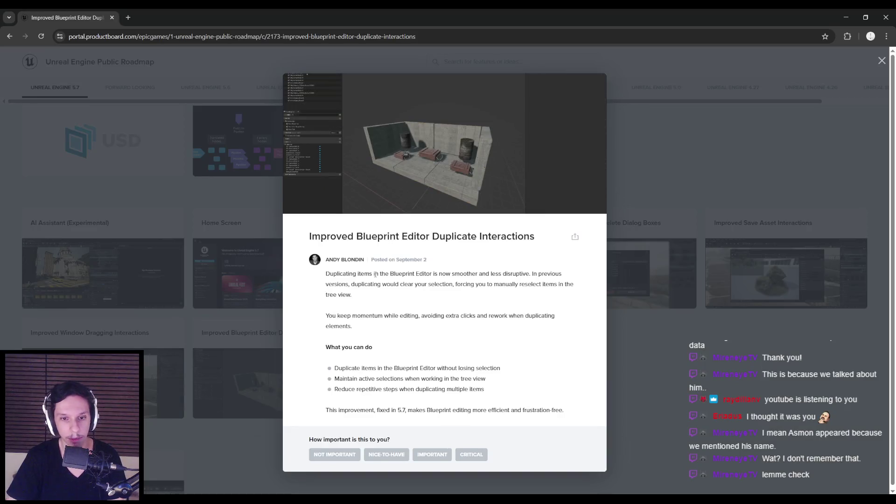
# Reopen the Improved Blueprint Editor Duplicate Interactions details from the 5.7 board, then close them.
pyautogui.click(637, 388)
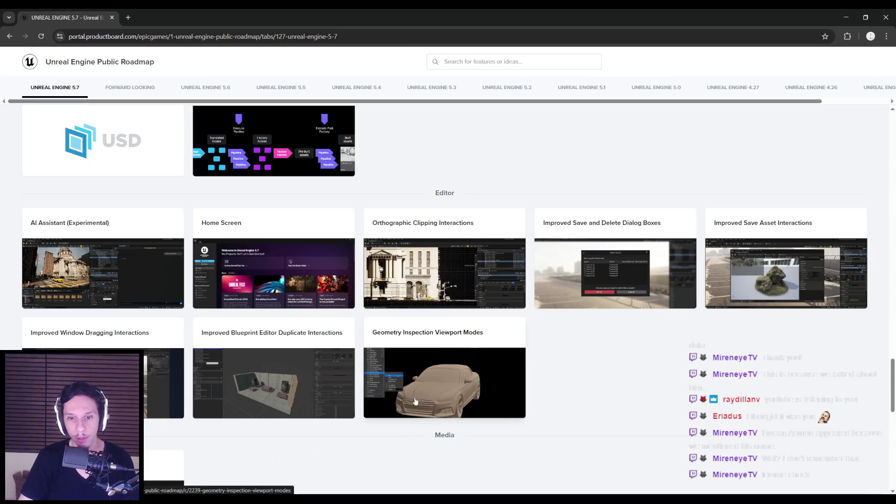
pyautogui.click(274, 355)
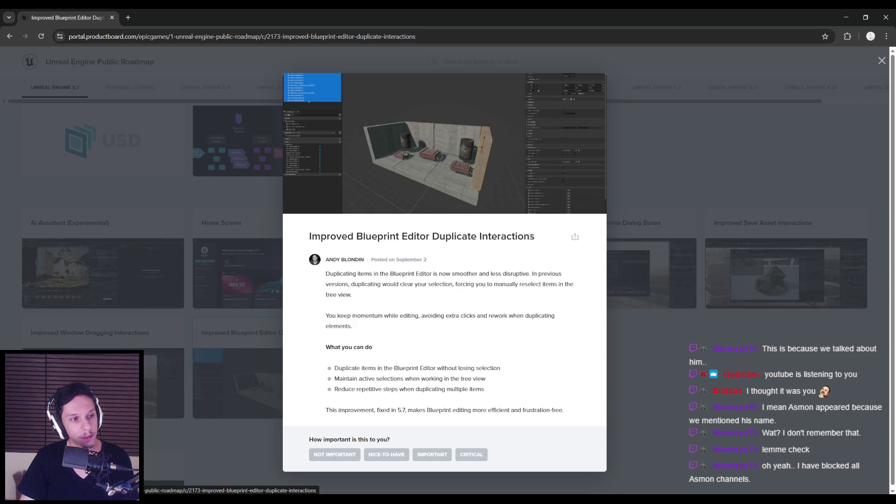
pyautogui.press('Escape')
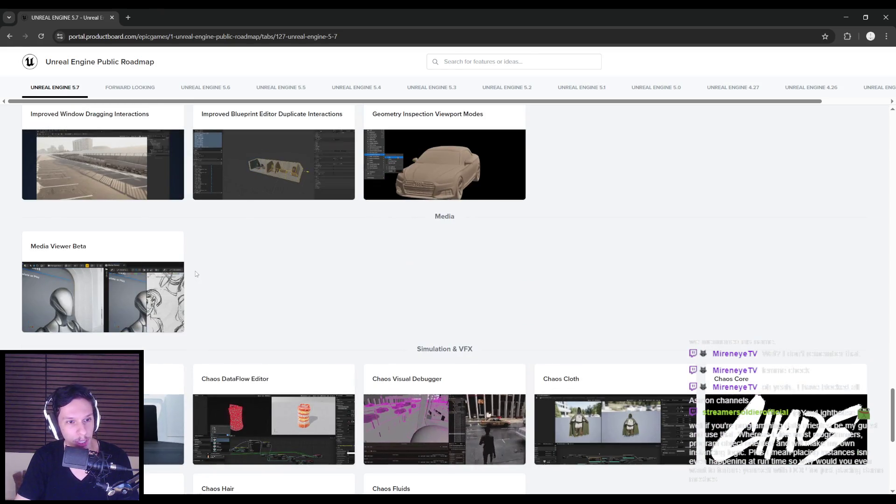
pyautogui.scroll(2, 195, 272)
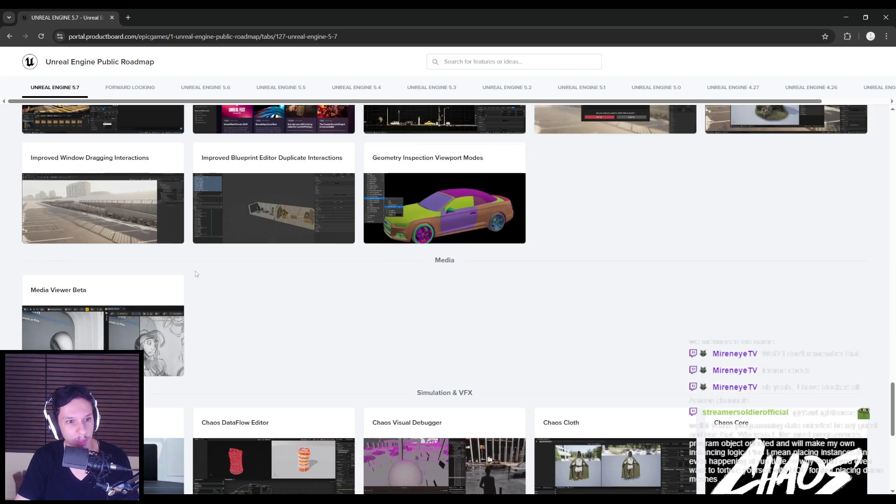
# Scroll to the Developer Iteration and Audio rows and open Build Health Tracking & Visualization.
pyautogui.scroll(1, 187, 275)
pyautogui.scroll(1, 188, 275)
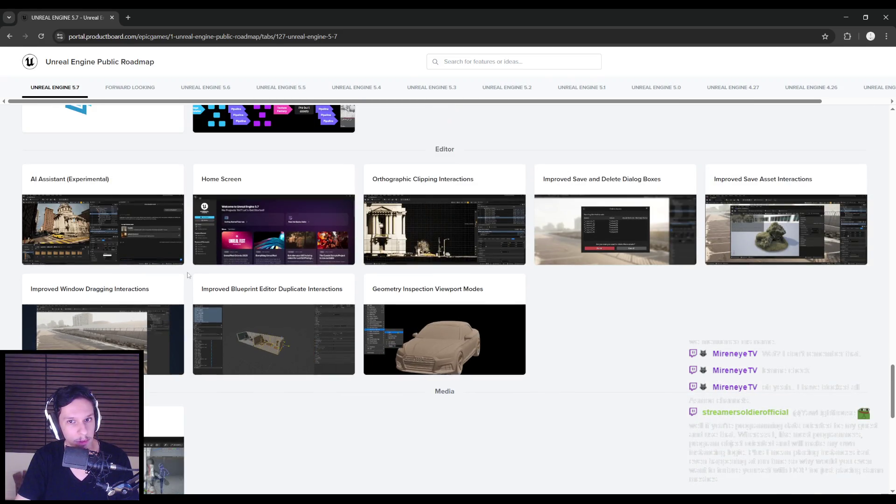
pyautogui.scroll(-7, 188, 275)
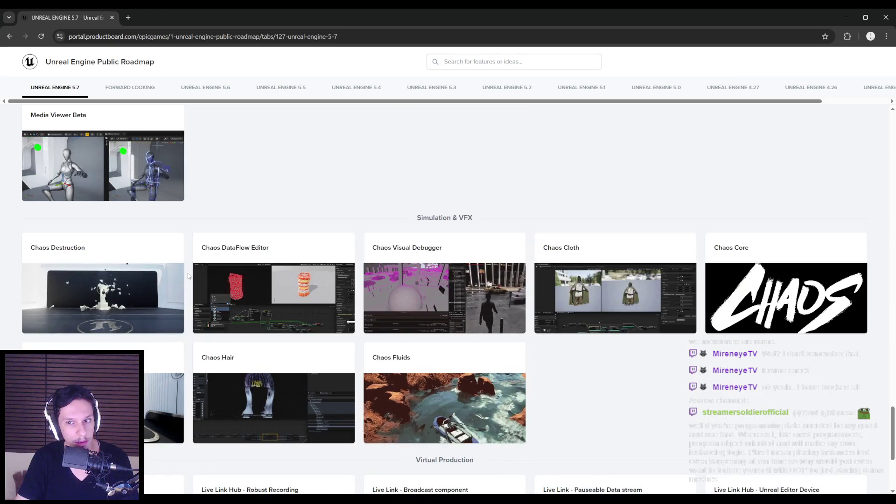
pyautogui.scroll(-1, 187, 276)
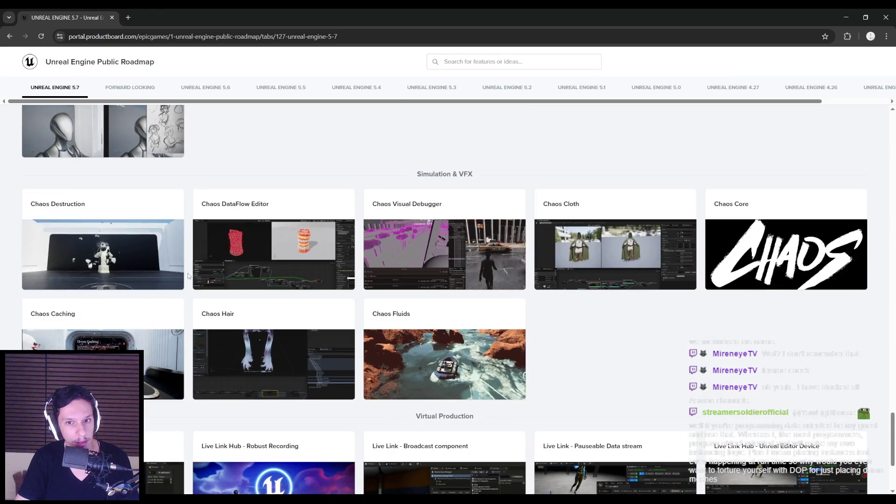
pyautogui.scroll(-1, 189, 275)
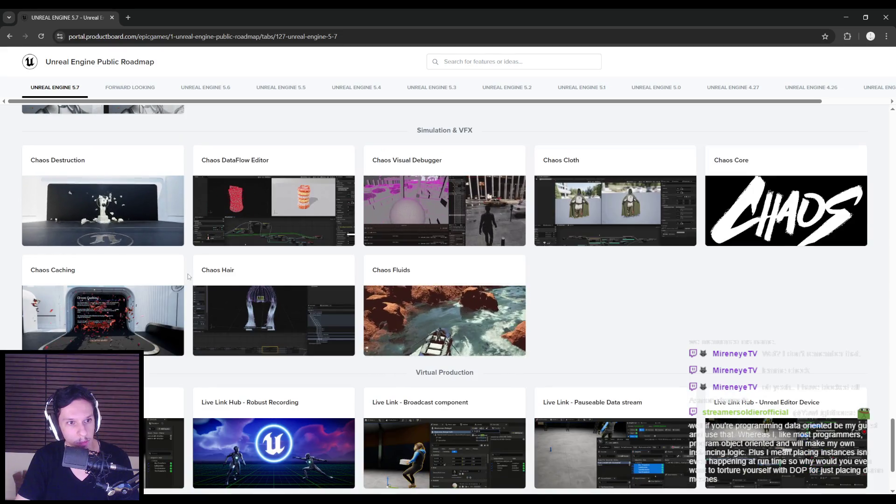
pyautogui.scroll(-2, 188, 276)
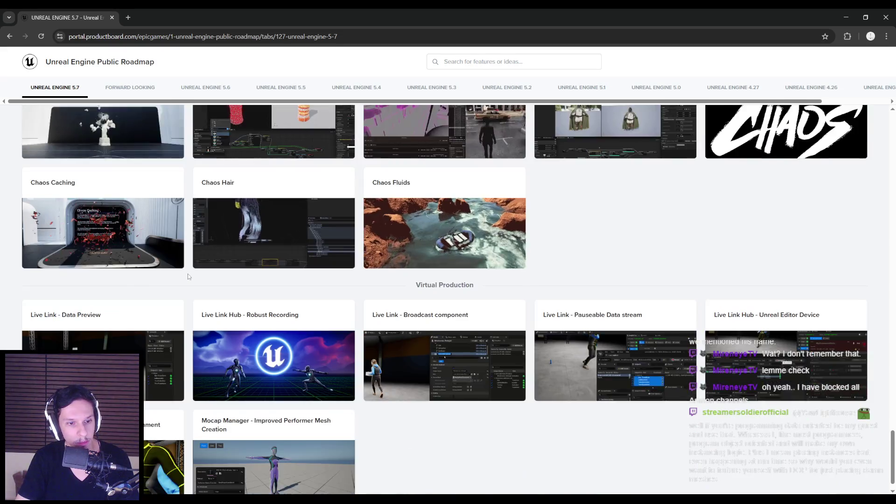
pyautogui.scroll(20, 187, 274)
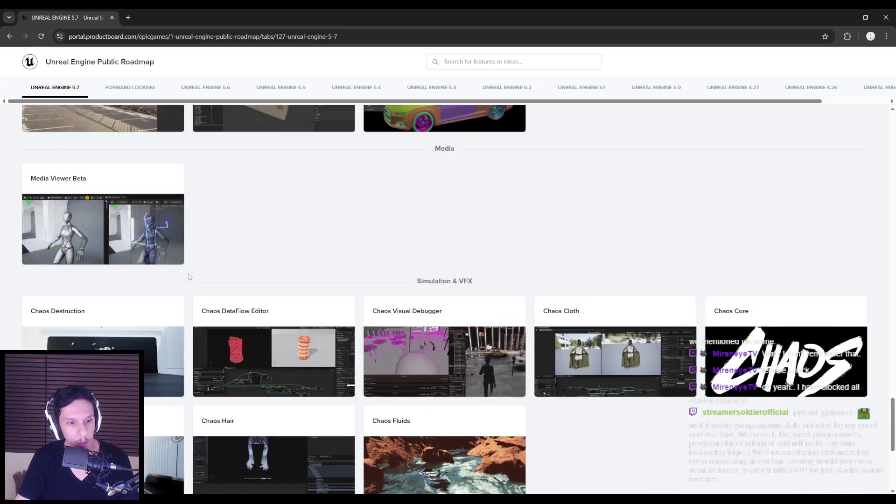
pyautogui.scroll(10, 189, 275)
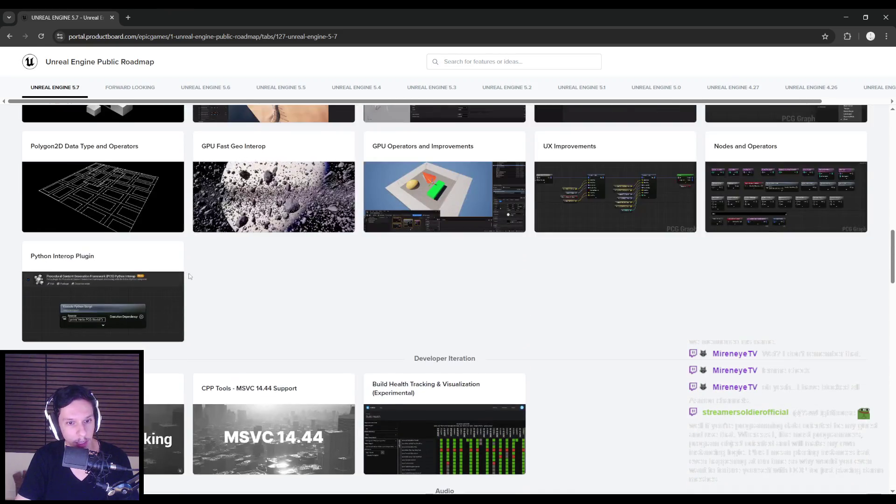
pyautogui.scroll(-8, 188, 276)
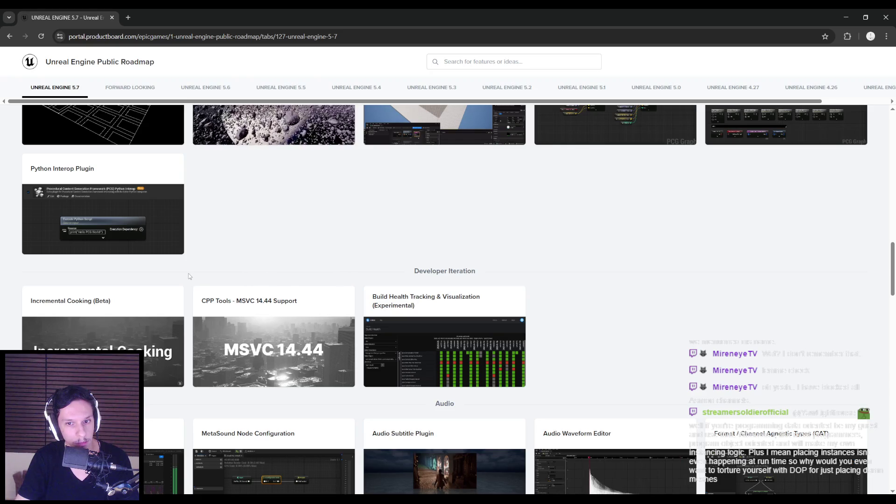
pyautogui.click(401, 304)
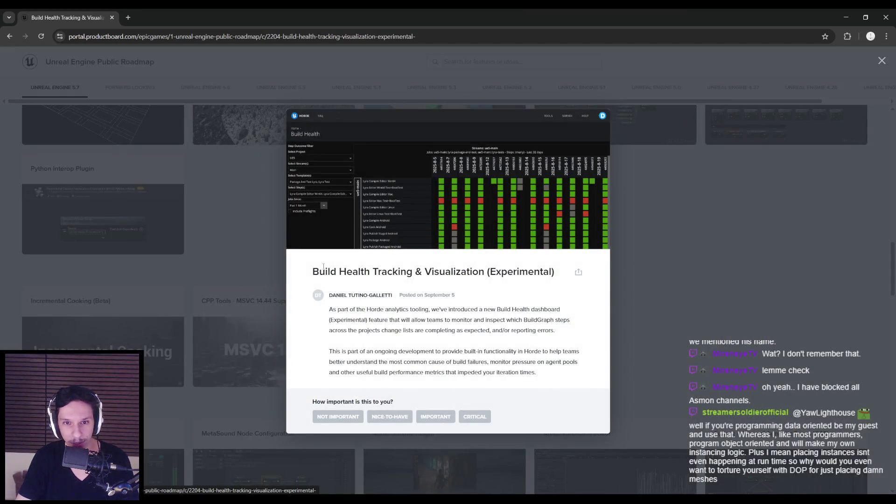
# Close the Build Health details and scroll around the 5.7 roadmap board.
pyautogui.click(225, 269)
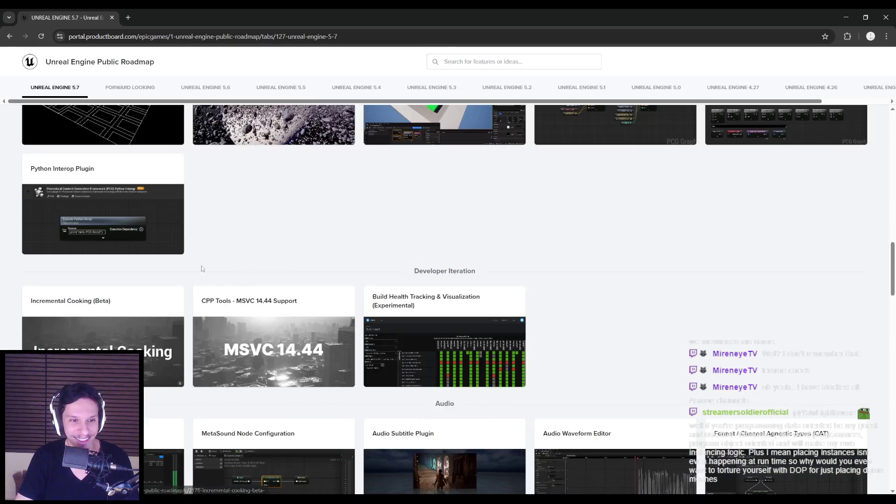
pyautogui.scroll(5, 198, 272)
pyautogui.scroll(3, 198, 272)
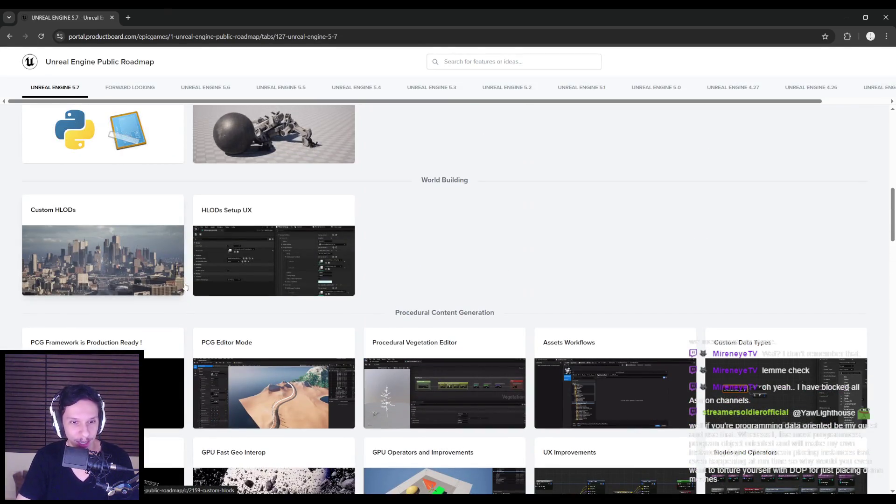
pyautogui.scroll(4, 186, 282)
pyautogui.scroll(6, 186, 284)
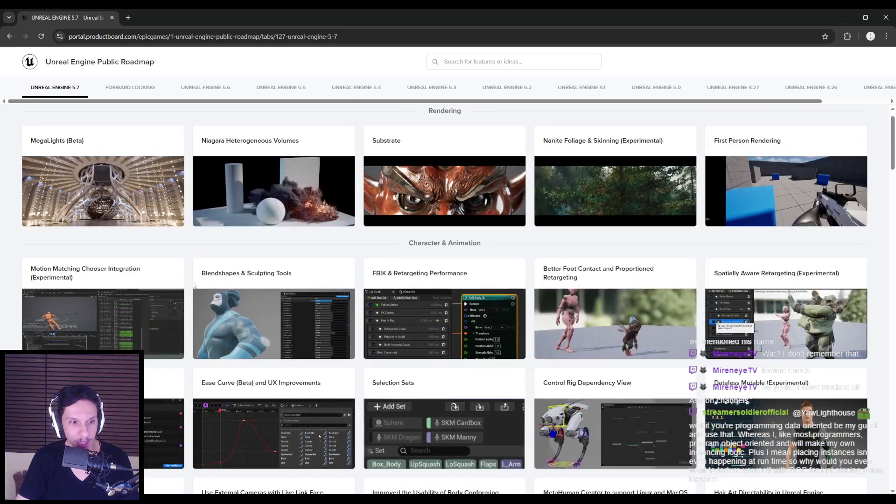
pyautogui.scroll(-4, 190, 285)
pyautogui.scroll(-7, 190, 285)
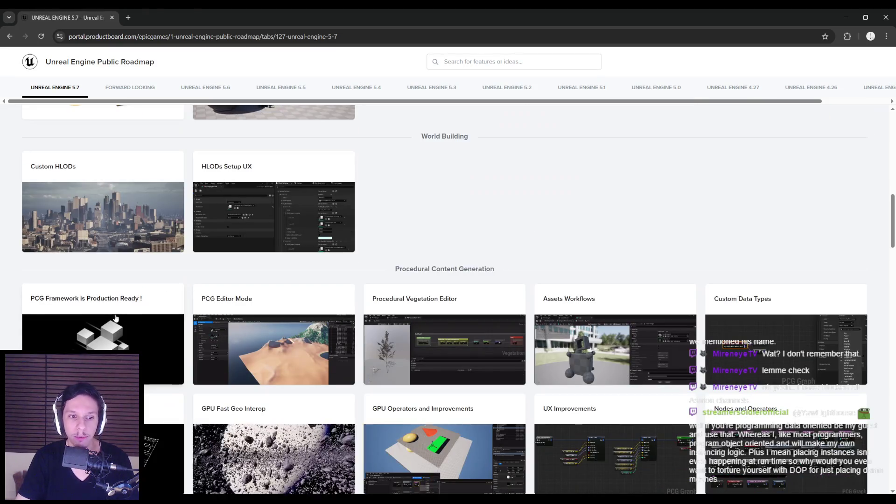
pyautogui.scroll(10, 188, 280)
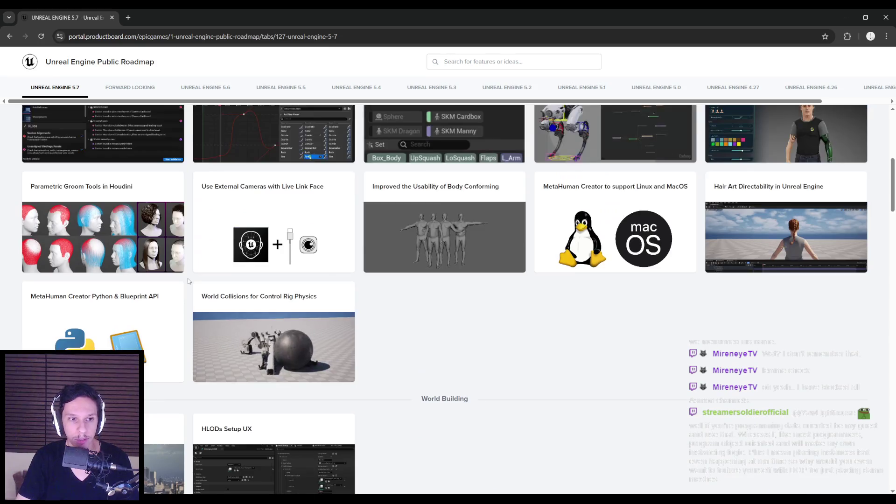
pyautogui.scroll(2, 188, 281)
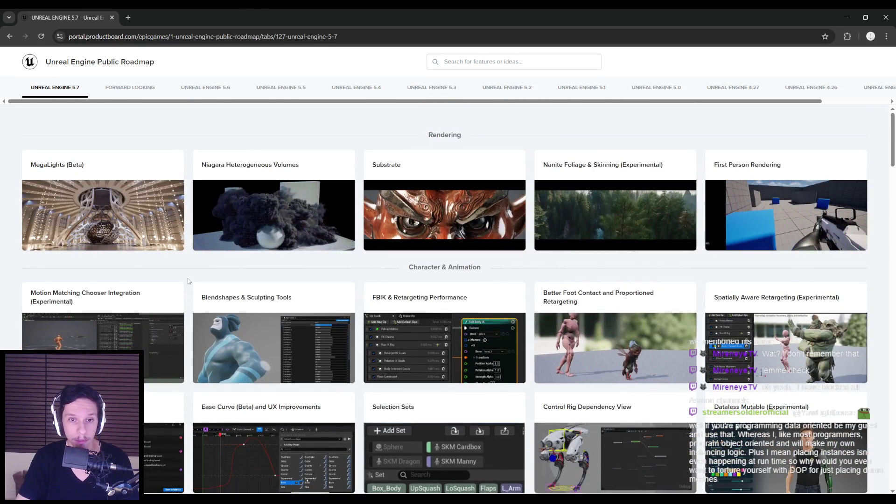
pyautogui.scroll(-16, 187, 280)
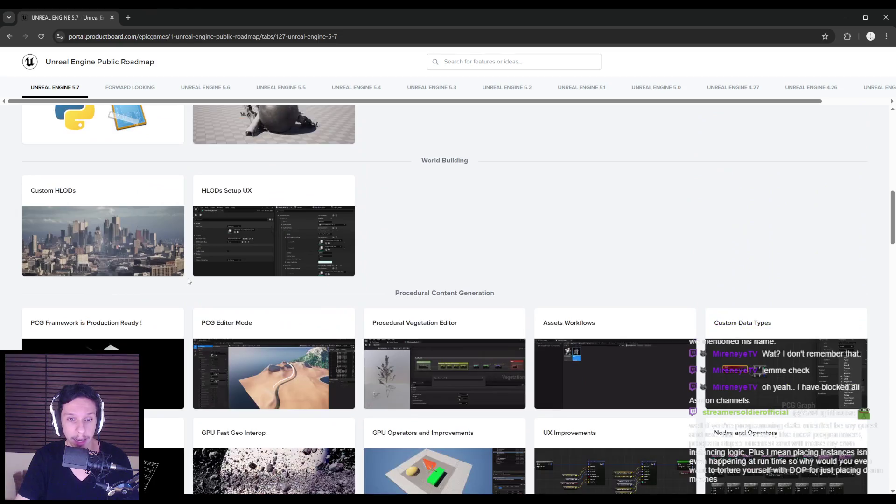
pyautogui.scroll(-12, 188, 278)
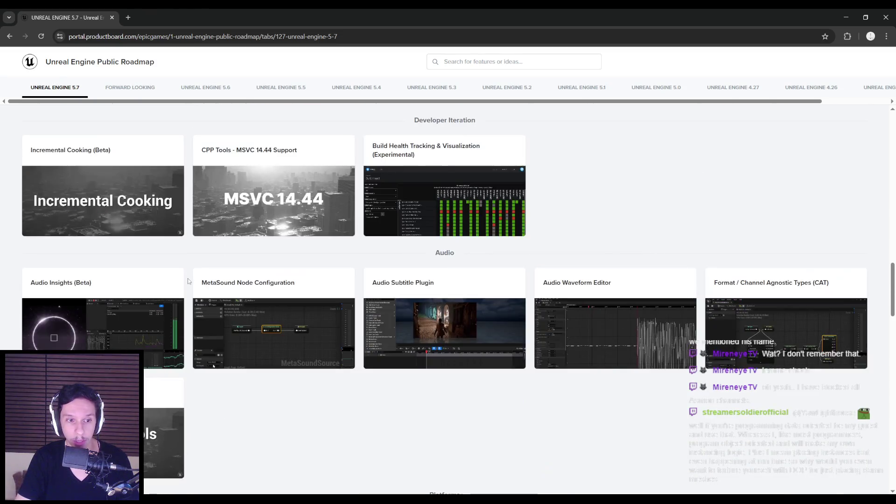
pyautogui.scroll(-6, 188, 281)
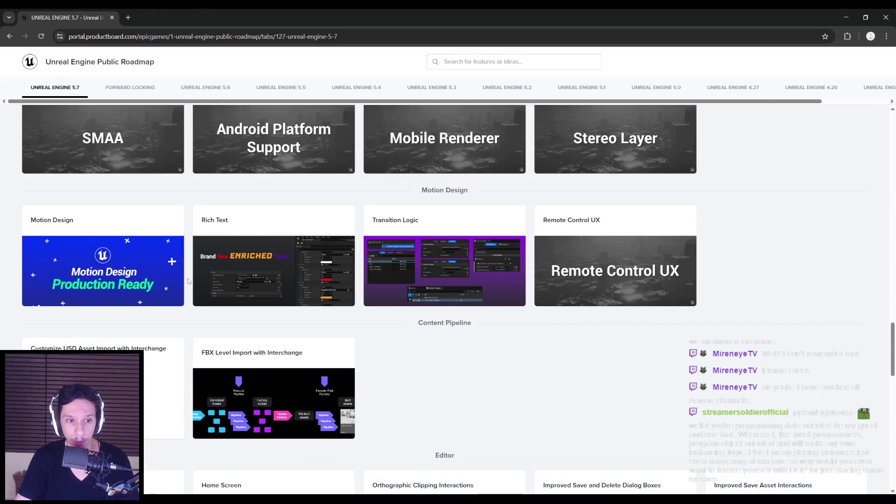
# Glance at the Motion Design details, then return to 'The 1.0 Update' notes page.
pyautogui.click(183, 280)
pyautogui.click(185, 280)
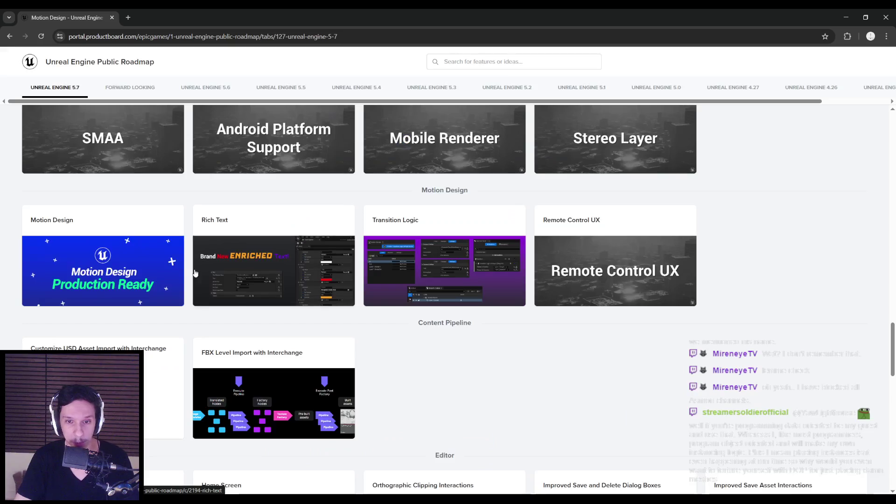
pyautogui.scroll(-15, 184, 281)
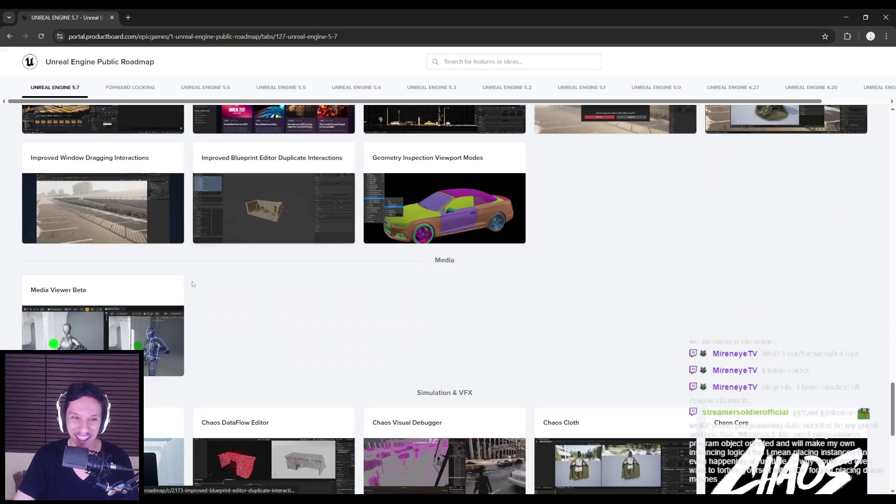
pyautogui.scroll(-3, 192, 283)
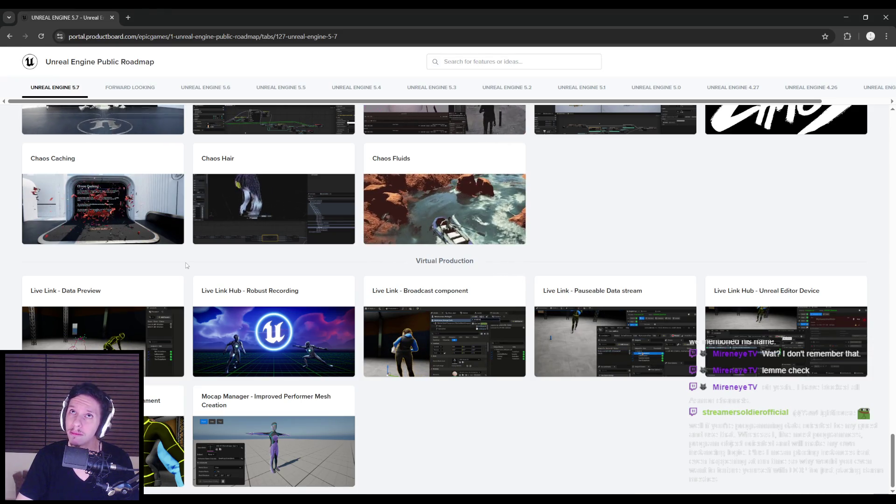
pyautogui.scroll(15, 187, 233)
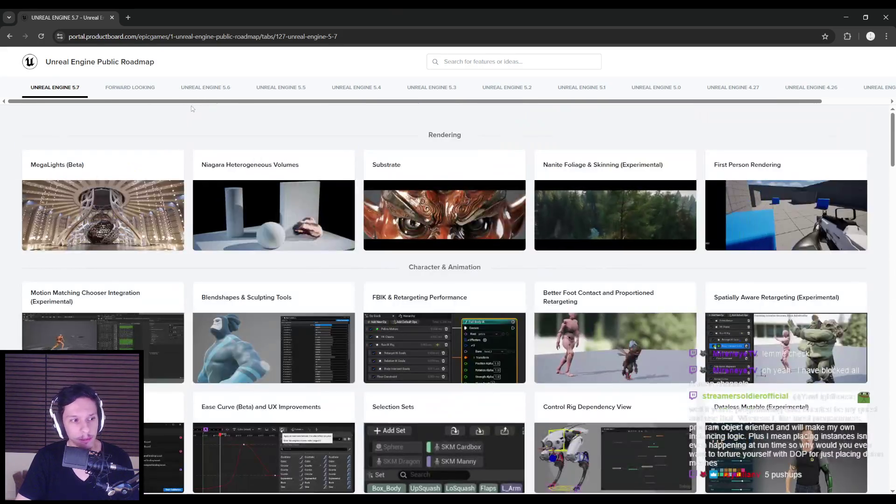
pyautogui.hotkey('alt', 'Tab')
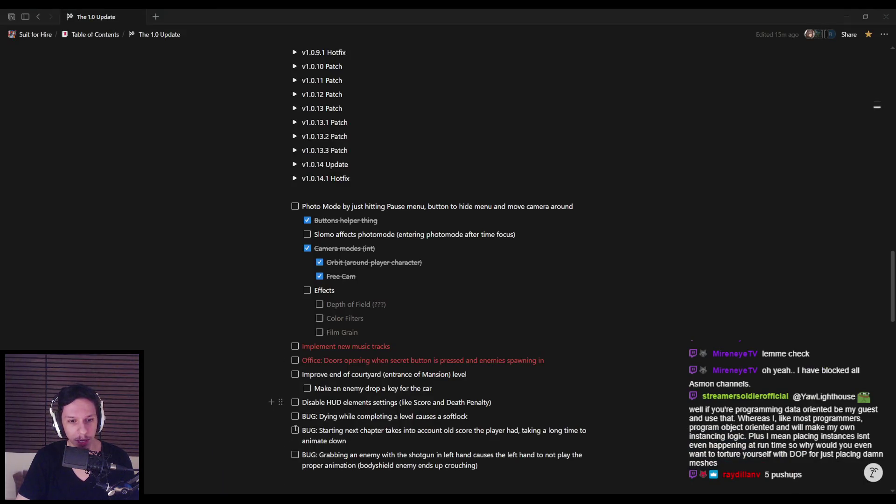
# Switch to Notion's The 1.0 Update page and show its Photo Mode items (Buttons helper thing, Camera modes, Orbit, Free Cam).
pyautogui.hotkey('alt', 'Tab')
pyautogui.hotkey('alt', 'Tab')
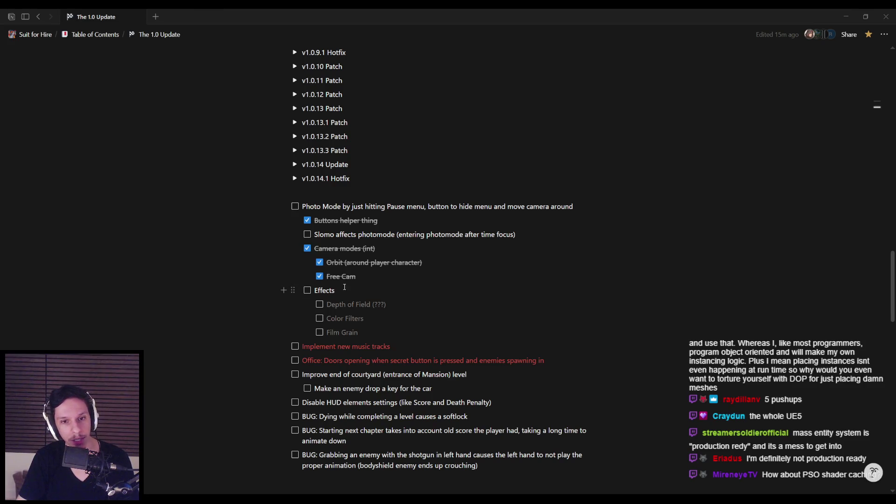
pyautogui.click(369, 277)
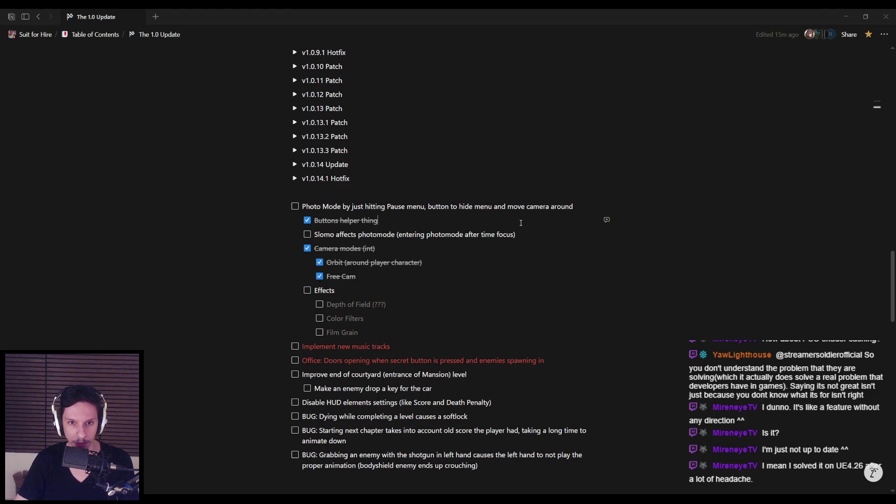
pyautogui.scroll(13, 379, 247)
pyautogui.scroll(10, 380, 247)
pyautogui.scroll(-10, 382, 241)
pyautogui.scroll(-12, 383, 240)
pyautogui.scroll(-4, 383, 241)
pyautogui.scroll(10, 381, 240)
pyautogui.scroll(-5, 369, 250)
pyautogui.hotkey('alt', 'Tab')
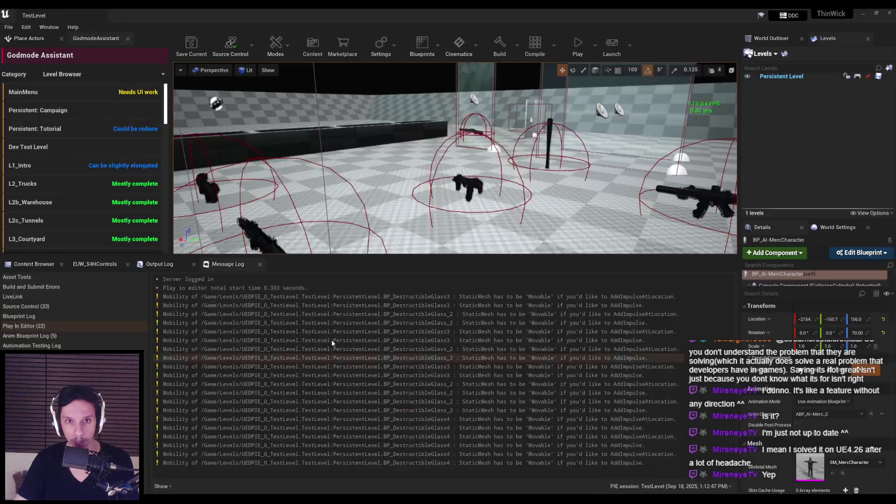
# Start a play session, enter photo mode with J, then end the session.
pyautogui.click(578, 44)
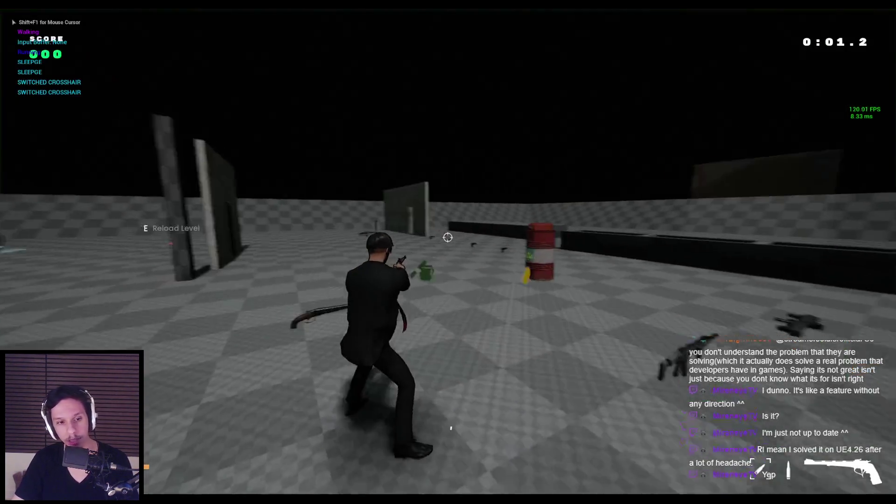
pyautogui.press('j')
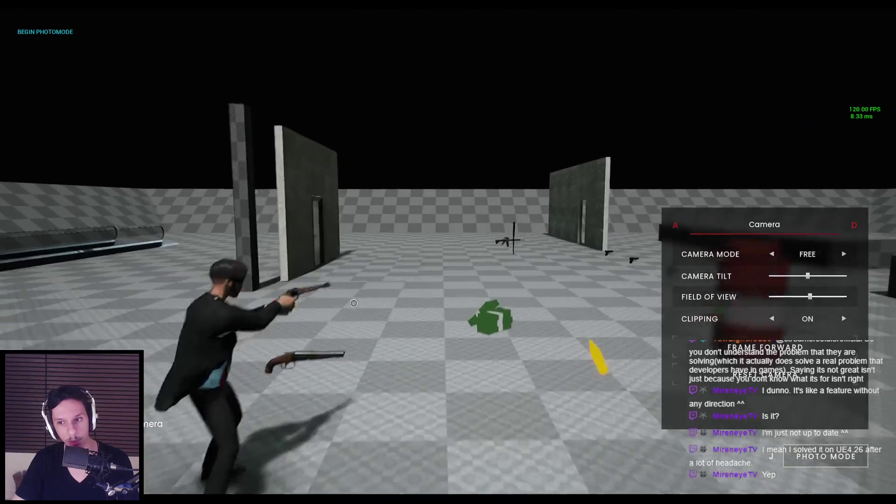
pyautogui.press('Escape')
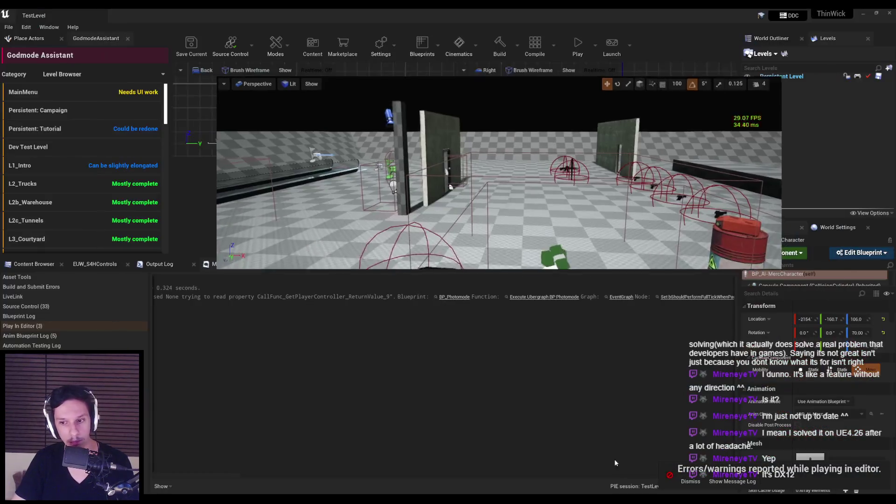
# Search the Core folder for 'photomode' and open the WBP_PhotomodeControlsUI widget blueprint.
pyautogui.click(31, 265)
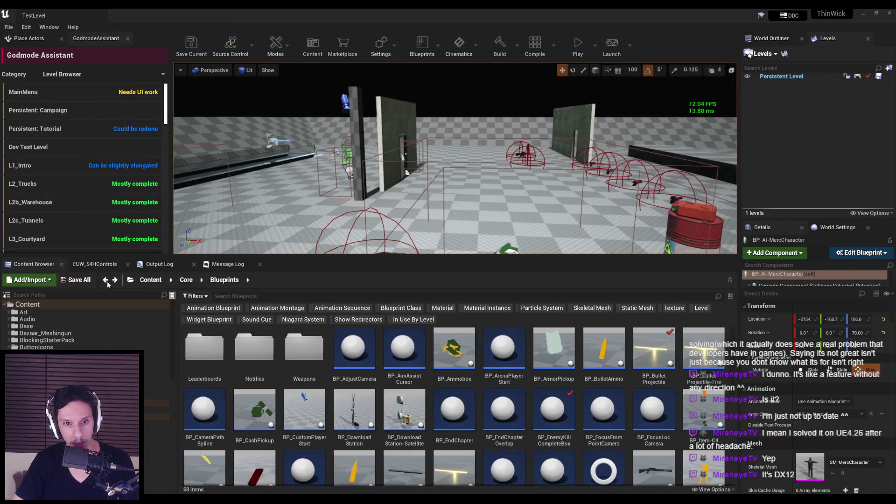
pyautogui.click(221, 296)
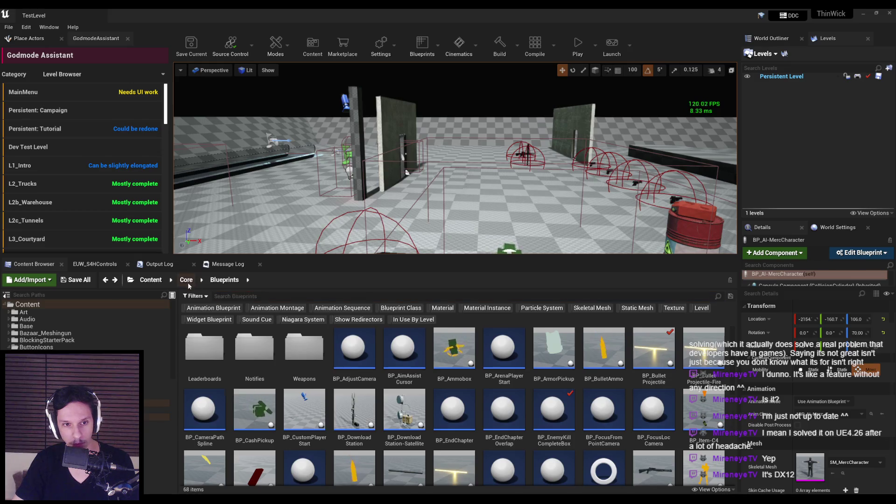
pyautogui.hotkey('alt', 'Left')
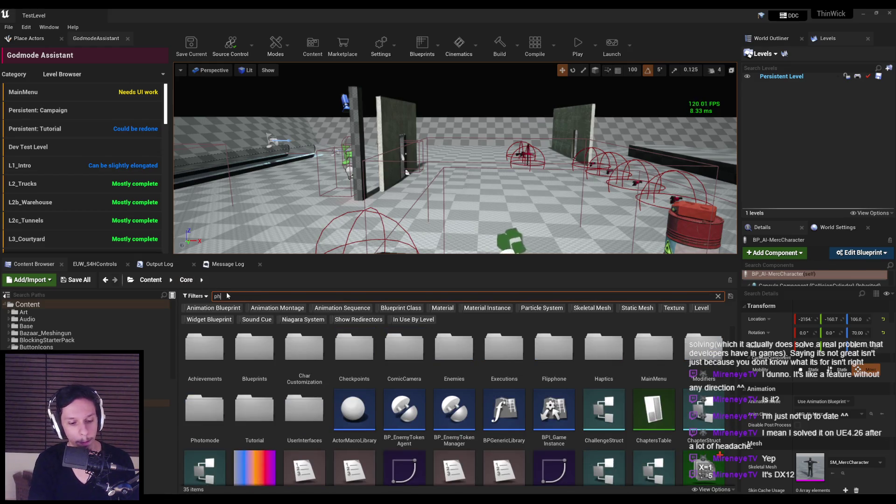
pyautogui.write('photomode')
pyautogui.doubleClick(294, 350)
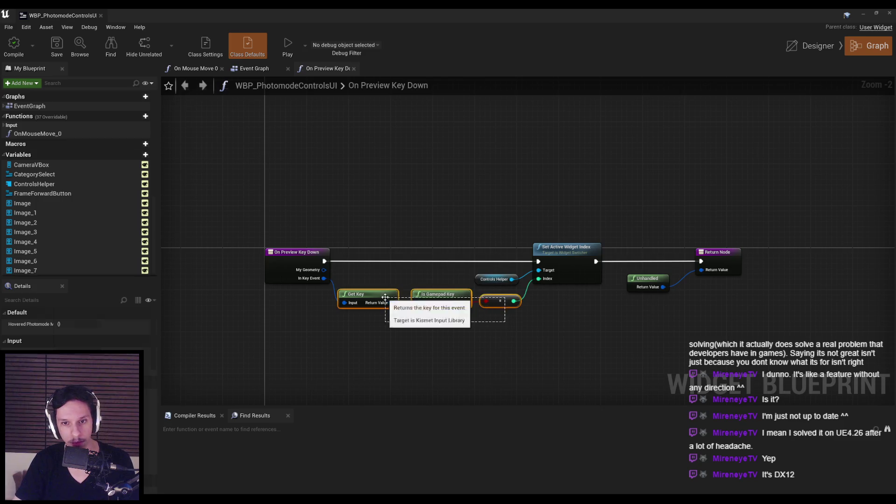
pyautogui.scroll(2, 500, 303)
pyautogui.moveTo(558, 277); pyautogui.dragTo(594, 331)
pyautogui.write('group')
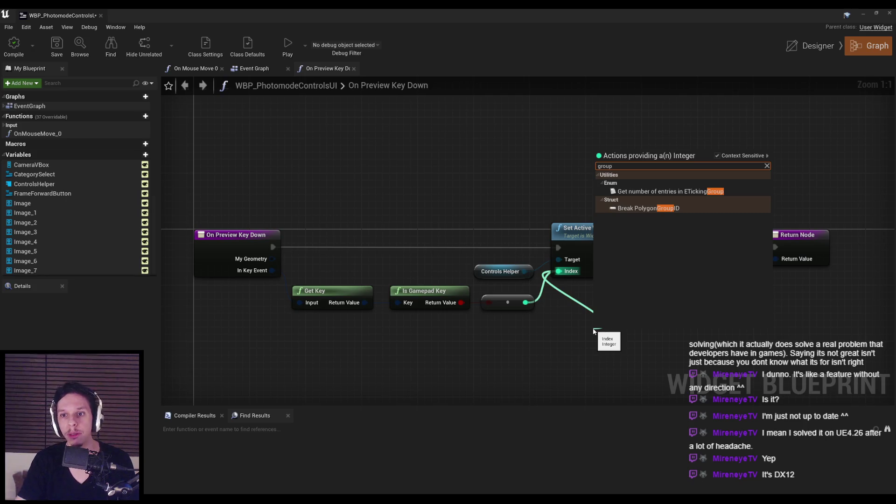
pyautogui.click(717, 156)
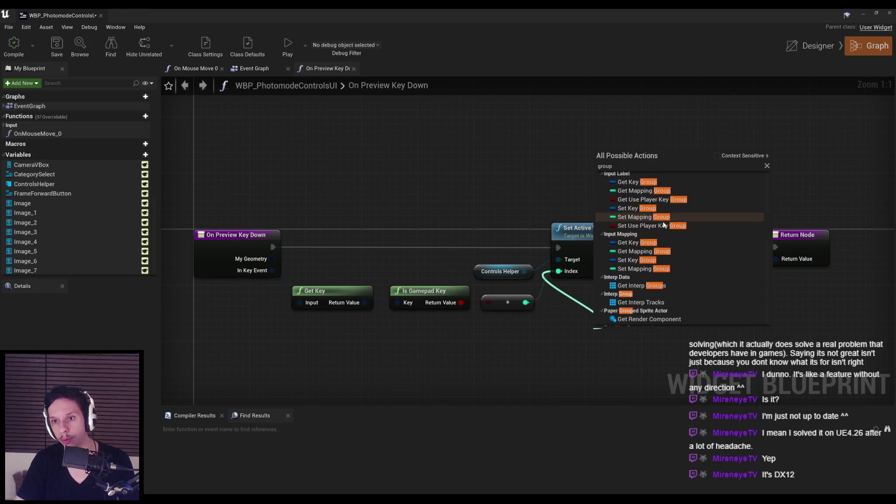
pyautogui.scroll(2, 658, 227)
pyautogui.scroll(6, 657, 225)
pyautogui.scroll(6, 656, 225)
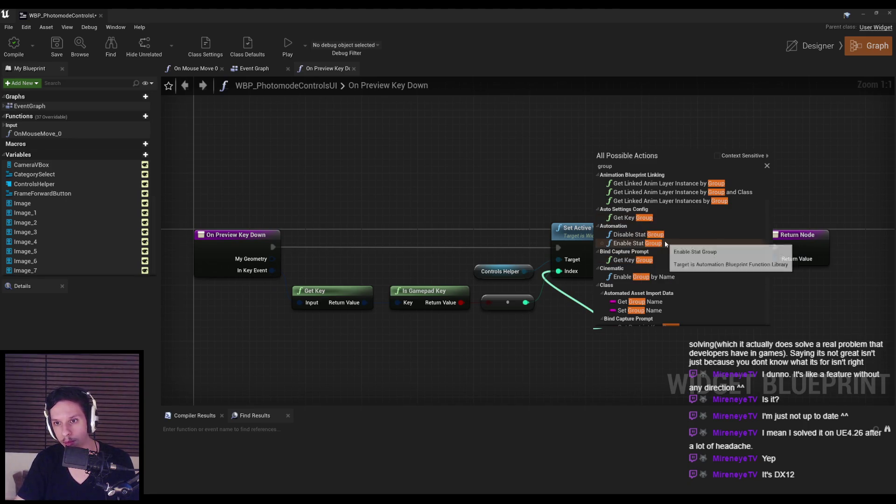
pyautogui.scroll(-3, 675, 259)
pyautogui.scroll(-2, 674, 254)
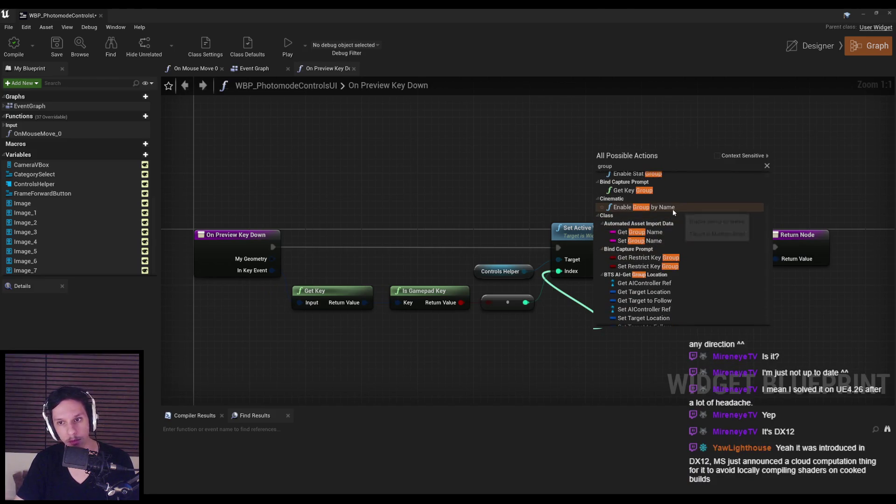
pyautogui.scroll(-4, 678, 231)
pyautogui.scroll(-15, 677, 231)
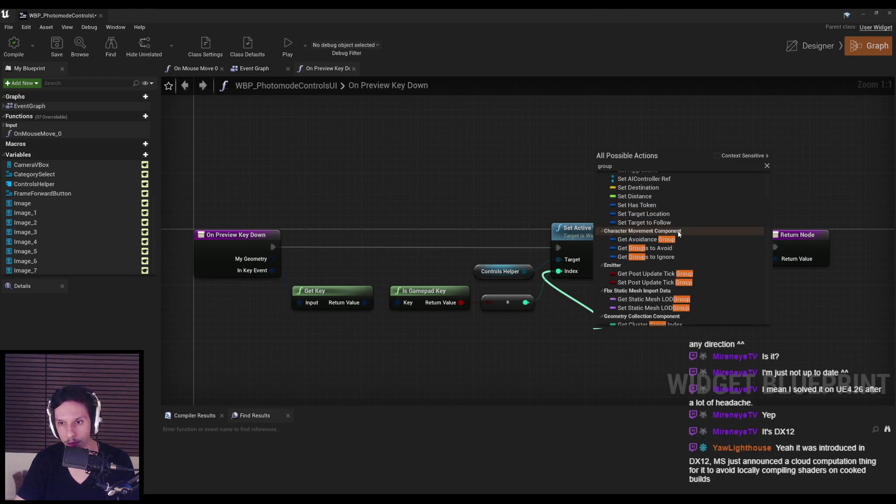
pyautogui.scroll(-3, 678, 252)
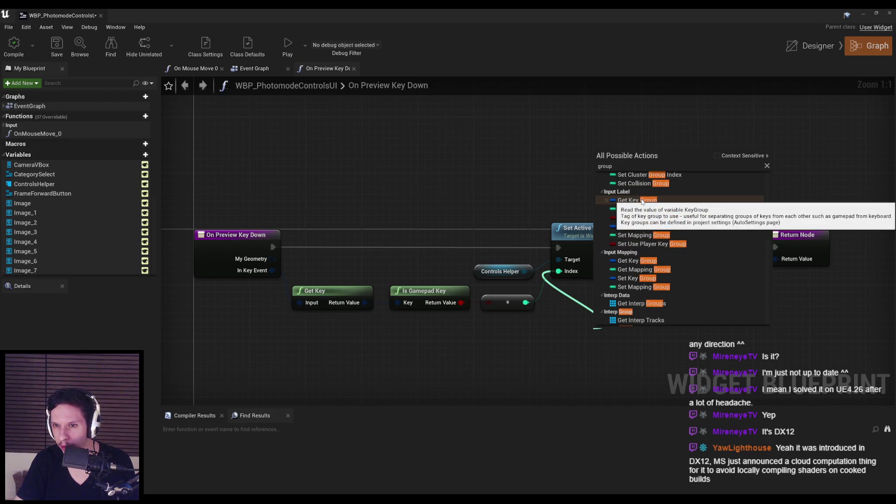
pyautogui.scroll(-3, 666, 247)
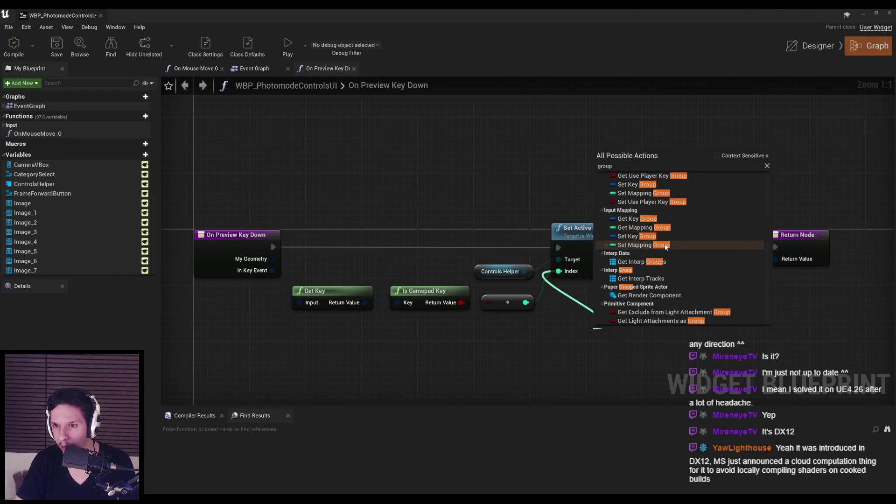
pyautogui.scroll(-10, 666, 247)
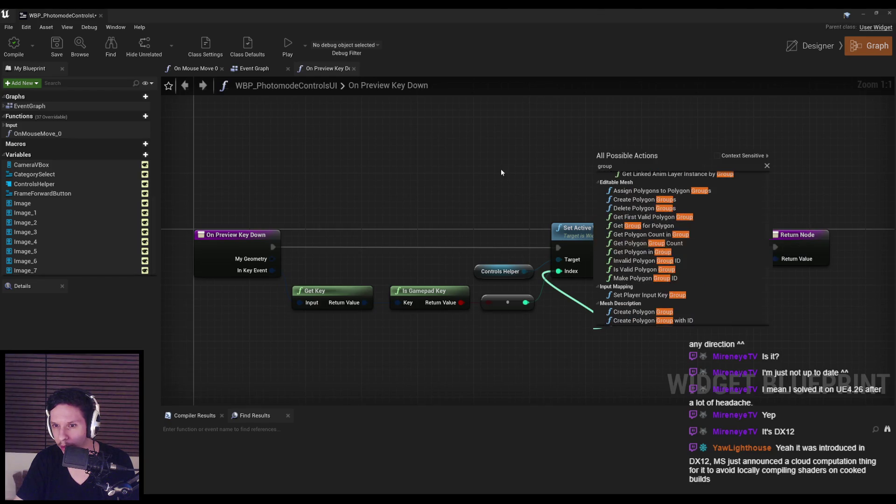
pyautogui.click(518, 191)
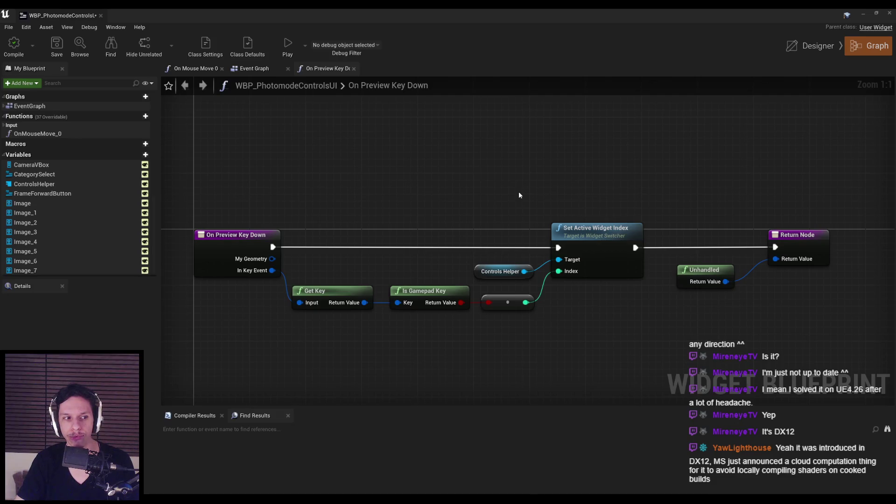
pyautogui.click(863, 14)
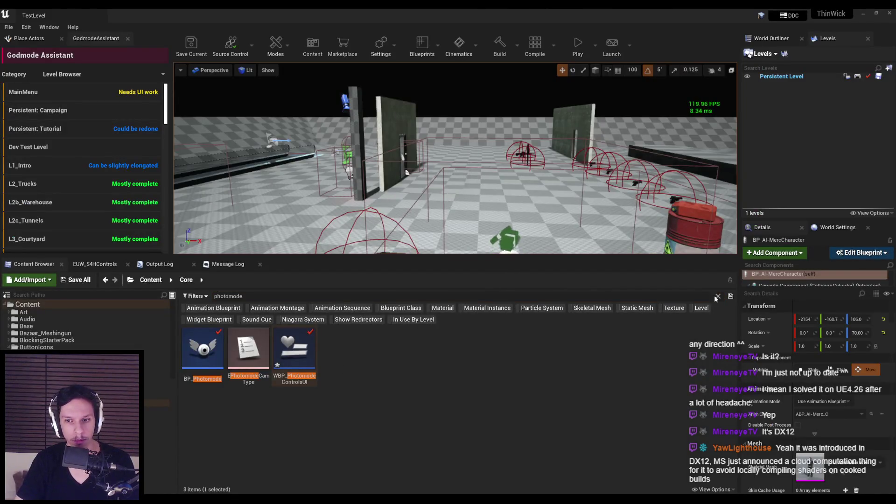
# Clear the photomode search, open the Blueprints folder, and open BP_PlayerController.
pyautogui.click(717, 297)
pyautogui.moveTo(304, 350); pyautogui.dragTo(264, 371)
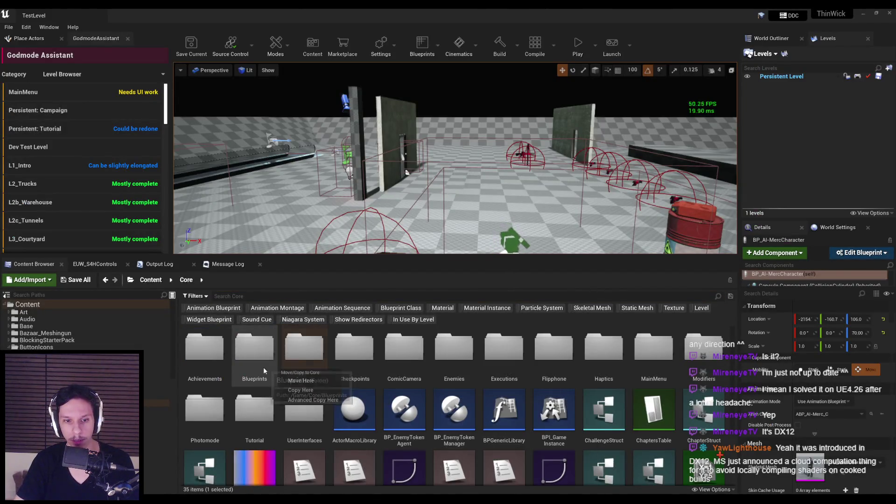
pyautogui.doubleClick(255, 350)
pyautogui.doubleClick(304, 350)
pyautogui.scroll(-3, 36, 296)
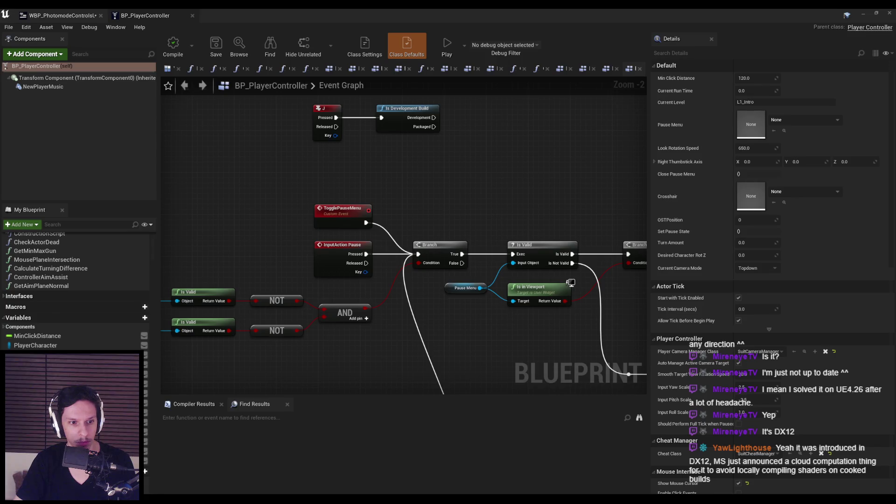
# Close both open blueprints and open BP_PlayerCharacter, scrolling through it.
pyautogui.click(192, 16)
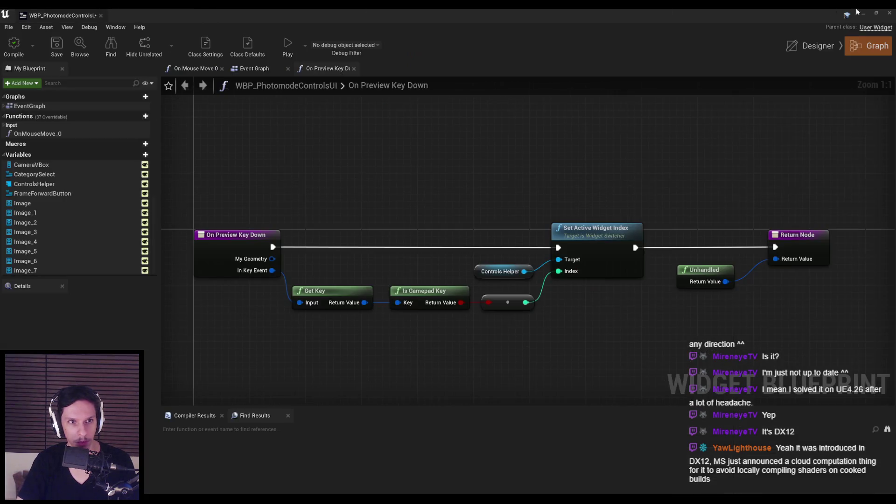
pyautogui.click(101, 16)
pyautogui.doubleClick(193, 441)
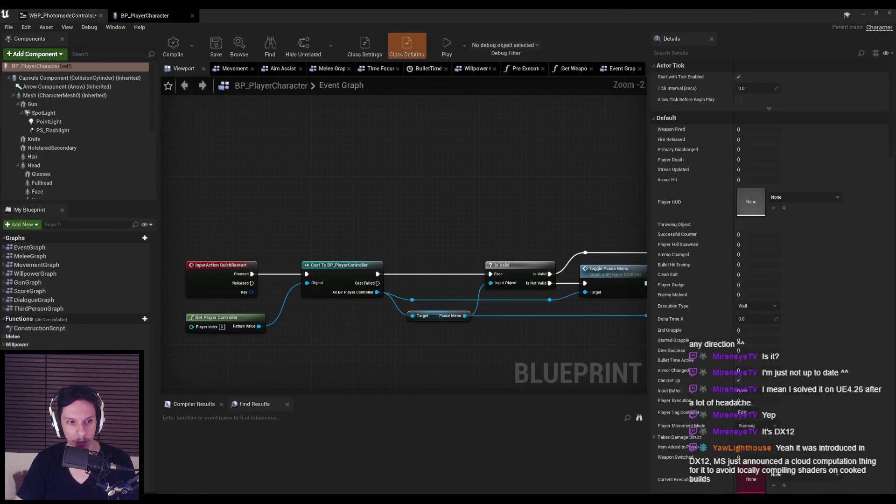
pyautogui.scroll(-5, 75, 289)
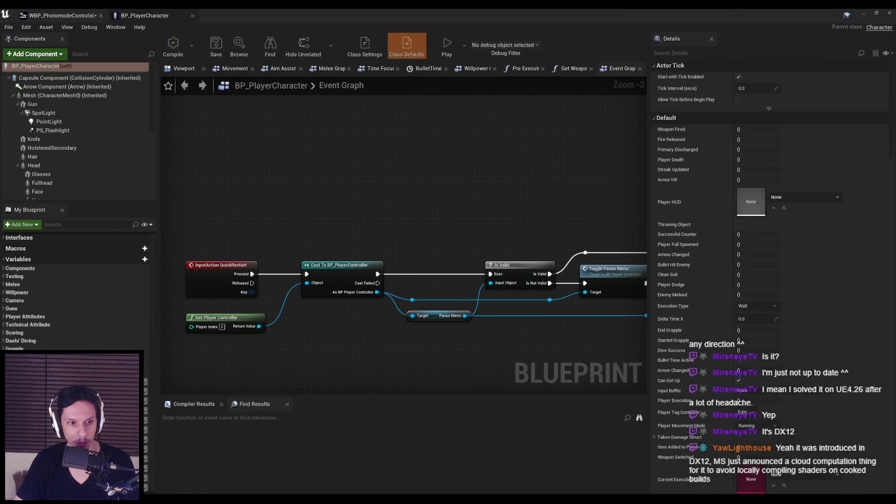
pyautogui.scroll(-3, 75, 290)
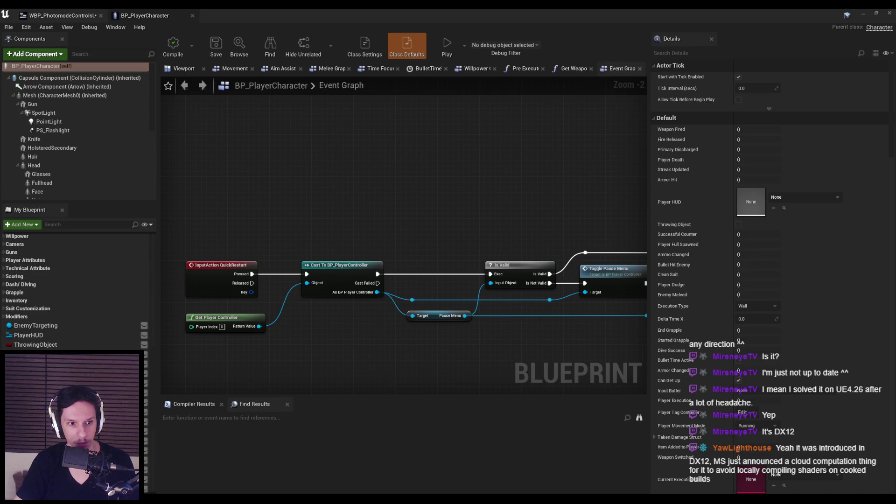
pyautogui.scroll(-1, 74, 289)
pyautogui.scroll(3, 75, 290)
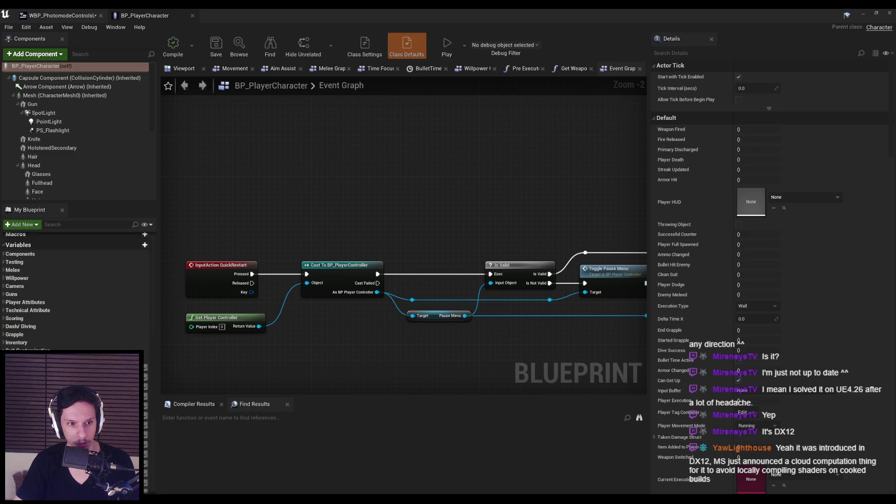
# Browse BP_PlayerCharacter's Scoring, Technical Attribute, Player Attributes, Guns, Camera, Melee and Components variables, then close it.
pyautogui.click(8, 321)
pyautogui.click(4, 311)
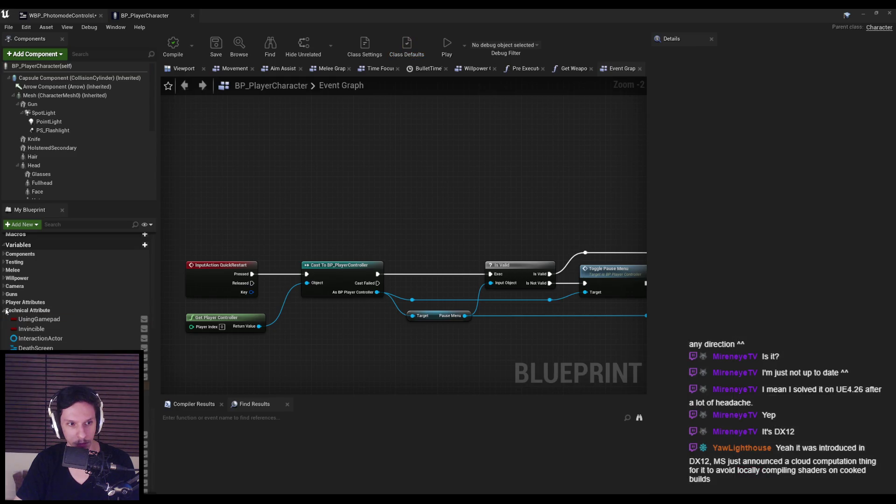
pyautogui.click(5, 311)
pyautogui.click(4, 302)
pyautogui.click(4, 302)
pyautogui.click(3, 295)
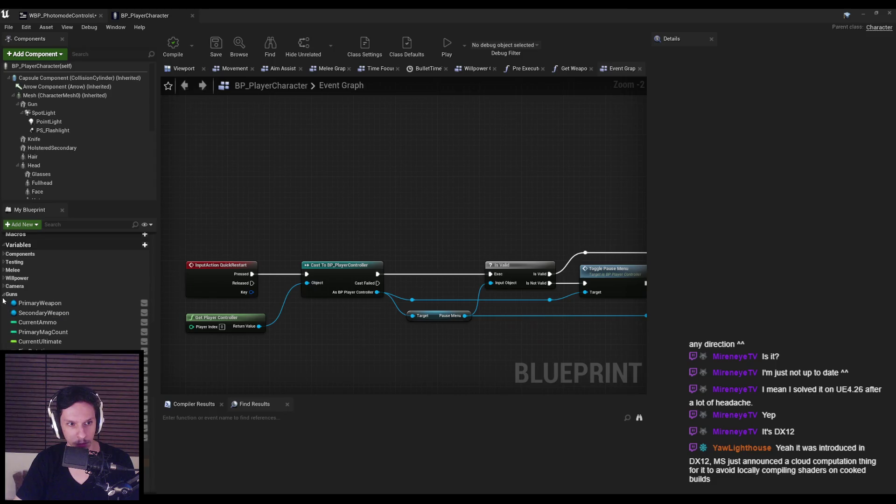
pyautogui.click(3, 294)
pyautogui.click(4, 286)
pyautogui.click(4, 286)
pyautogui.click(4, 287)
pyautogui.click(4, 286)
pyautogui.click(3, 270)
pyautogui.click(4, 271)
pyautogui.click(4, 270)
pyautogui.click(4, 270)
pyautogui.click(4, 254)
pyautogui.click(4, 254)
pyautogui.click(192, 15)
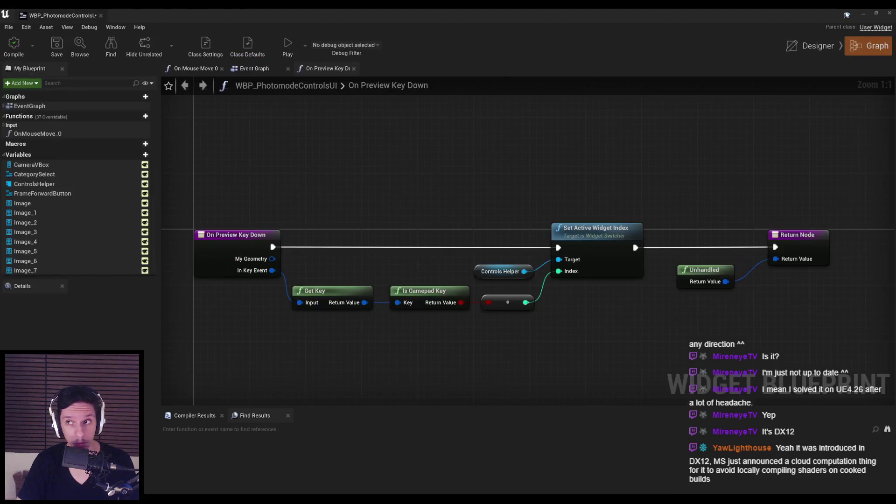
pyautogui.click(101, 15)
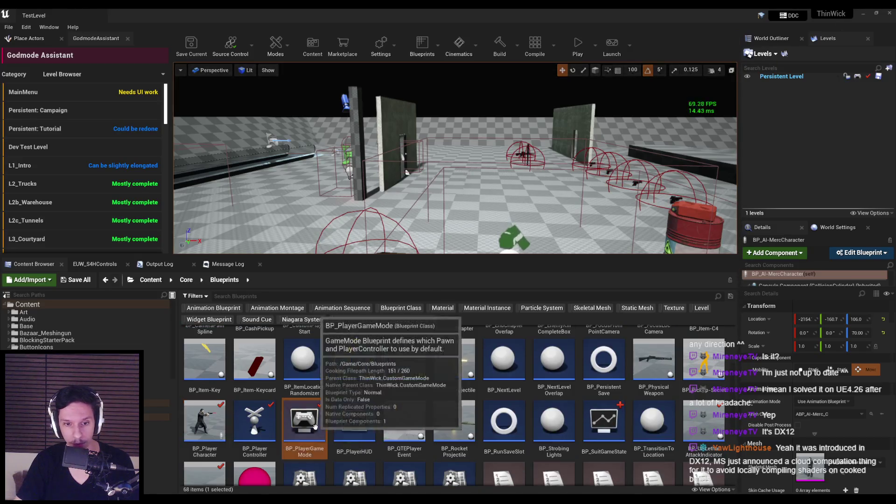
# Briefly inspect BP_PlayerGameMode and BP_PlayerHUD, then open BP_PlayerCharacter.
pyautogui.doubleClick(305, 434)
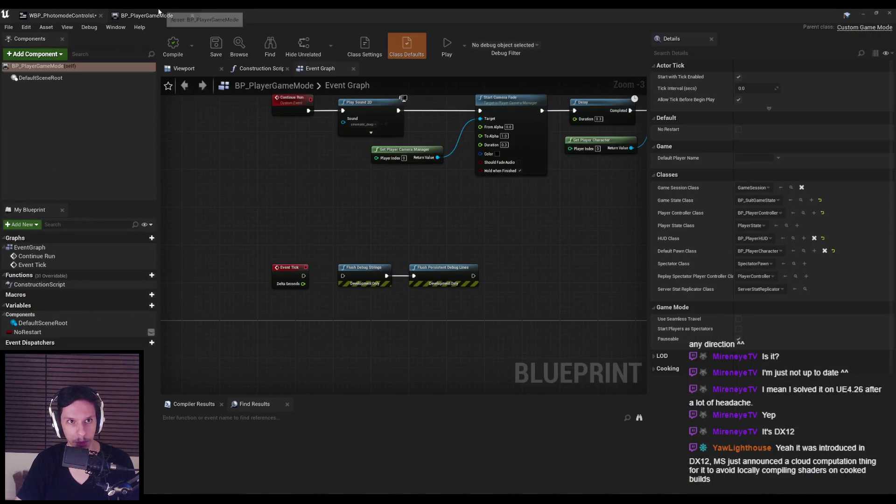
pyautogui.click(193, 16)
pyautogui.click(101, 15)
pyautogui.doubleClick(354, 420)
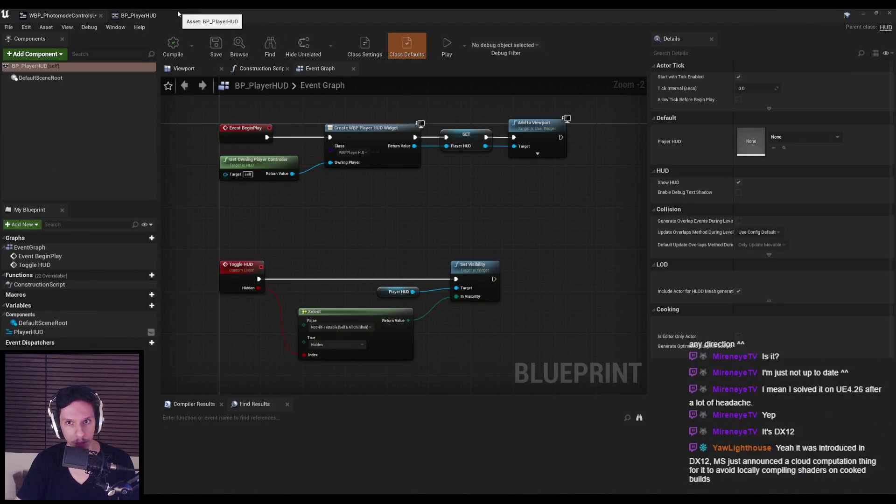
pyautogui.click(192, 16)
pyautogui.click(864, 15)
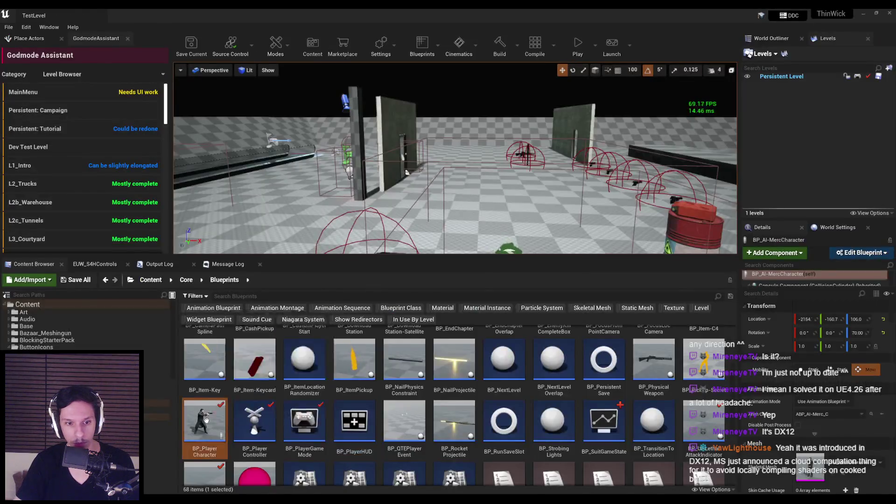
pyautogui.doubleClick(216, 411)
# Search all blueprints for 'any key' and open the Any Key event in BP_PlayerController.
pyautogui.write('any key')
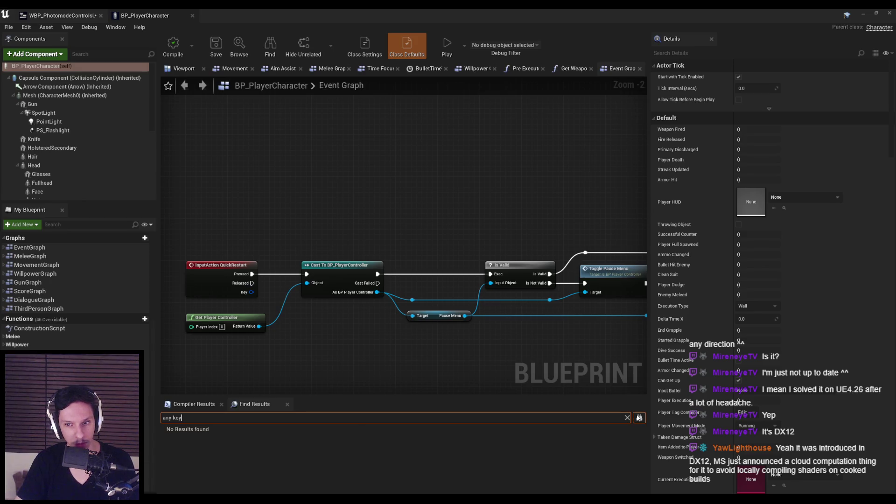
pyautogui.click(638, 418)
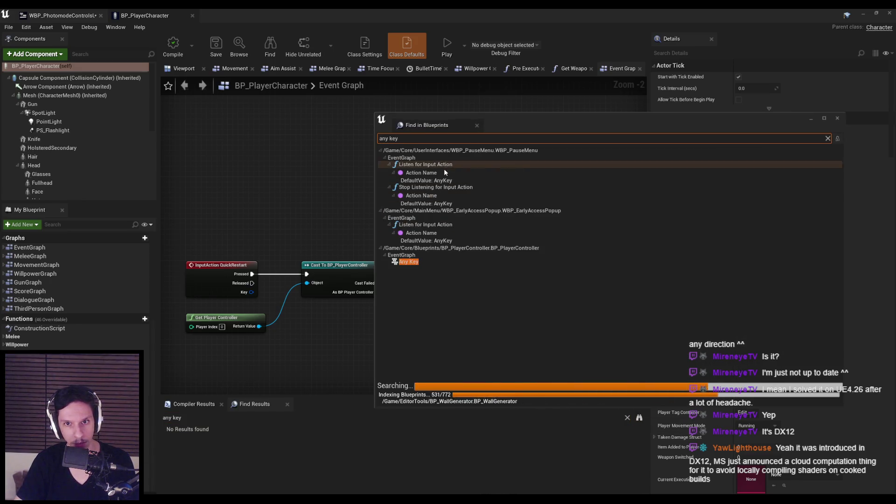
pyautogui.click(430, 262)
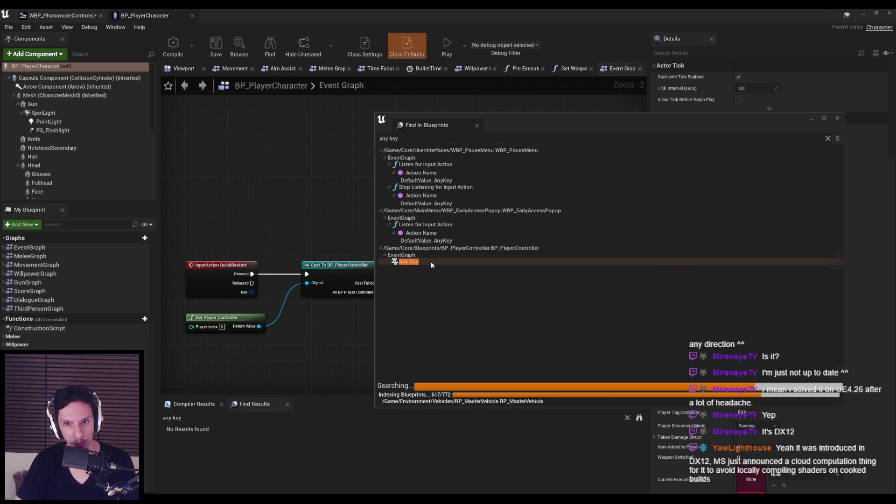
pyautogui.doubleClick(430, 261)
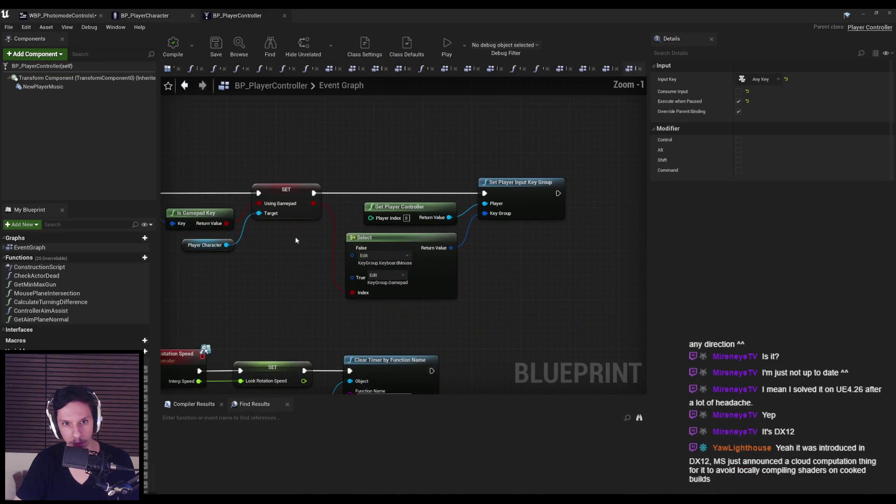
pyautogui.scroll(-1, 521, 239)
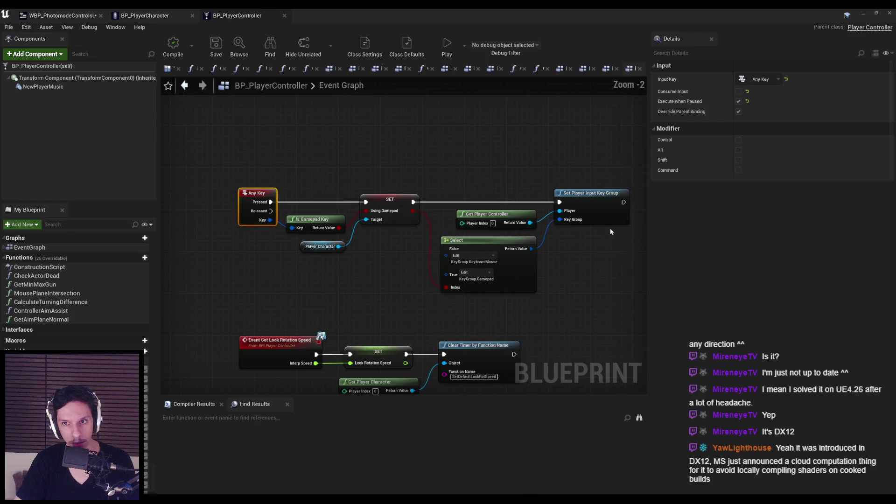
pyautogui.scroll(1, 598, 215)
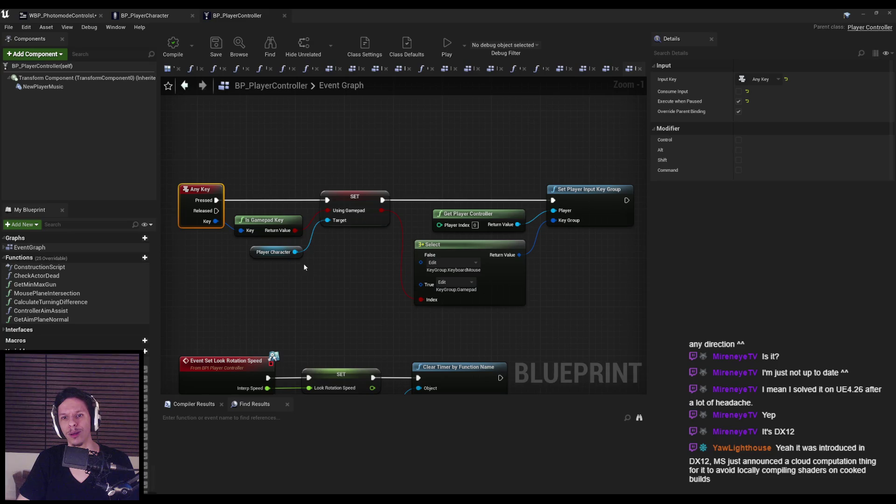
pyautogui.moveTo(518, 224); pyautogui.dragTo(559, 247)
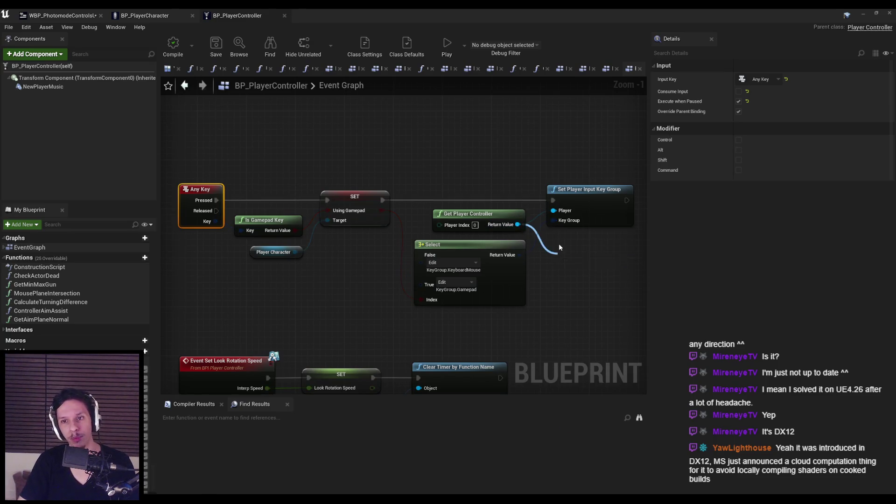
pyautogui.write('input key group')
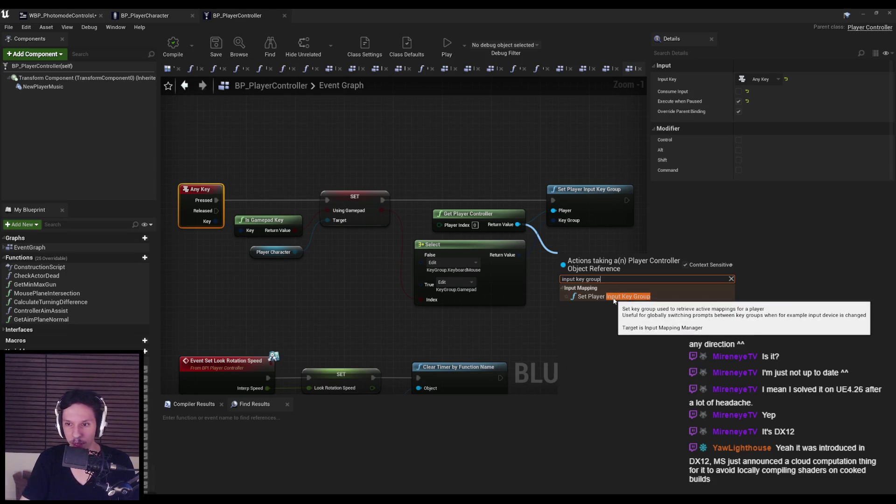
pyautogui.click(686, 264)
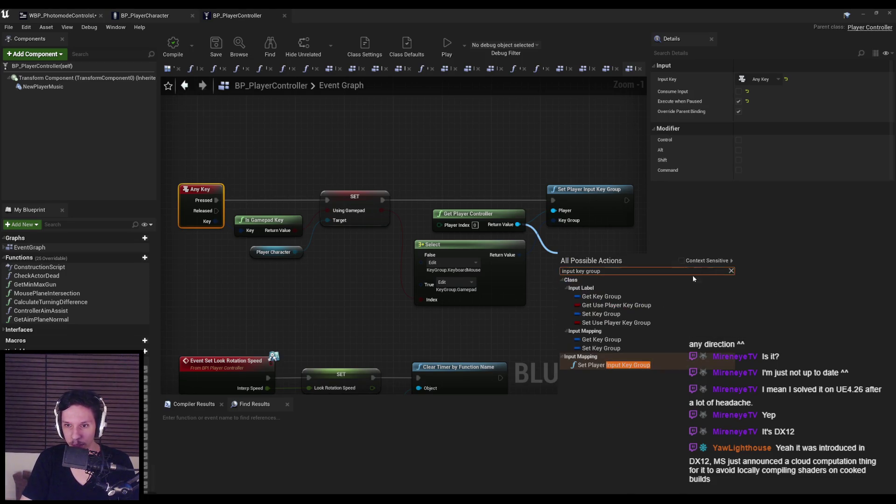
pyautogui.click(612, 345)
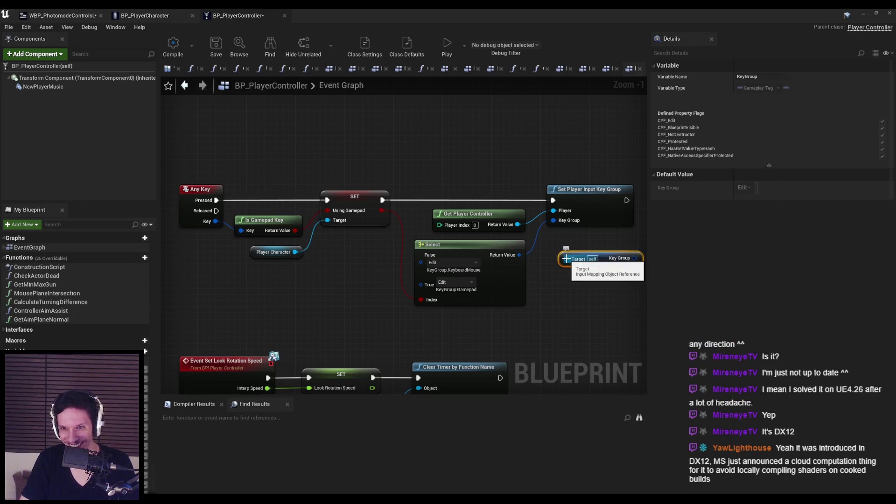
pyautogui.moveTo(566, 259); pyautogui.dragTo(562, 306)
pyautogui.click(685, 311)
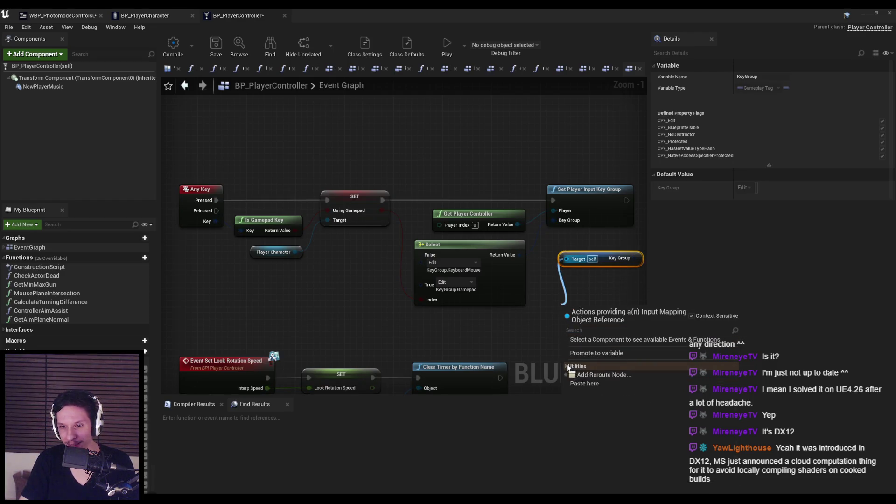
pyautogui.click(542, 341)
pyautogui.moveTo(566, 259); pyautogui.dragTo(552, 297)
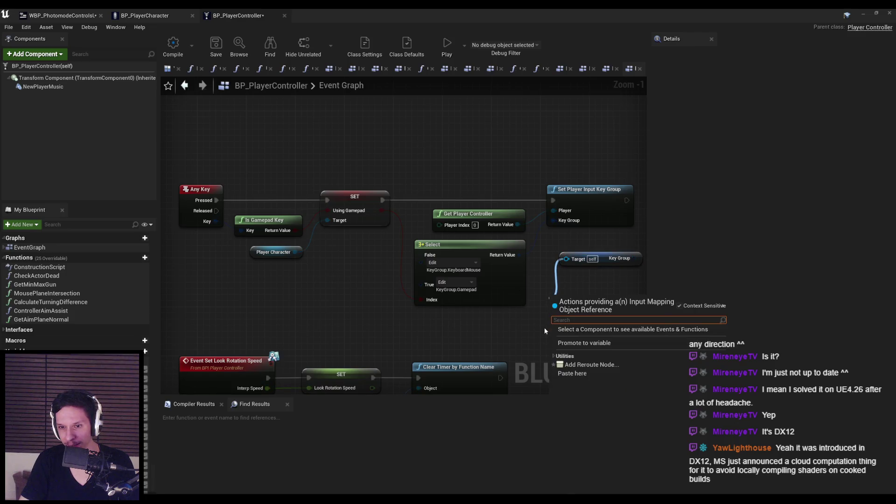
pyautogui.click(554, 356)
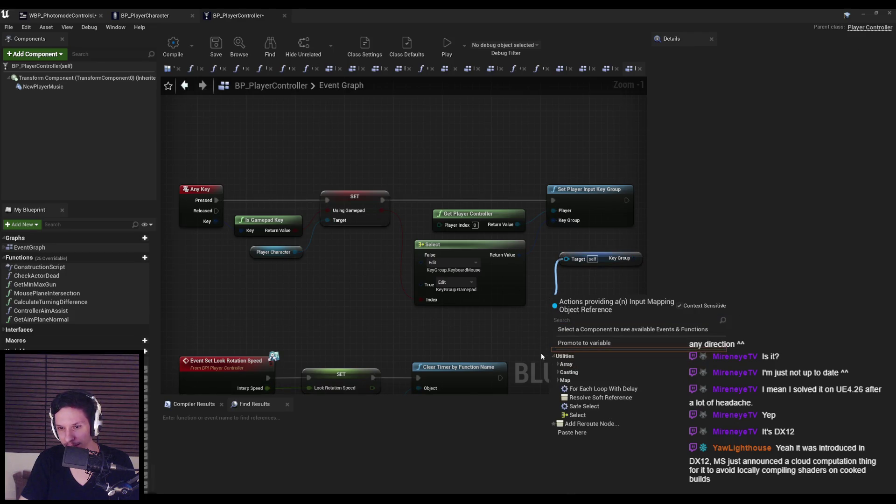
pyautogui.click(573, 276)
pyautogui.hotkey('ctrl', 'z')
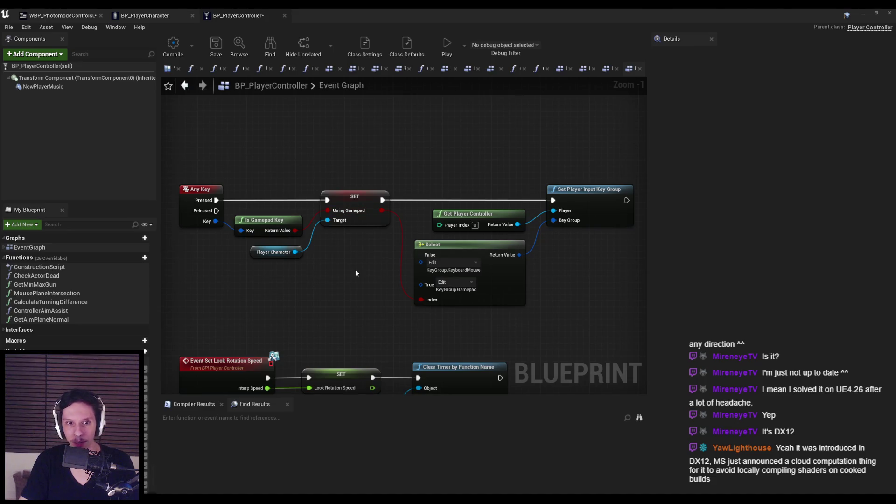
pyautogui.click(352, 197)
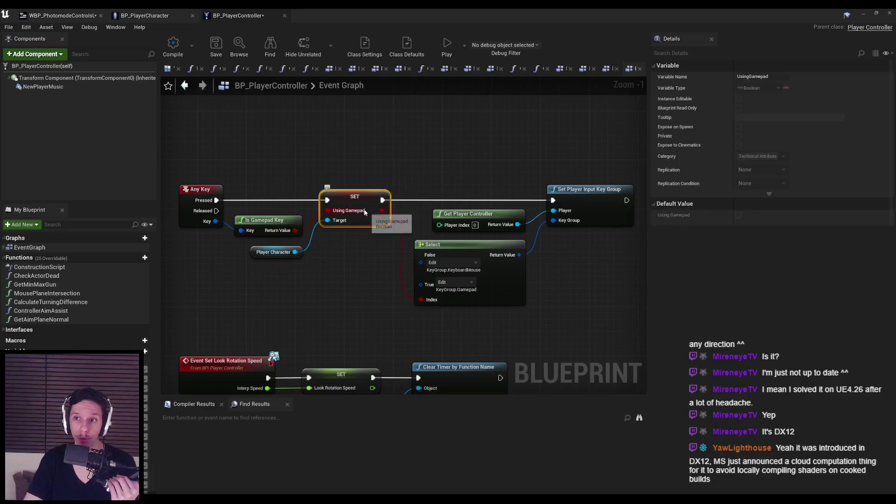
pyautogui.click(376, 140)
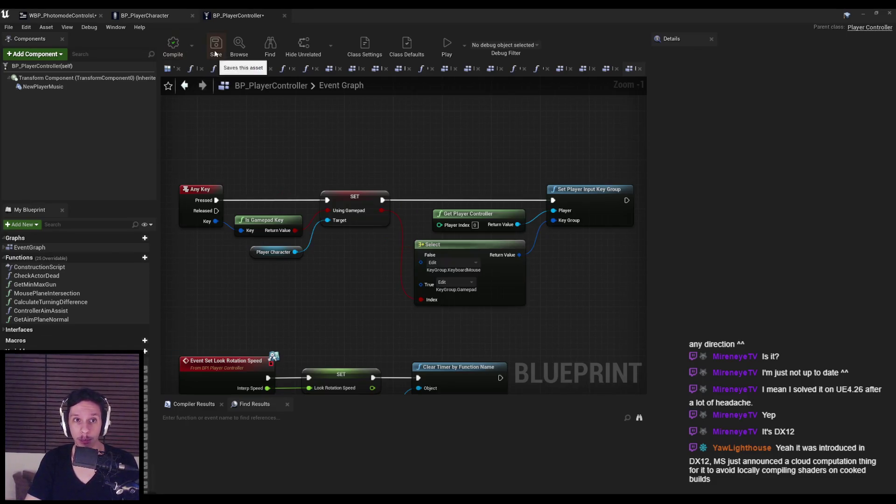
pyautogui.click(284, 16)
# Close BP_PlayerController and return to the photo mode widget's Event Graph.
pyautogui.click(80, 16)
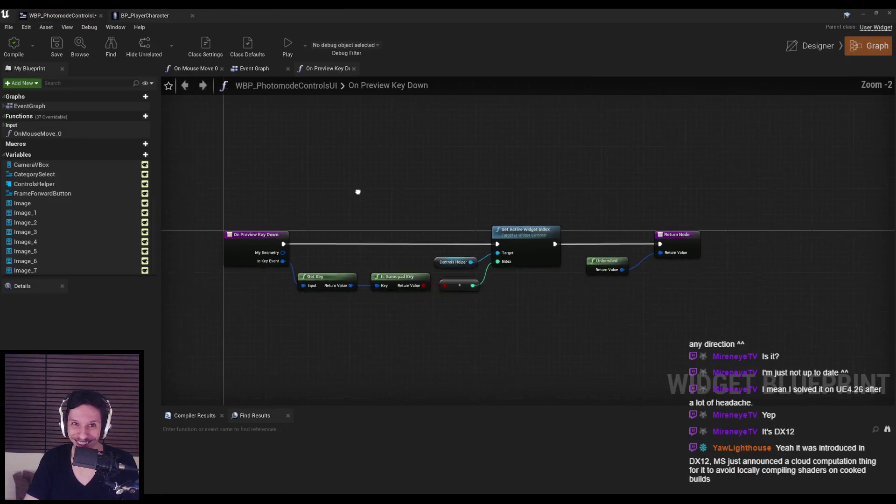
pyautogui.click(252, 68)
pyautogui.moveTo(353, 213); pyautogui.dragTo(298, 168)
pyautogui.click(145, 15)
pyautogui.click(61, 16)
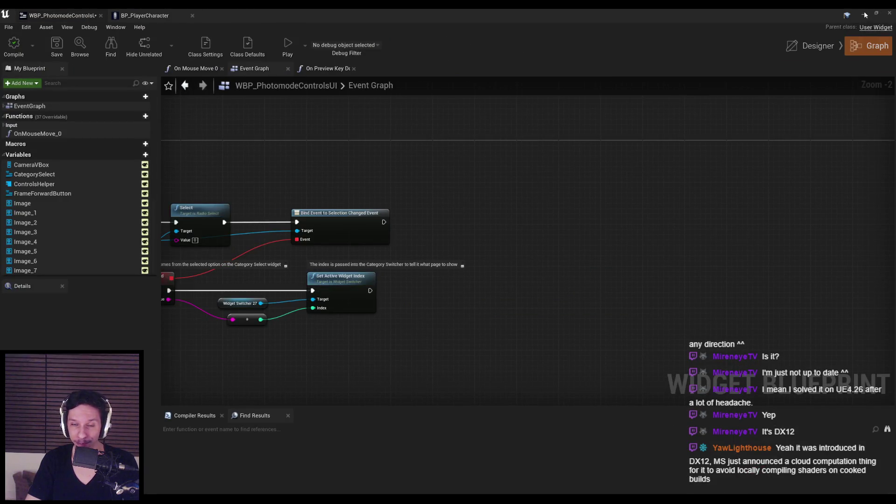
# Add a Get Game State node feeding a Get Component by Class set to Suit Game State.
pyautogui.rightClick(481, 262)
pyautogui.write('get game statet')
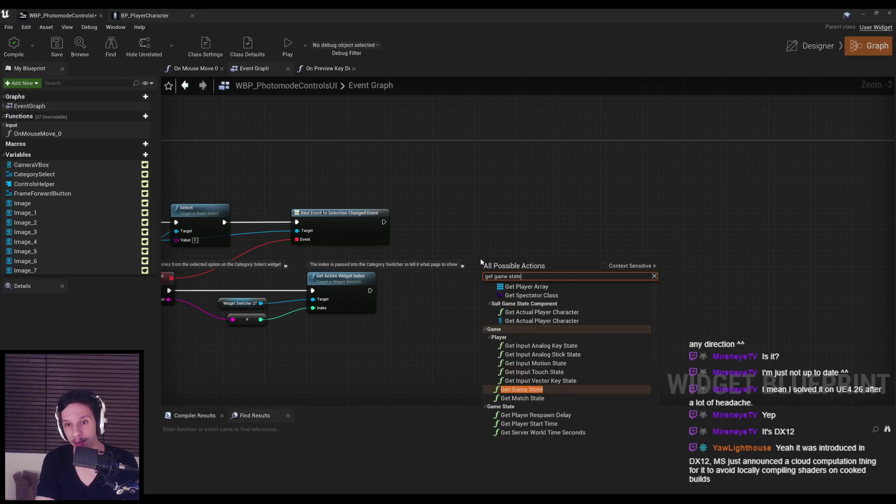
pyautogui.press('BackSpace')
pyautogui.press('Return')
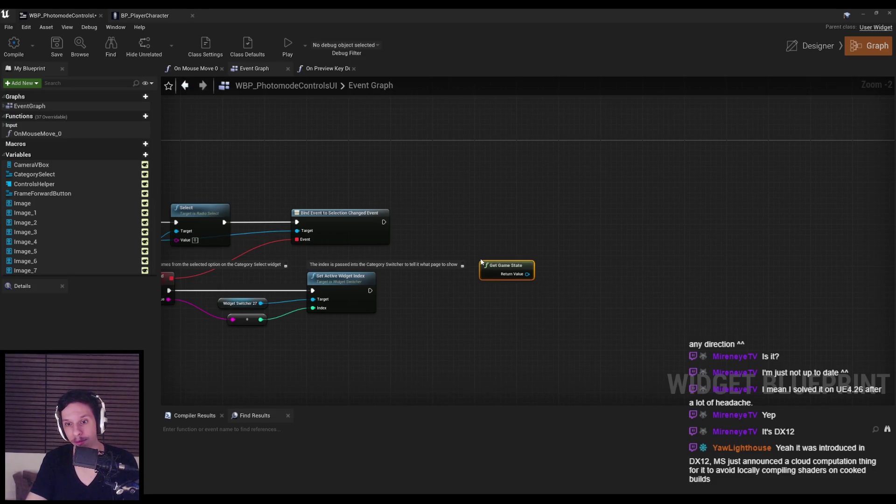
pyautogui.moveTo(527, 274); pyautogui.dragTo(560, 273)
pyautogui.write('get compo')
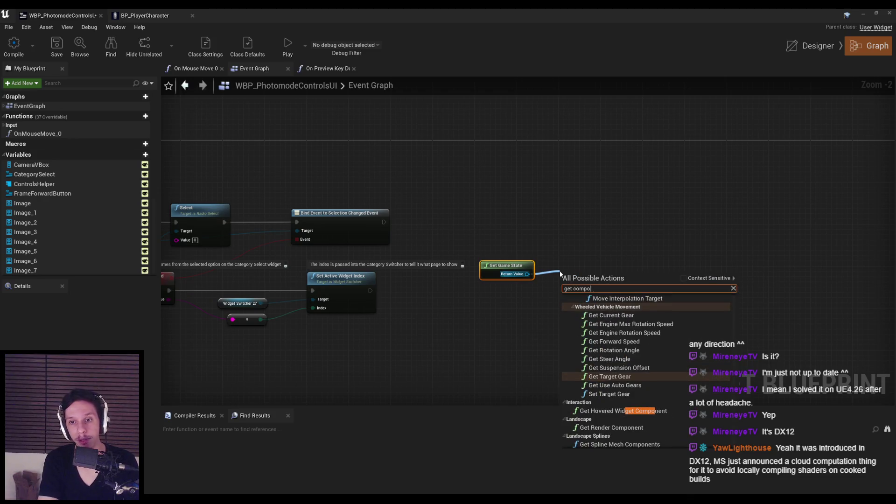
pyautogui.write('by class')
pyautogui.press('Return')
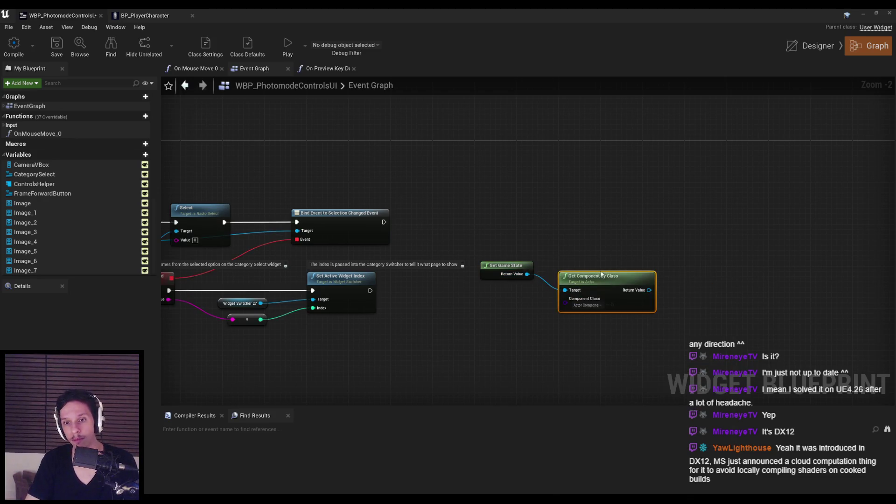
pyautogui.click(583, 288)
pyautogui.write('game state')
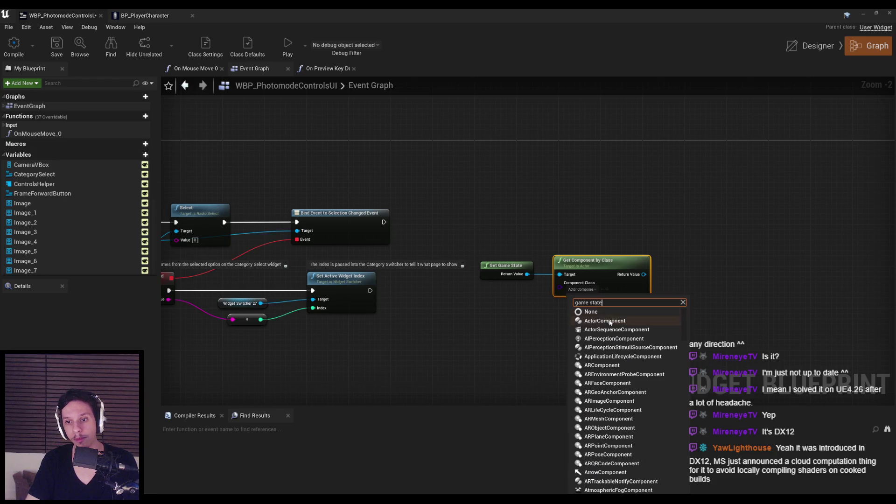
pyautogui.click(610, 322)
# Chain Get Actual Player Character and a Using Gamepad getter from the game state component.
pyautogui.moveTo(536, 276)
pyautogui.mouseDown()
pyautogui.moveTo(603, 267)
pyautogui.moveTo(665, 276)
pyautogui.mouseUp()
pyautogui.write('actual p')
pyautogui.press('Return')
pyautogui.write('get g')
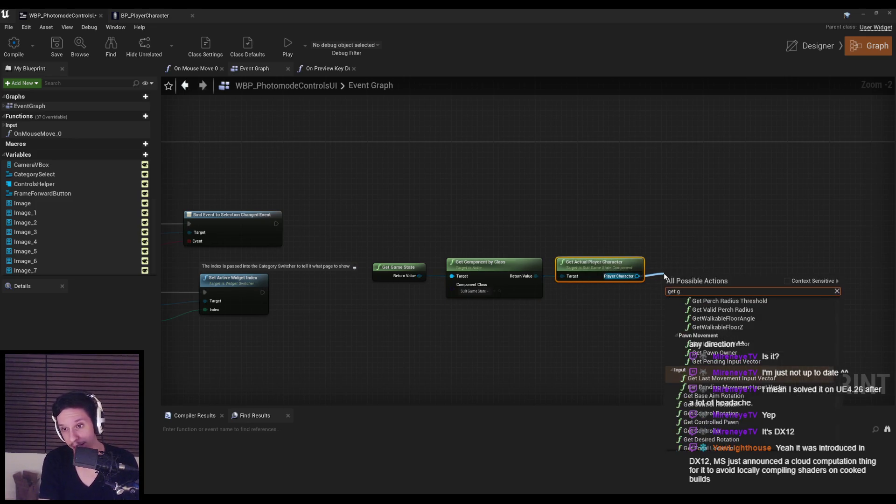
pyautogui.write('game pad')
pyautogui.click(787, 285)
pyautogui.moveTo(637, 276); pyautogui.dragTo(662, 273)
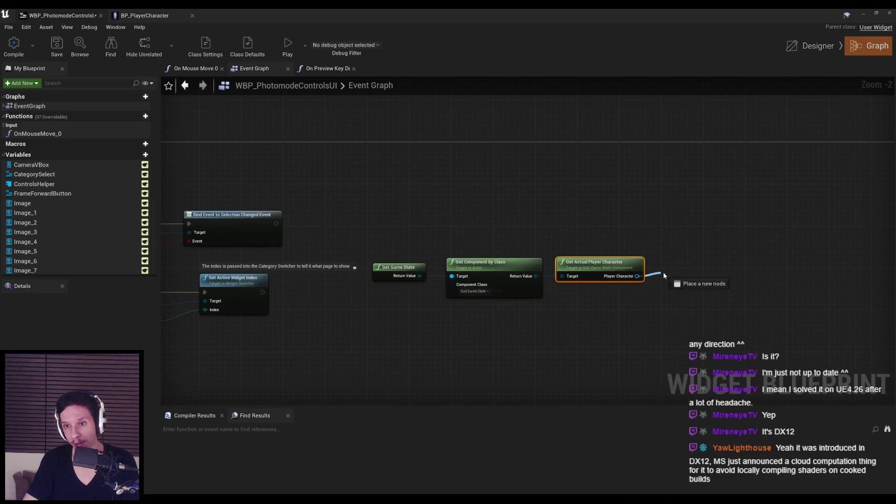
pyautogui.write('using game pad')
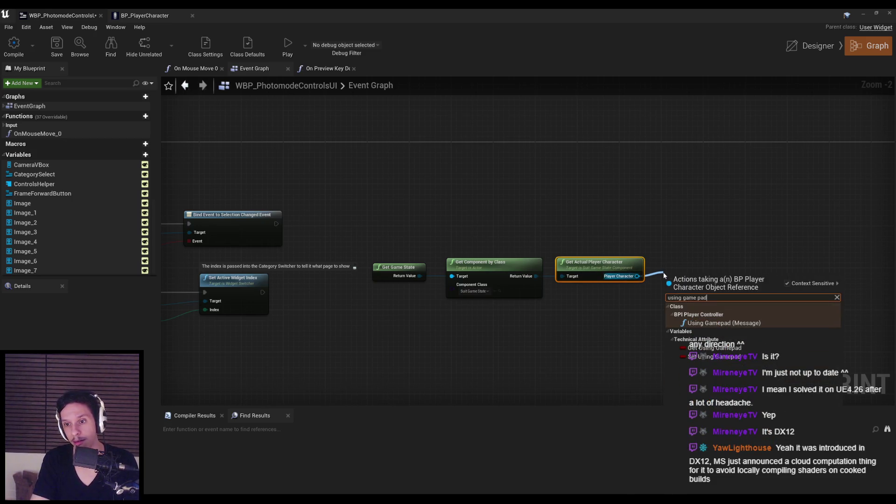
pyautogui.click(711, 347)
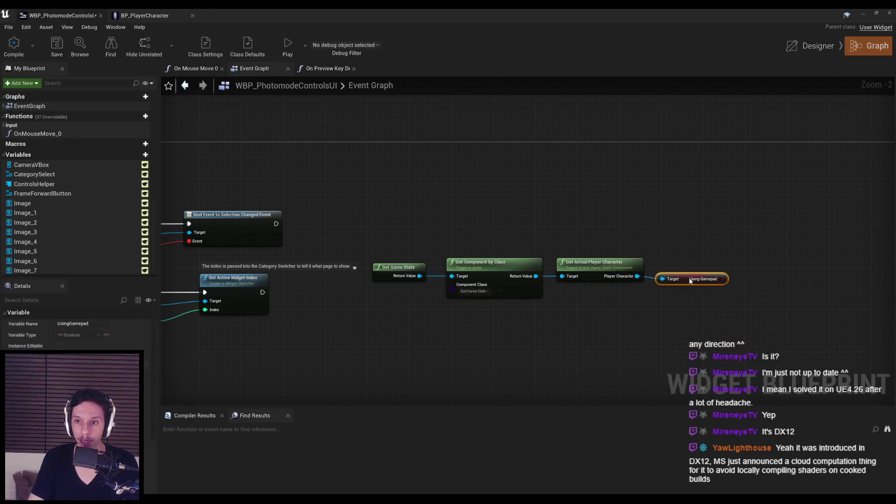
# Tidy the getter chain and Set Active Widget Index group, then open the On Mouse Move 0 function.
pyautogui.moveTo(693, 302); pyautogui.dragTo(396, 259)
pyautogui.moveTo(628, 262)
pyautogui.mouseDown()
pyautogui.moveTo(555, 257)
pyautogui.moveTo(576, 256)
pyautogui.mouseUp()
pyautogui.scroll(-1, 660, 294)
pyautogui.moveTo(536, 322); pyautogui.dragTo(298, 254)
pyautogui.moveTo(506, 293); pyautogui.dragTo(516, 312)
pyautogui.click(433, 242)
pyautogui.moveTo(433, 243); pyautogui.dragTo(673, 277)
pyautogui.moveTo(617, 250); pyautogui.dragTo(579, 251)
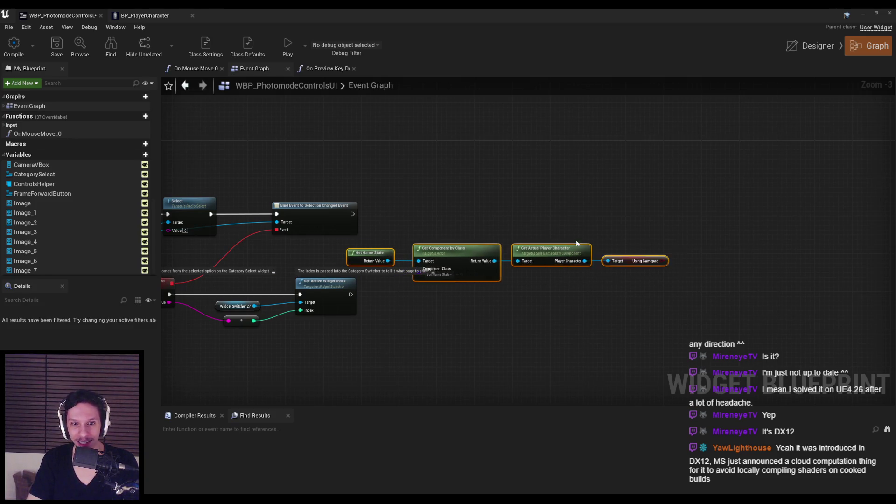
pyautogui.moveTo(504, 233); pyautogui.dragTo(613, 232)
pyautogui.click(833, 46)
pyautogui.click(854, 46)
pyautogui.click(196, 68)
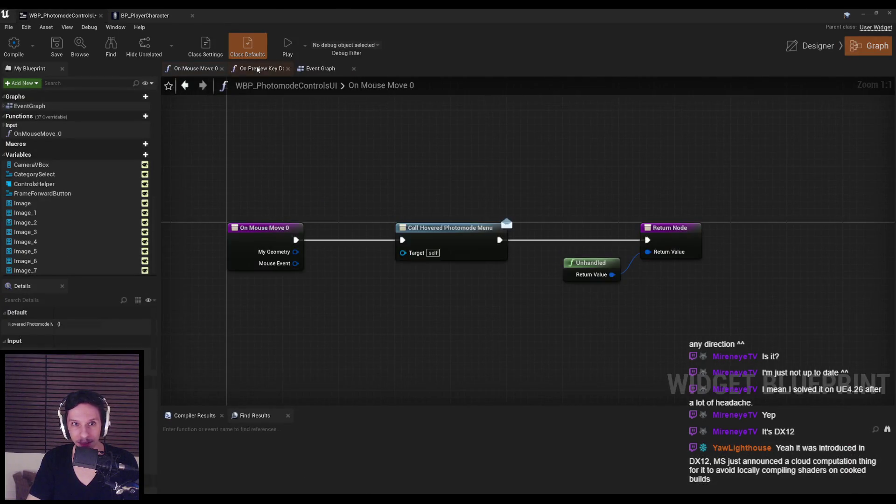
# Copy Controls Helper and Set Active Widget Index from On Preview Key Down into the Event Graph, after Bind Event.
pyautogui.click(256, 68)
pyautogui.moveTo(472, 206); pyautogui.dragTo(545, 290)
pyautogui.keyDown('ctrl'); pyautogui.click(436, 282); pyautogui.keyUp('ctrl')
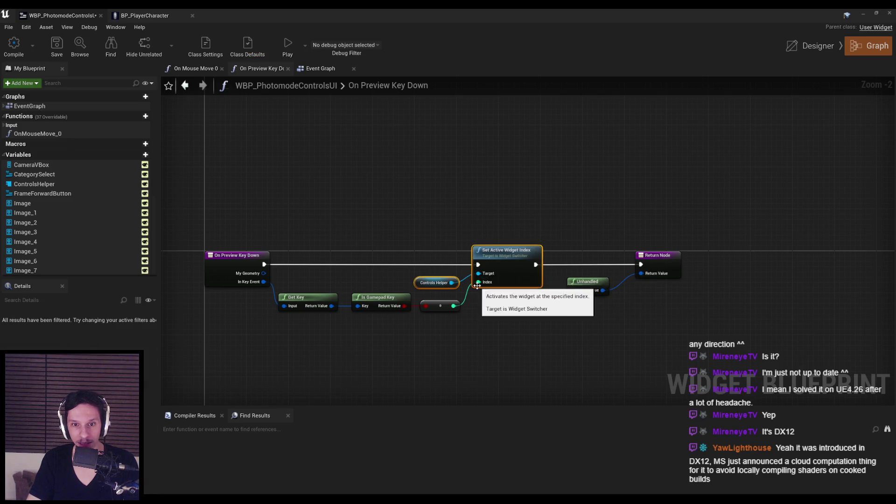
pyautogui.hotkey('ctrl', 'c')
pyautogui.click(320, 68)
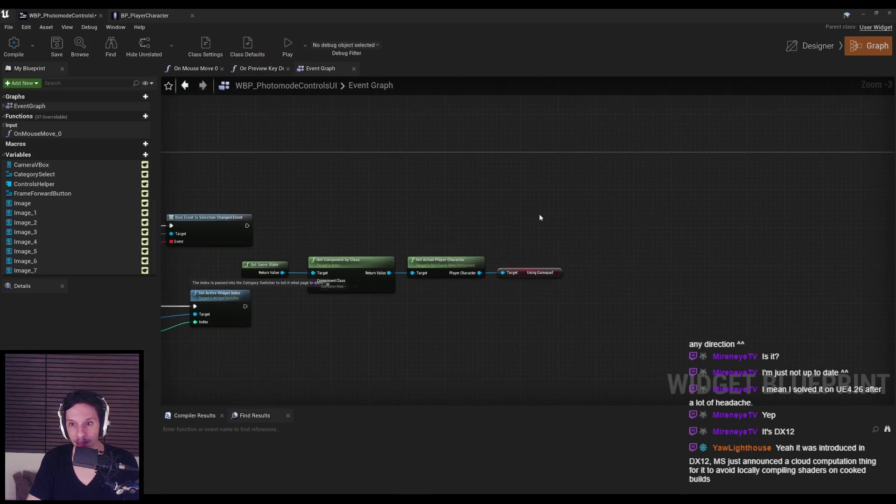
pyautogui.hotkey('ctrl', 'v')
pyautogui.moveTo(247, 225); pyautogui.dragTo(645, 226)
# Wire Using Gamepad through the bool-to-int conversion into the select node and align the chain.
pyautogui.scroll(3, 583, 269)
pyautogui.moveTo(587, 258)
pyautogui.mouseDown()
pyautogui.moveTo(544, 281)
pyautogui.moveTo(600, 257)
pyautogui.mouseUp()
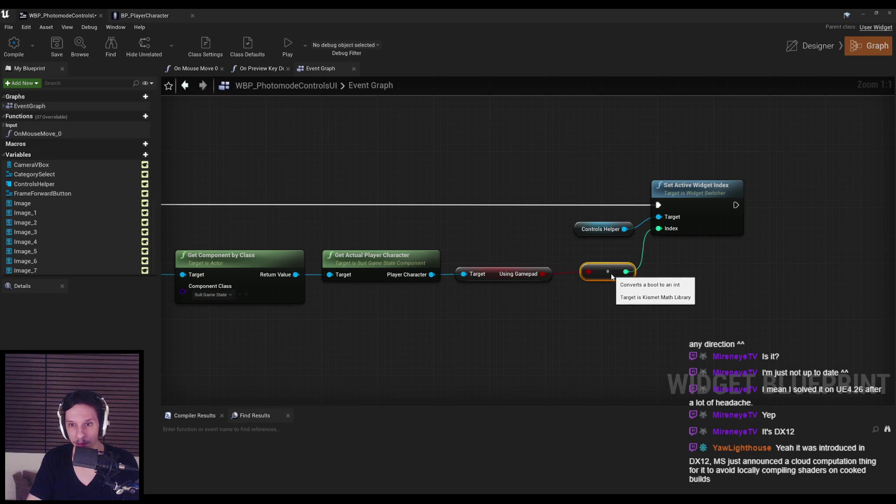
pyautogui.scroll(-2, 623, 280)
pyautogui.moveTo(646, 277); pyautogui.dragTo(293, 225)
pyautogui.moveTo(616, 245); pyautogui.dragTo(632, 245)
pyautogui.moveTo(705, 283); pyautogui.dragTo(355, 225)
pyautogui.moveTo(699, 248); pyautogui.dragTo(700, 240)
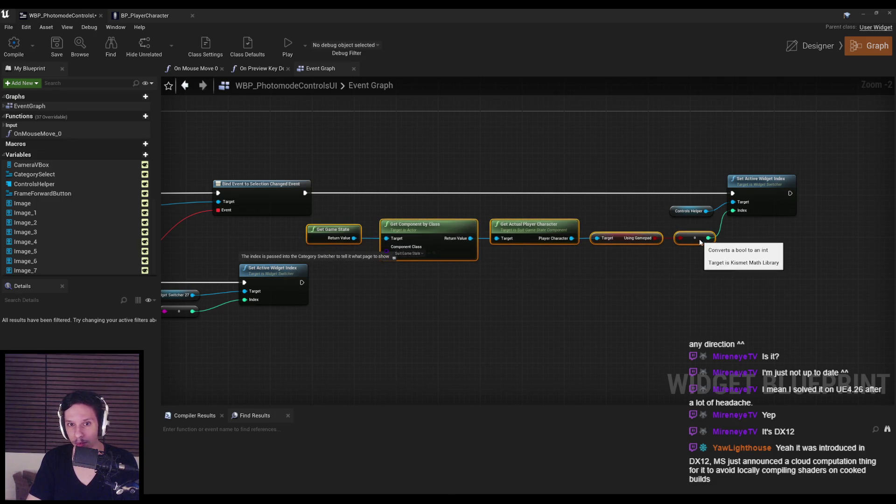
pyautogui.moveTo(767, 282)
pyautogui.mouseDown()
pyautogui.moveTo(616, 221)
pyautogui.moveTo(339, 157)
pyautogui.mouseUp()
pyautogui.moveTo(747, 182); pyautogui.dragTo(767, 182)
# Compile the widget blueprint and return to the level editor.
pyautogui.click(168, 101)
pyautogui.click(26, 46)
pyautogui.click(861, 13)
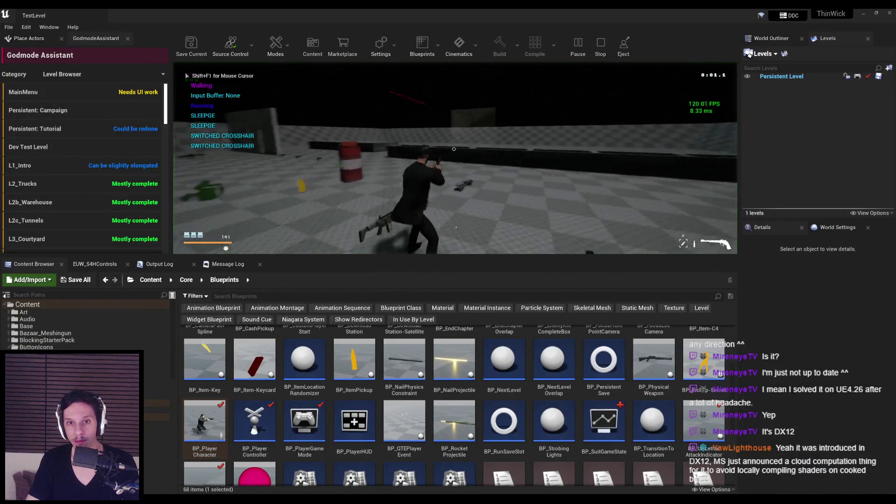
# Enter photo mode, restart the play session, and toggle photo mode on and off with P.
pyautogui.press('p')
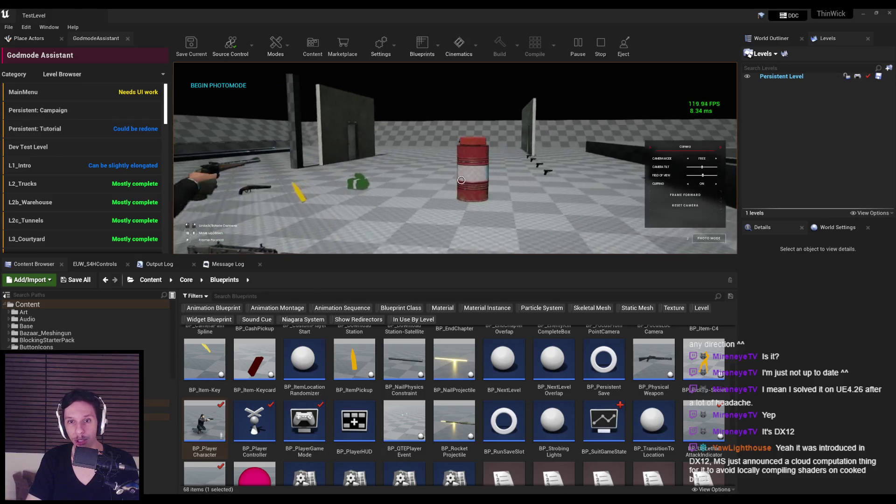
pyautogui.click(600, 47)
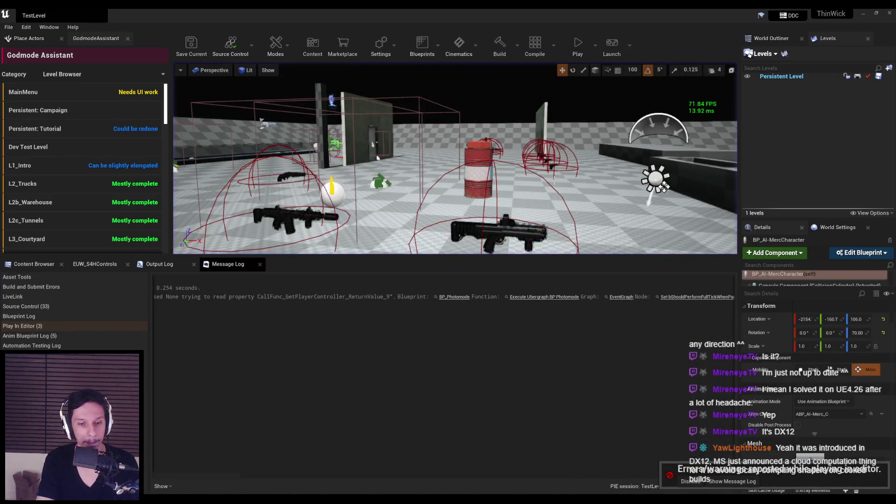
pyautogui.hotkey('alt', 'p')
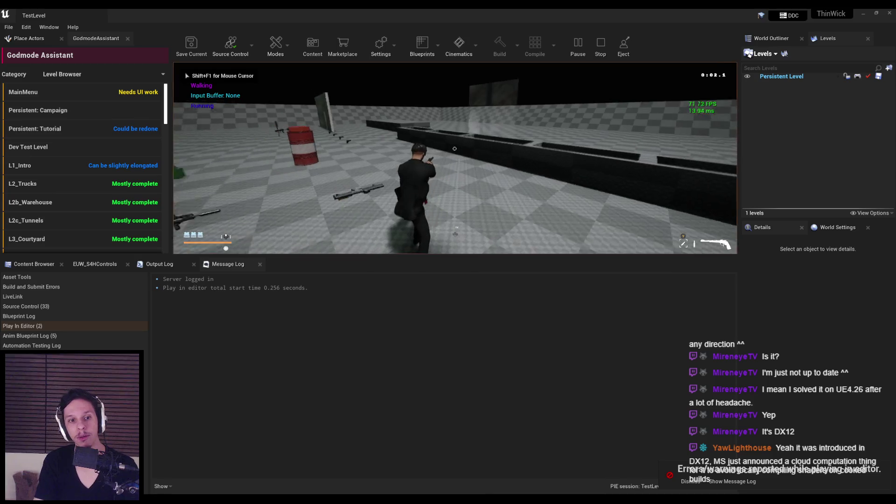
pyautogui.press('p')
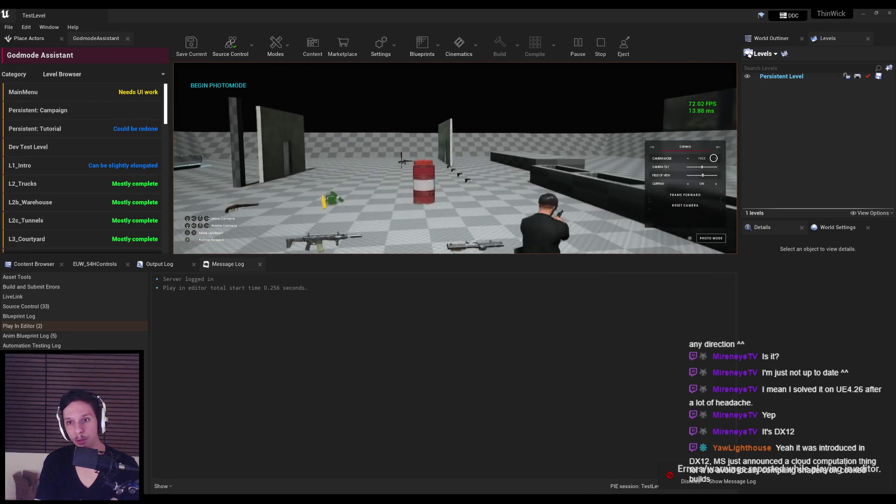
pyautogui.press('p')
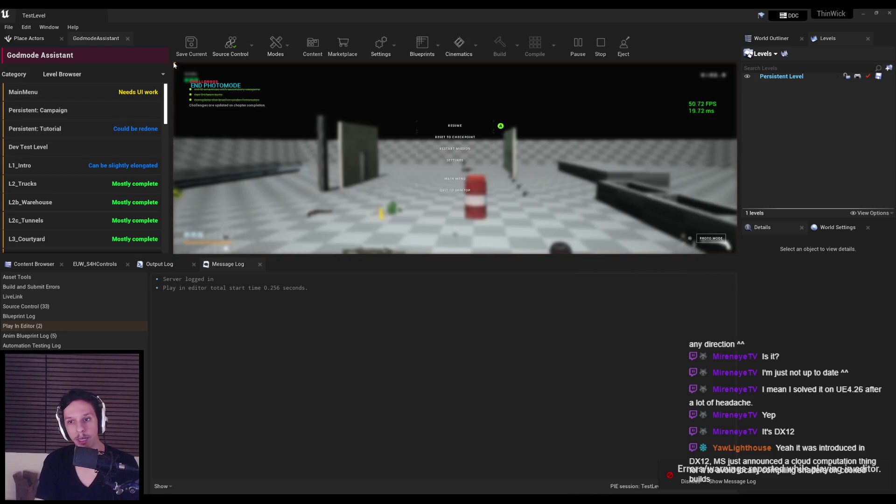
# Shoot enemies, roll, reload and dive while firing, then end the play session with Esc.
pyautogui.click(455, 149)
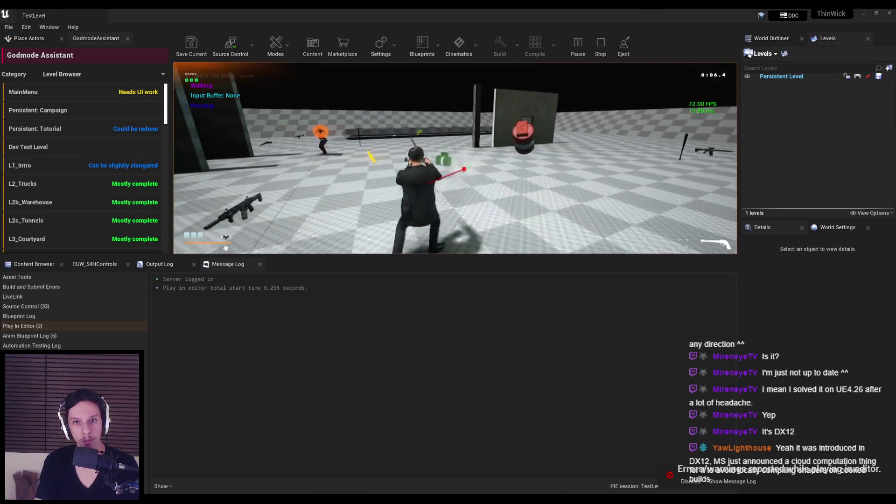
pyautogui.press('space')
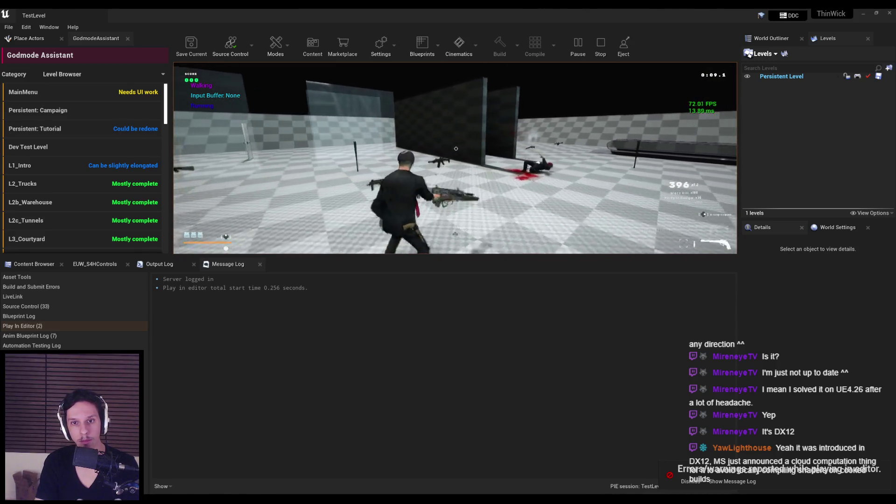
pyautogui.click(456, 149)
pyautogui.click(455, 148)
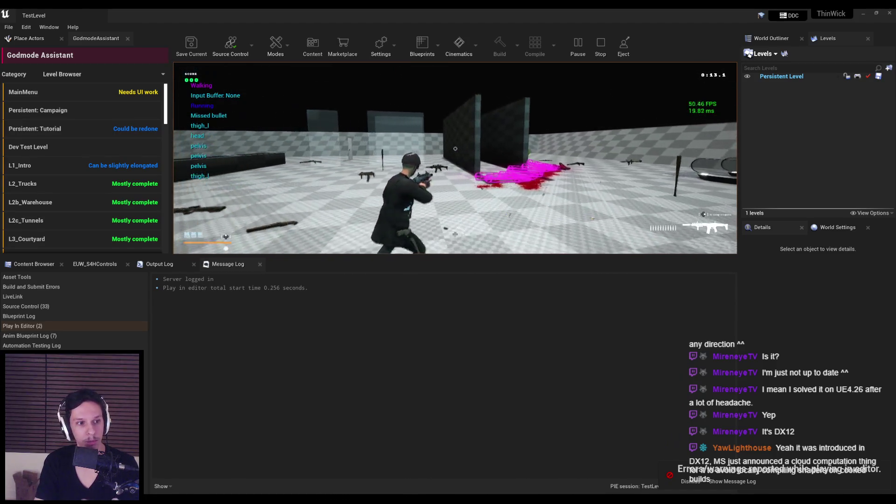
pyautogui.press('r')
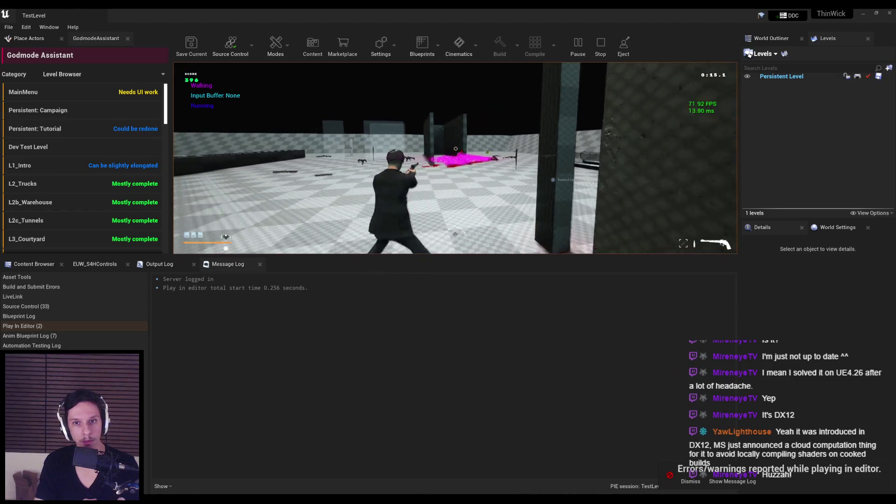
pyautogui.press('shift')
pyautogui.click(456, 150)
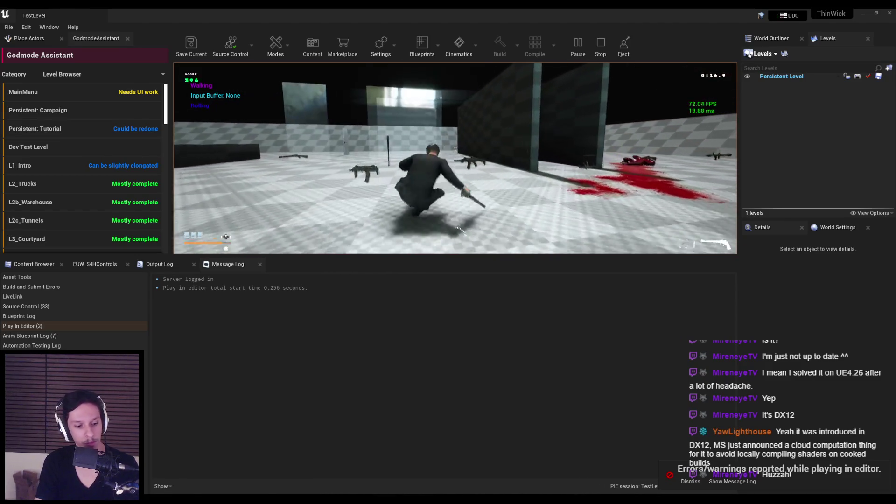
pyautogui.press('Escape')
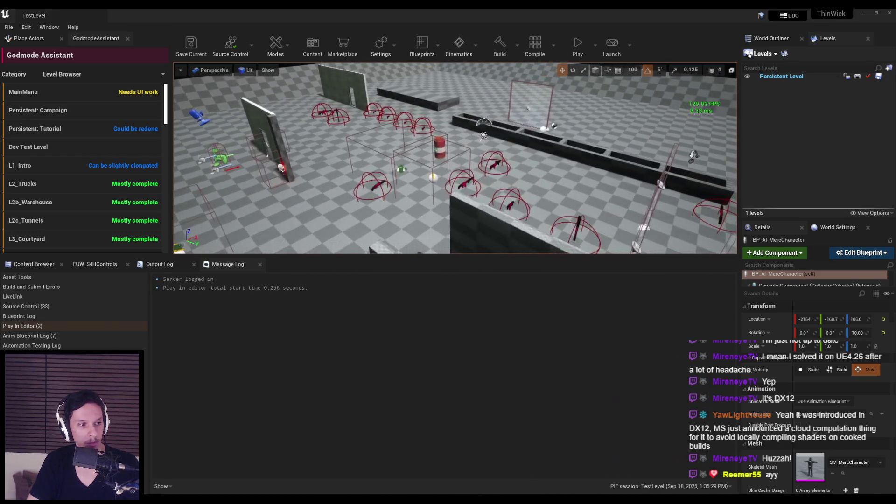
# In Notion, mark the Slomo item on the Photo Mode checklist.
pyautogui.hotkey('alt', 'Tab')
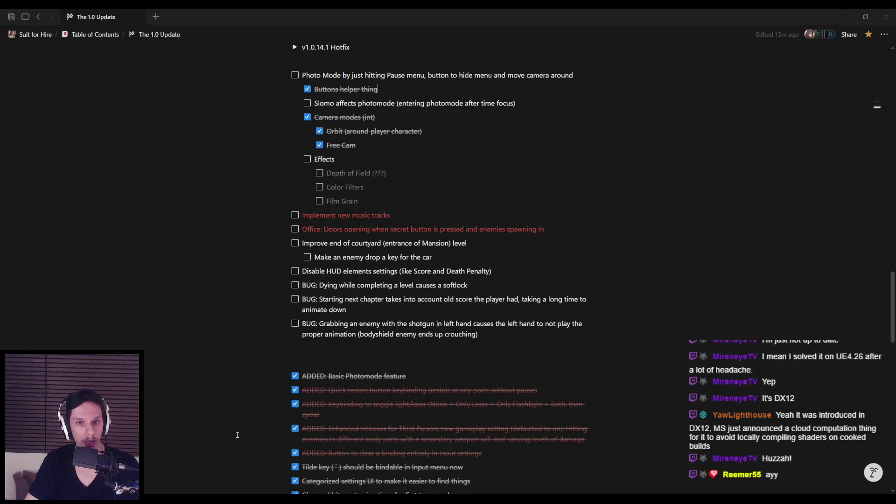
pyautogui.moveTo(517, 146); pyautogui.dragTo(311, 147)
pyautogui.click(553, 147)
# Back in Unreal, enlarge the level viewport and start a new play session.
pyautogui.hotkey('alt', 'Tab')
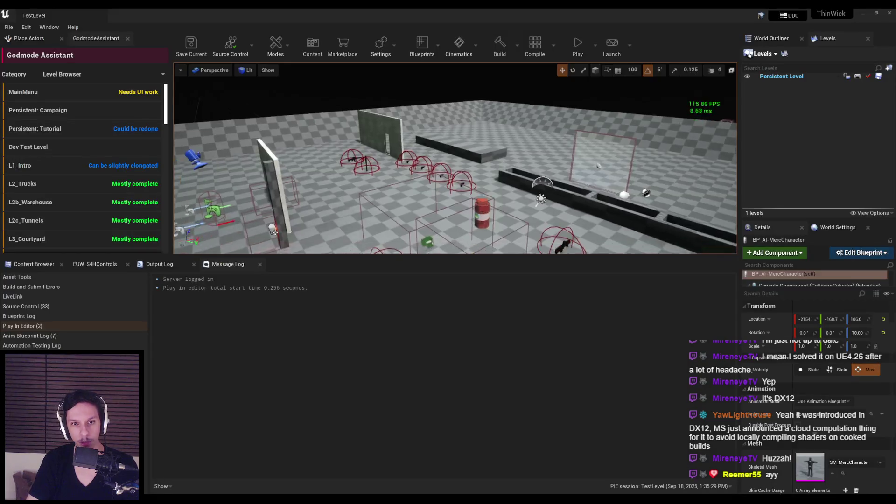
pyautogui.click(34, 264)
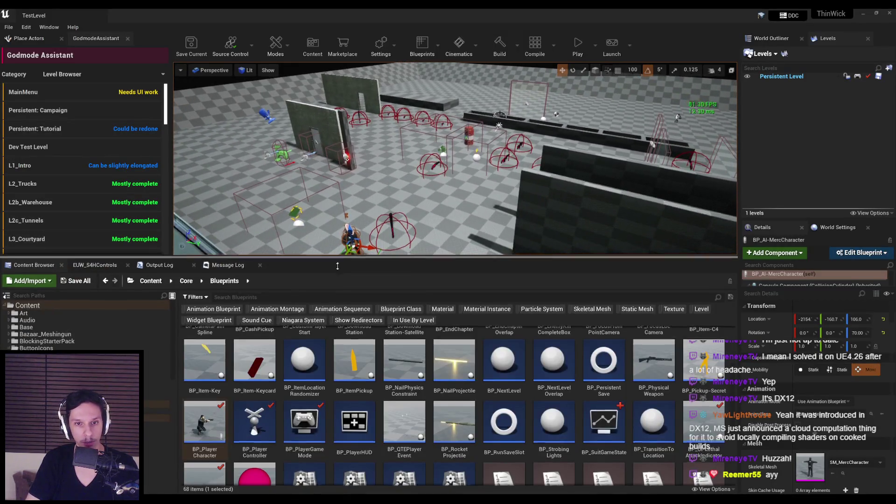
pyautogui.moveTo(338, 261); pyautogui.dragTo(339, 363)
pyautogui.click(578, 46)
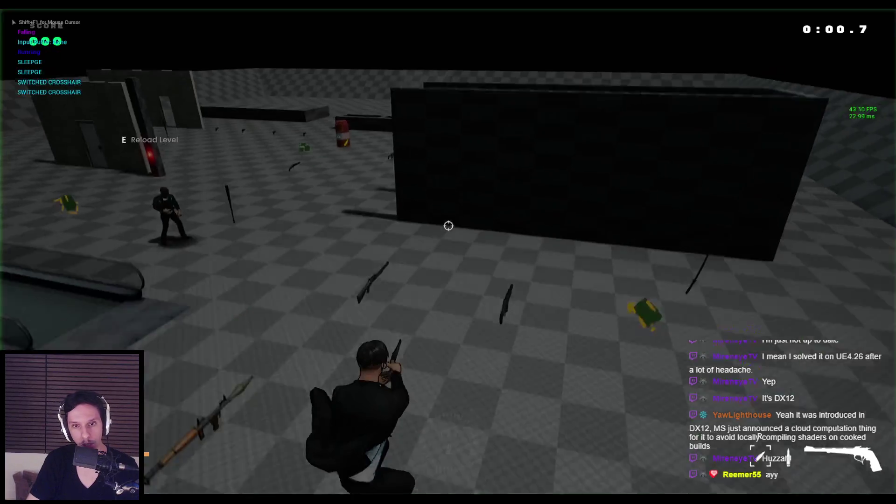
# Fly the photo camera toward the enemy, then swing it around the player.
pyautogui.press('w')
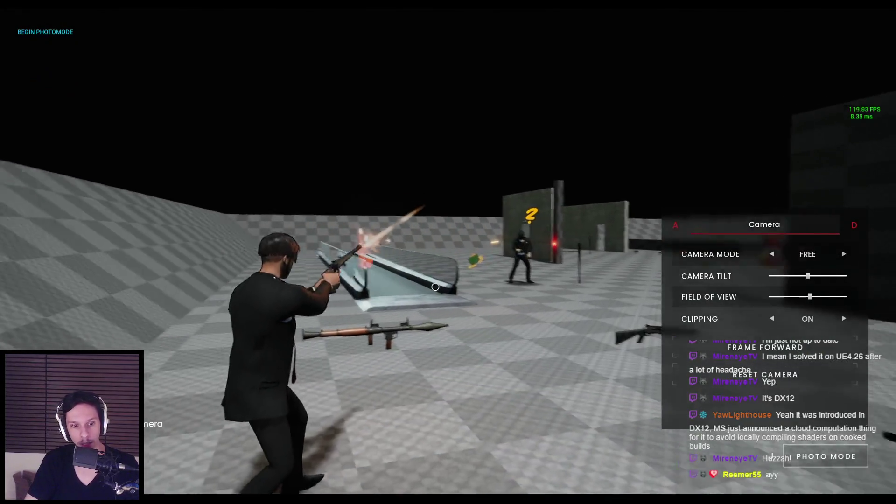
pyautogui.press('w')
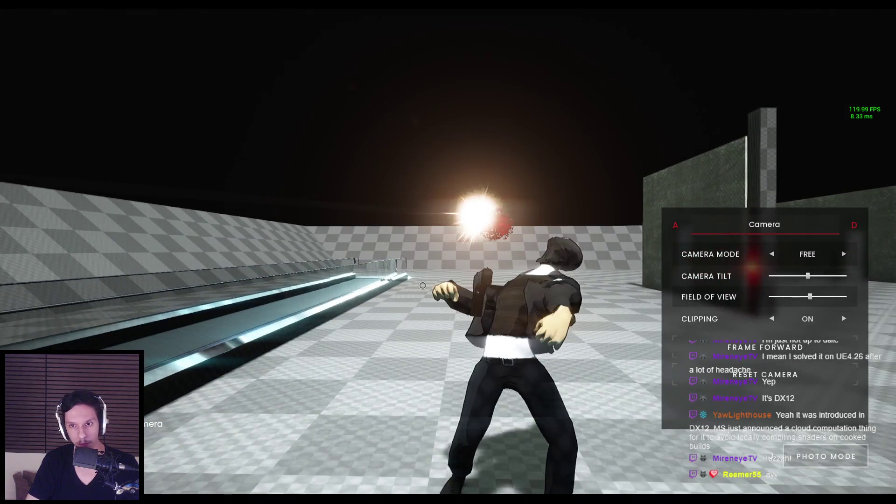
pyautogui.moveTo(422, 286)
pyautogui.mouseDown()
pyautogui.moveTo(35, 306)
pyautogui.moveTo(499, 317)
pyautogui.mouseUp()
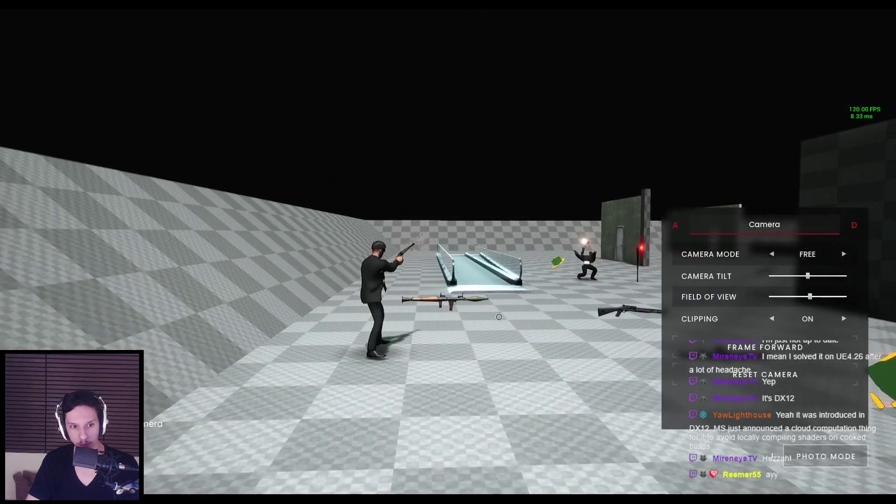
pyautogui.press('s')
pyautogui.press('d')
pyautogui.moveTo(343, 269); pyautogui.dragTo(456, 288)
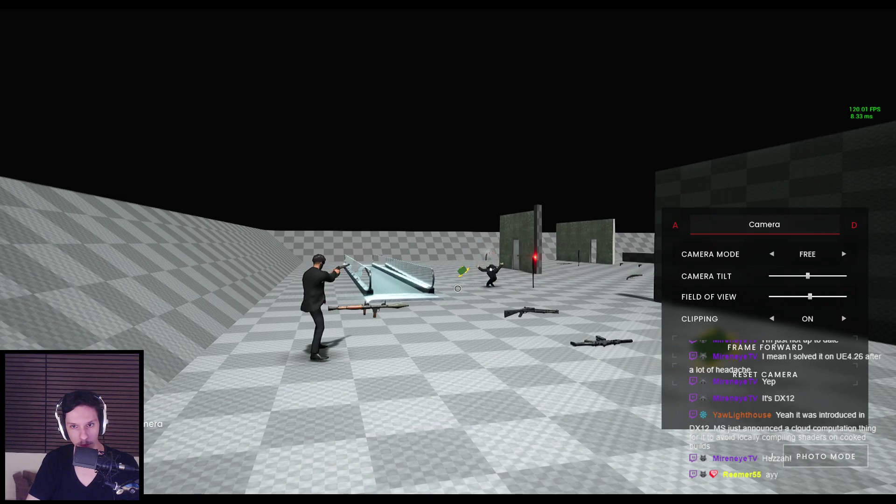
pyautogui.press('w')
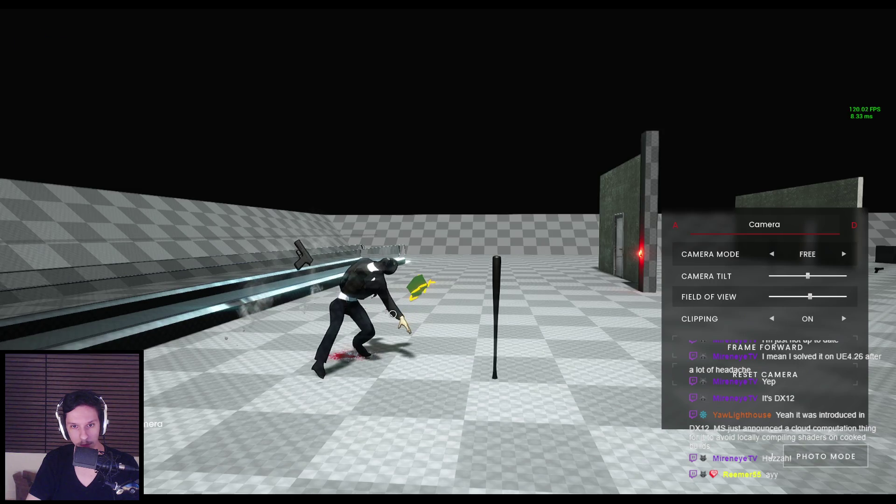
# Shift the photo camera left, close in on the ragdoll, and reveal the escalator end.
pyautogui.press('a')
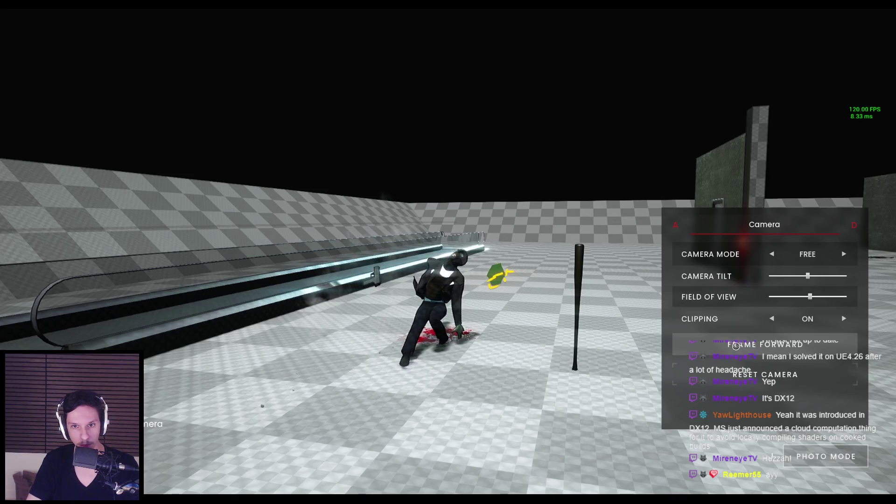
pyautogui.press('a')
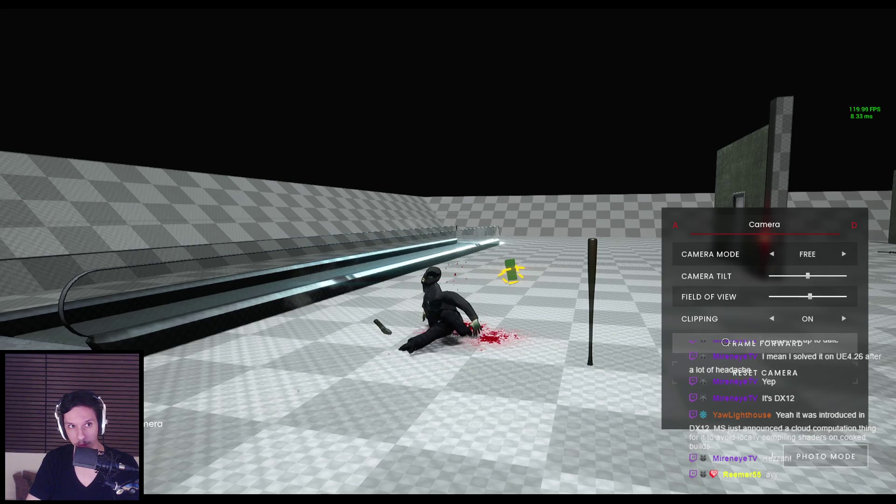
pyautogui.moveTo(583, 340); pyautogui.dragTo(516, 337)
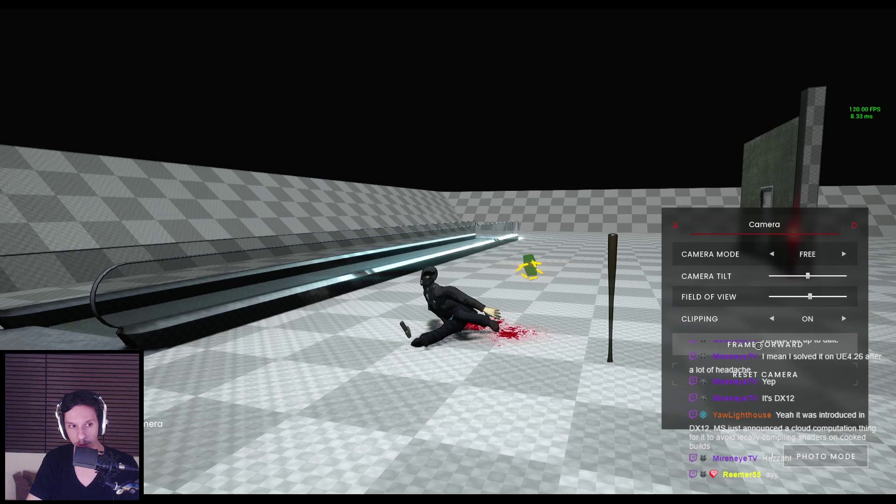
pyautogui.moveTo(583, 338); pyautogui.dragTo(353, 328)
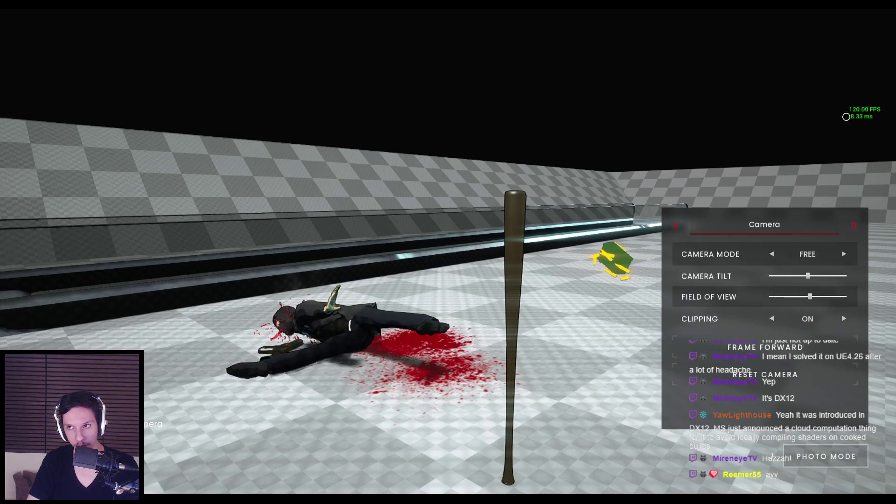
pyautogui.moveTo(864, 114)
pyautogui.mouseDown()
pyautogui.moveTo(646, 166)
pyautogui.moveTo(851, 130)
pyautogui.moveTo(603, 169)
pyautogui.mouseUp()
# Toggle the console, sweep the camera from the standing figure back to the ragdoll, and stop playing.
pyautogui.press('`')
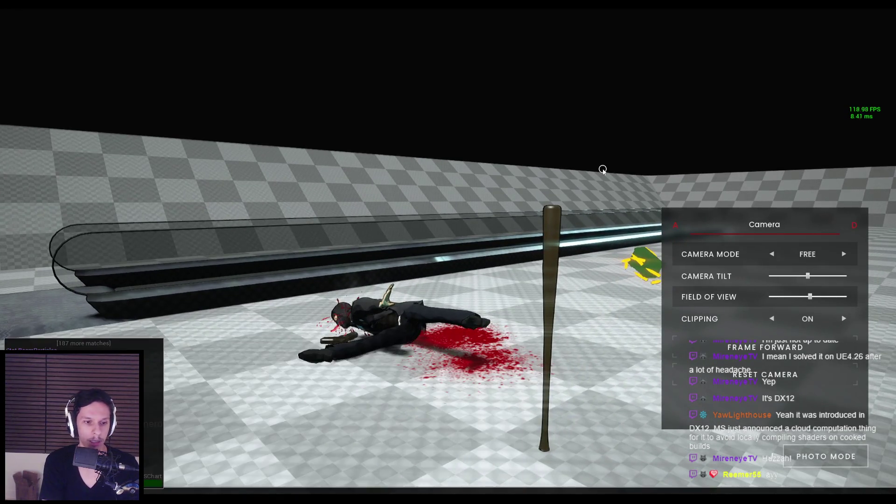
pyautogui.press('`')
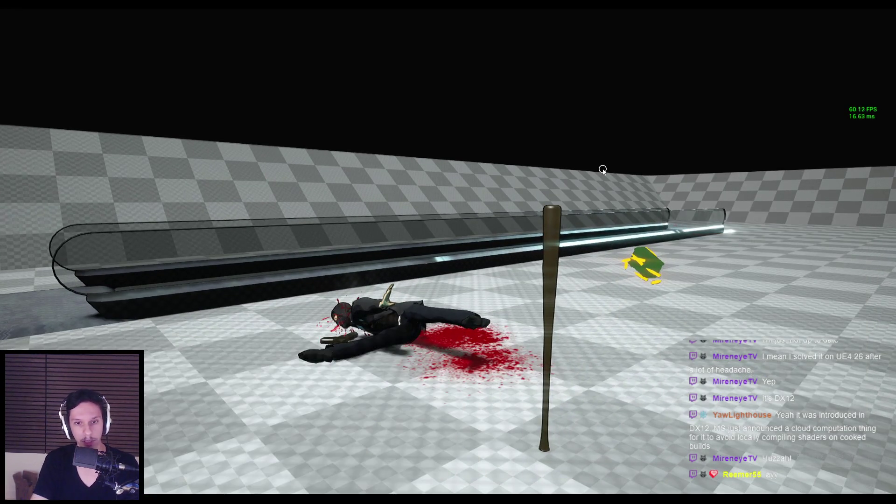
pyautogui.moveTo(600, 169); pyautogui.dragTo(562, 166)
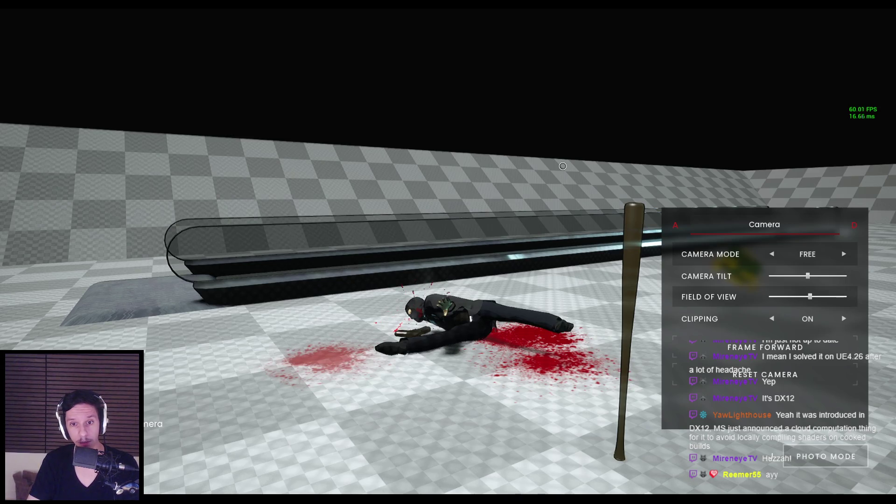
pyautogui.moveTo(535, 167); pyautogui.dragTo(225, 170)
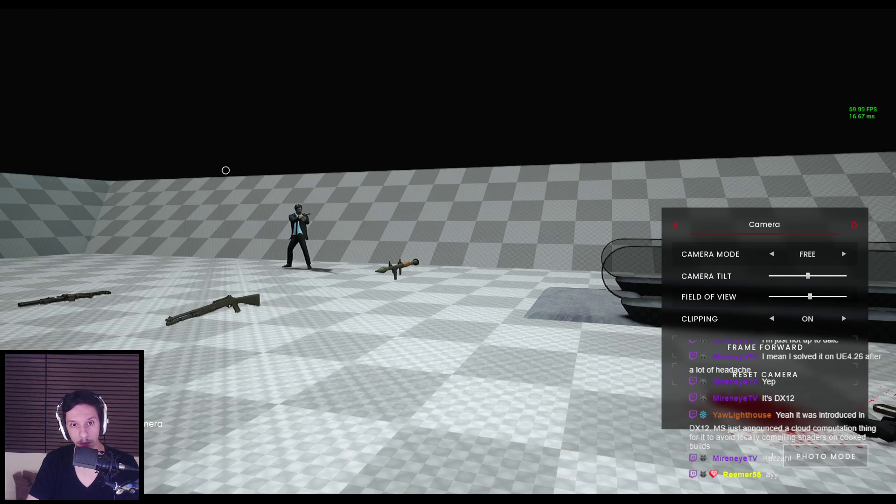
pyautogui.moveTo(249, 176); pyautogui.dragTo(423, 184)
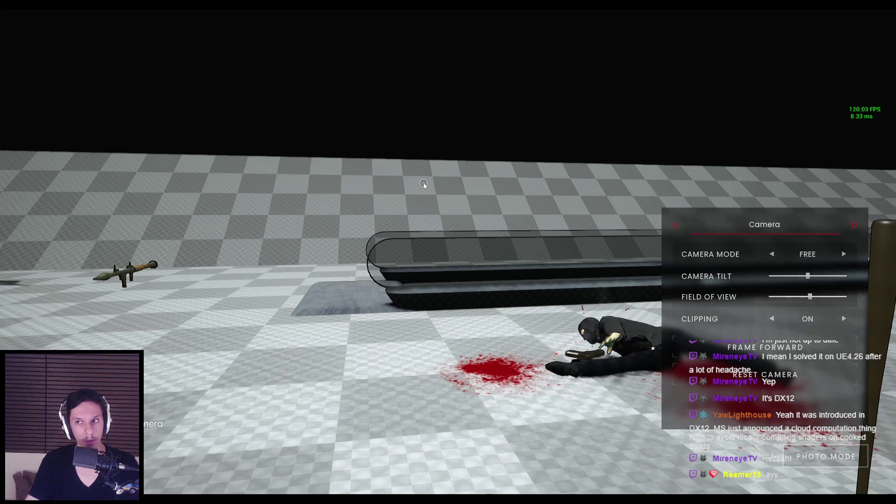
pyautogui.moveTo(424, 185); pyautogui.dragTo(469, 233)
pyautogui.press('Escape')
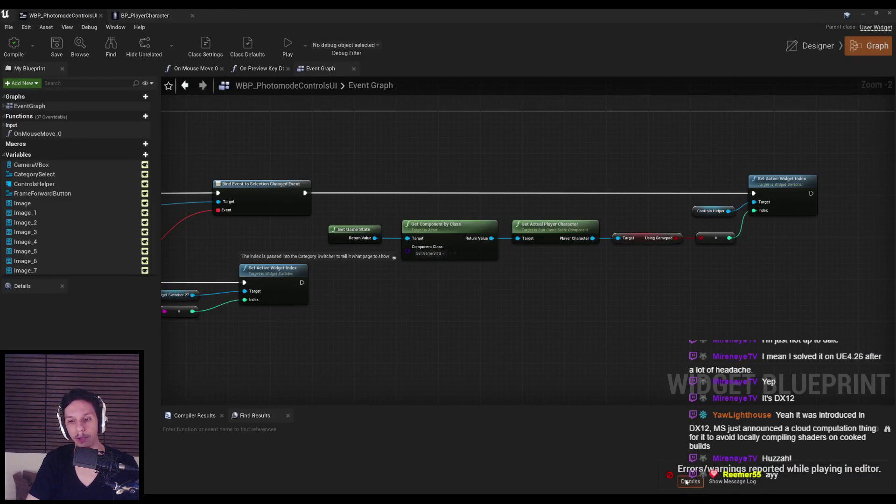
# Dismiss the play errors notice and review the On Clicked (FrameForwardButton) nodes.
pyautogui.click(686, 481)
pyautogui.scroll(-2, 530, 321)
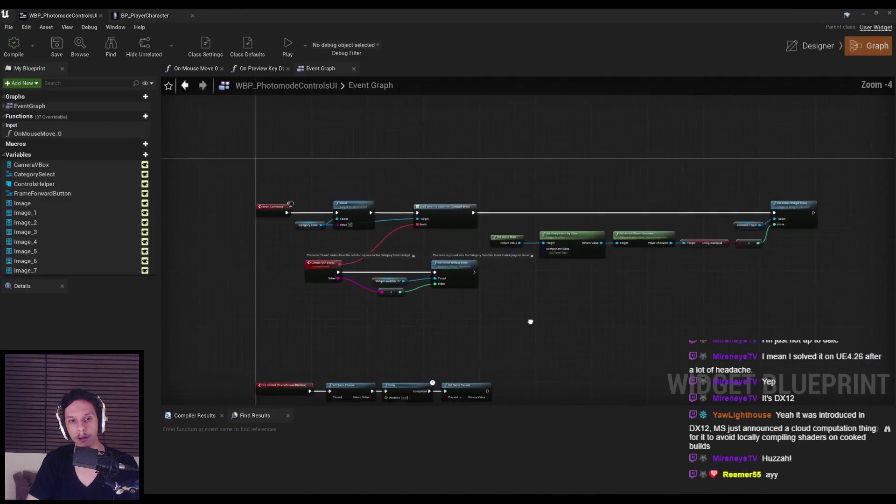
pyautogui.moveTo(412, 172); pyautogui.dragTo(388, 125)
pyautogui.scroll(-2, 387, 187)
pyautogui.scroll(3, 390, 247)
pyautogui.scroll(-4, 380, 261)
pyautogui.scroll(6, 393, 251)
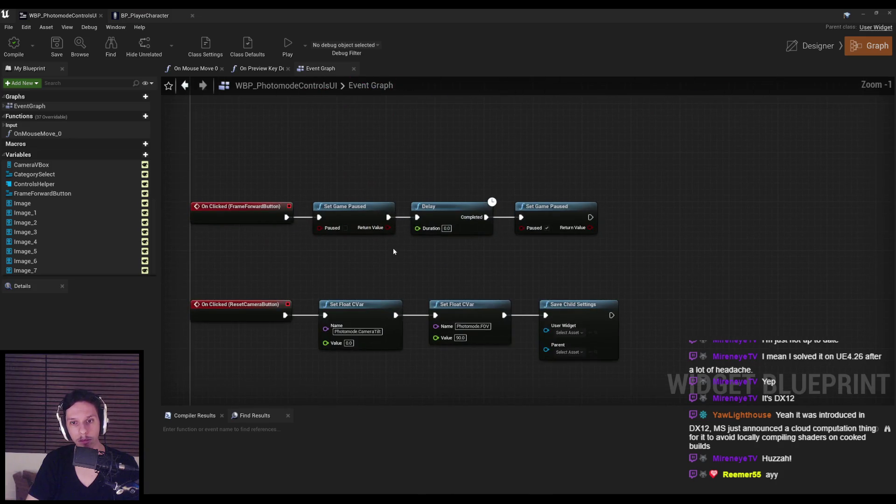
pyautogui.scroll(-4, 393, 251)
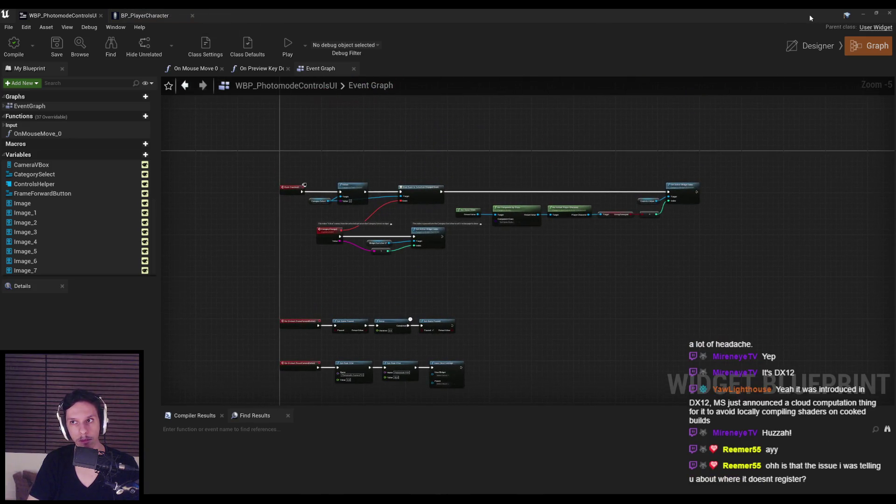
# Minimize the blueprint, exit immersive mode with F11, enlarge the Content Browser, and go to Core.
pyautogui.click(865, 15)
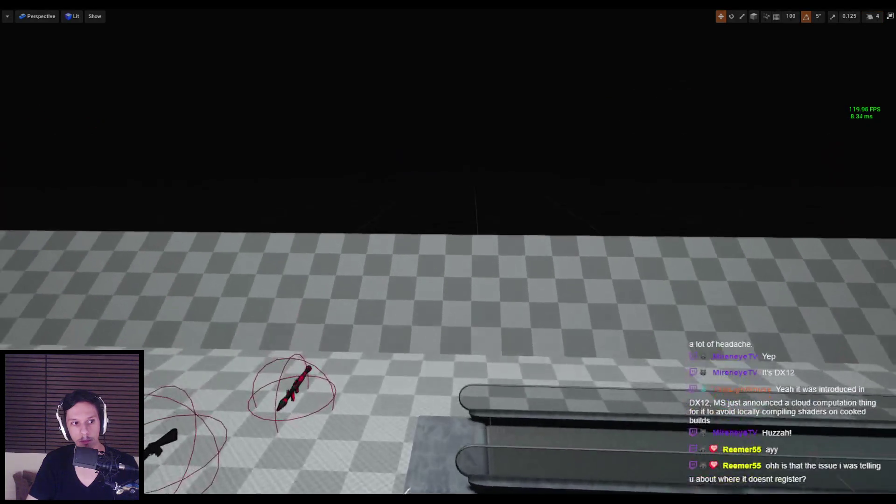
pyautogui.press('F11')
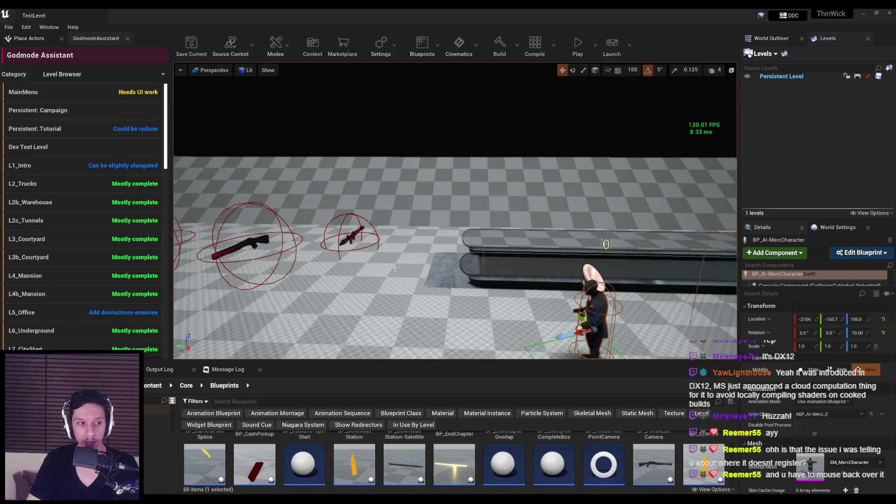
pyautogui.moveTo(370, 364); pyautogui.dragTo(370, 287)
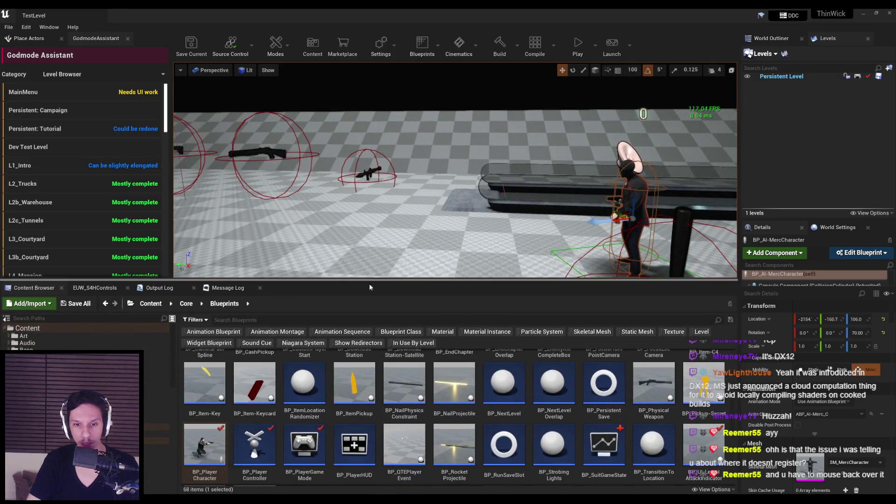
pyautogui.click(430, 387)
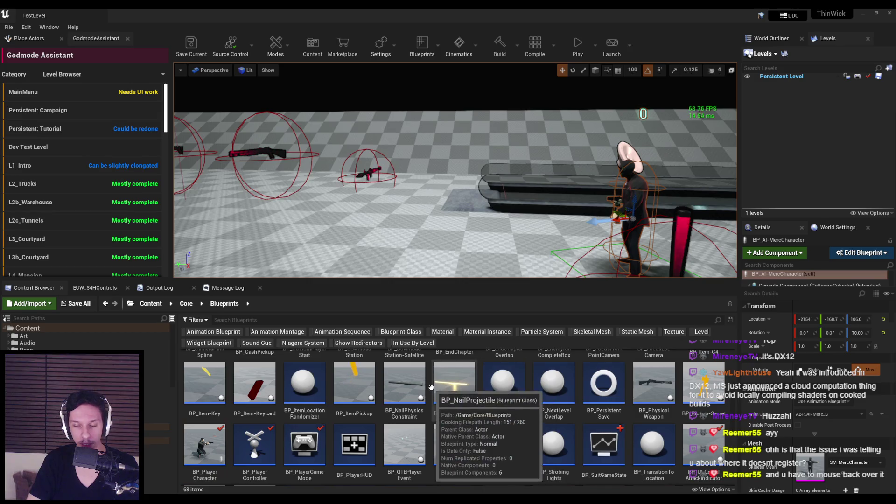
pyautogui.scroll(-1, 431, 388)
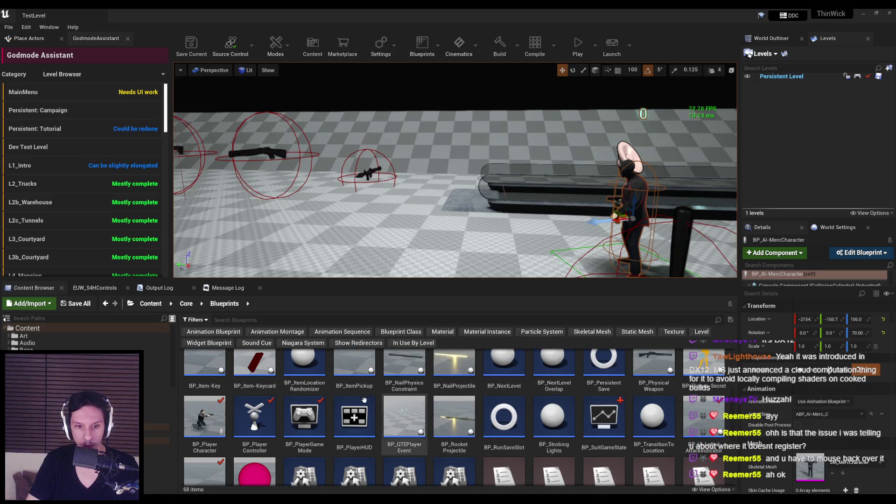
pyautogui.click(186, 304)
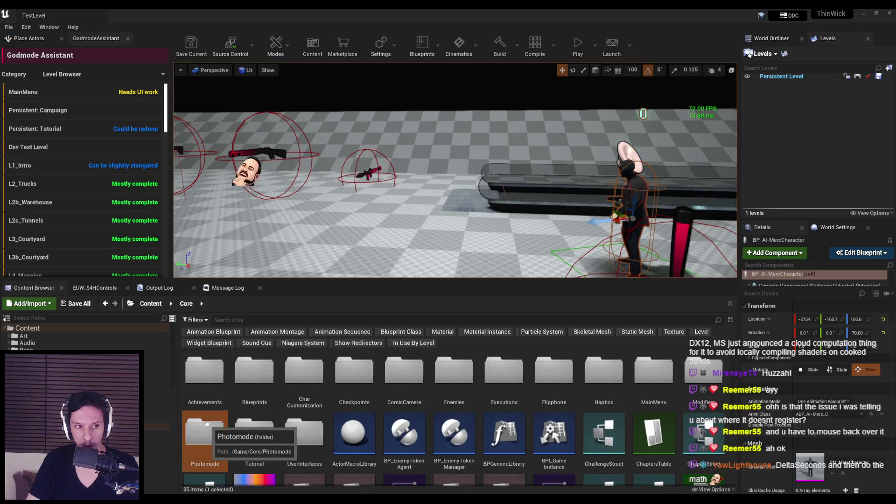
# Open BP_Photomode from the Photomode folder and browse its Event Graph node groups.
pyautogui.doubleClick(207, 423)
pyautogui.doubleClick(203, 373)
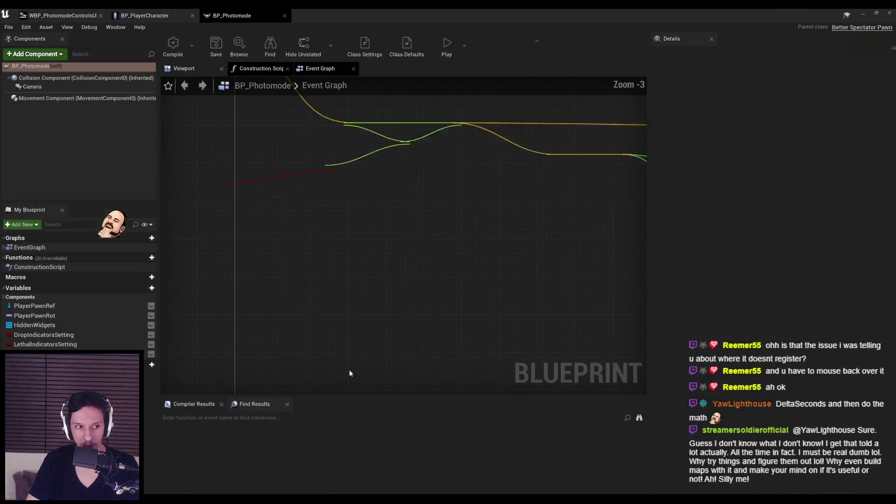
pyautogui.scroll(-1, 419, 244)
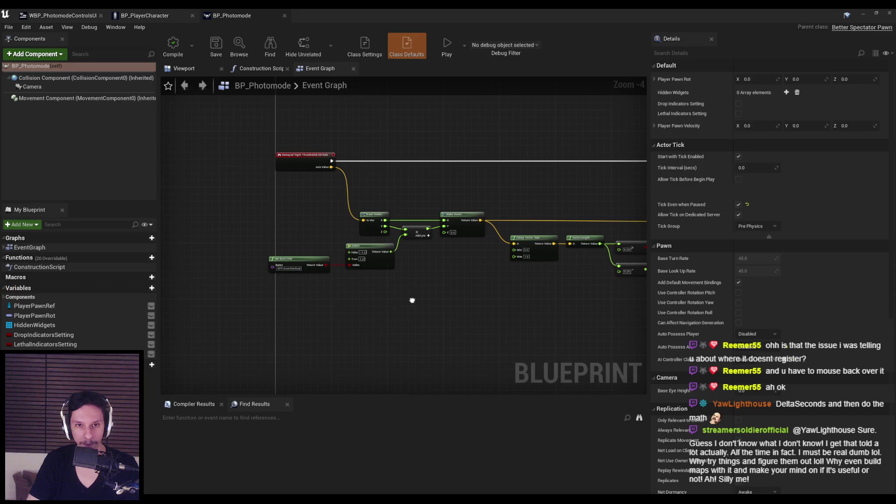
pyautogui.scroll(-2, 350, 289)
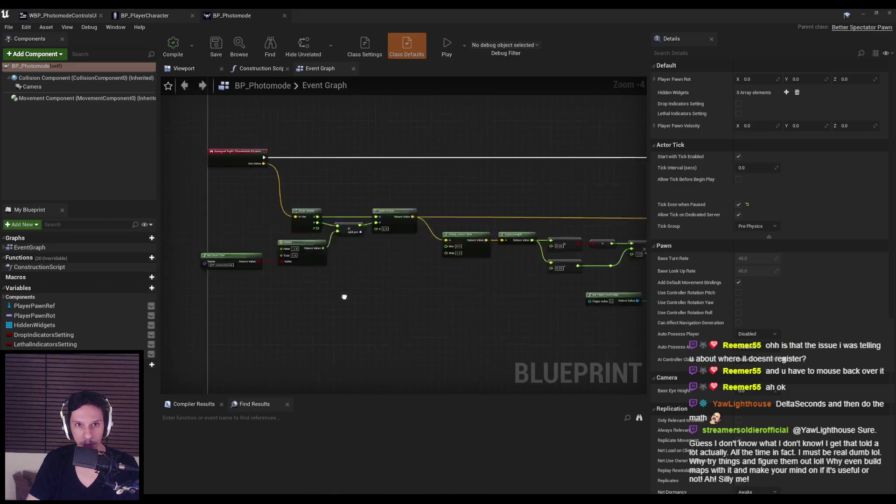
pyautogui.scroll(3, 362, 213)
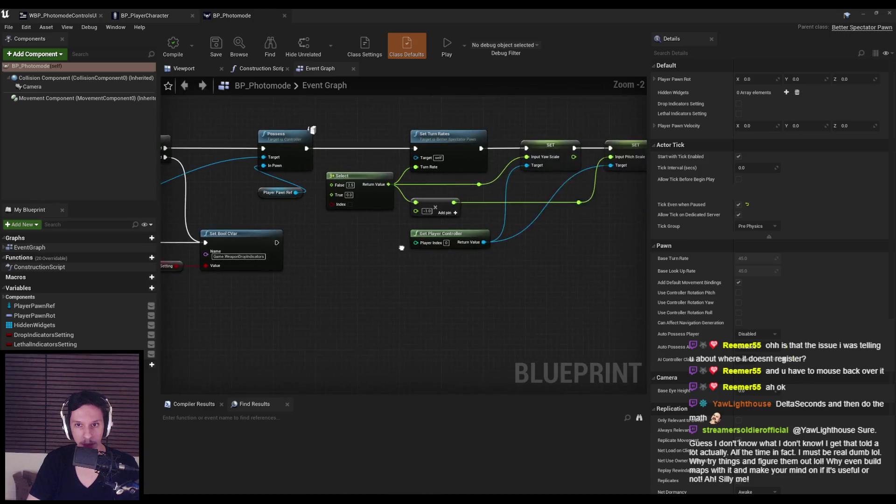
pyautogui.scroll(-3, 425, 252)
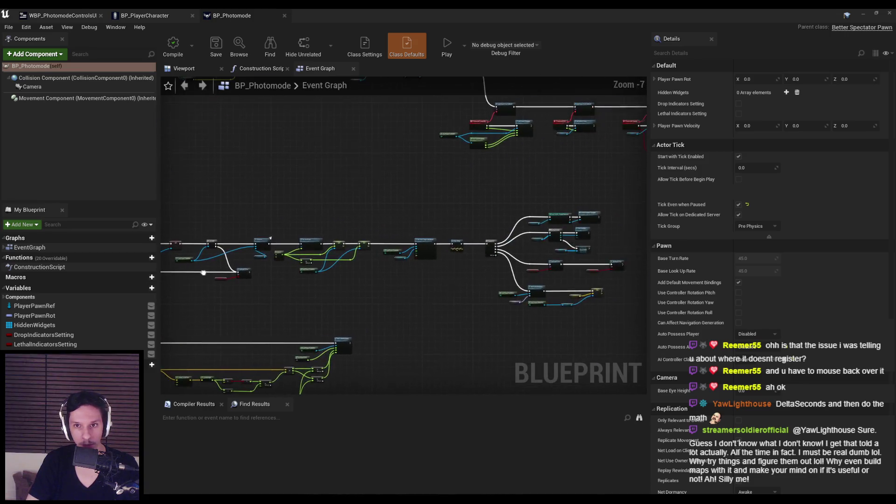
pyautogui.scroll(-4, 457, 278)
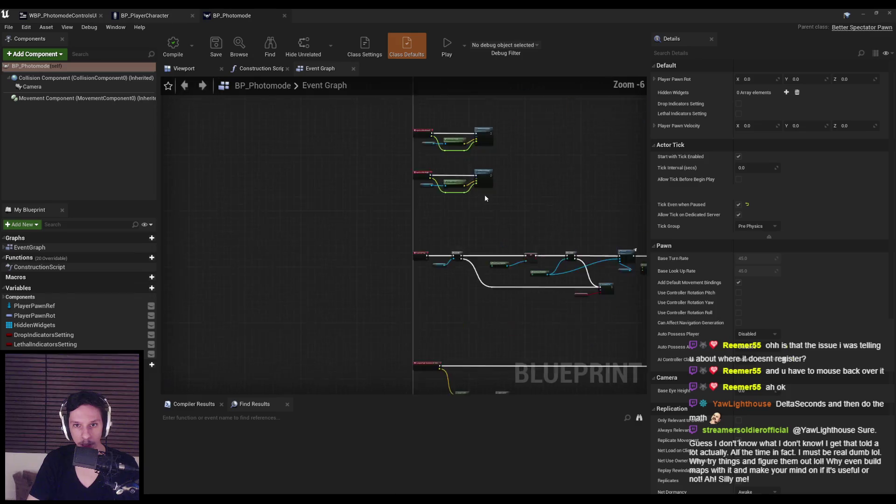
pyautogui.scroll(-2, 478, 204)
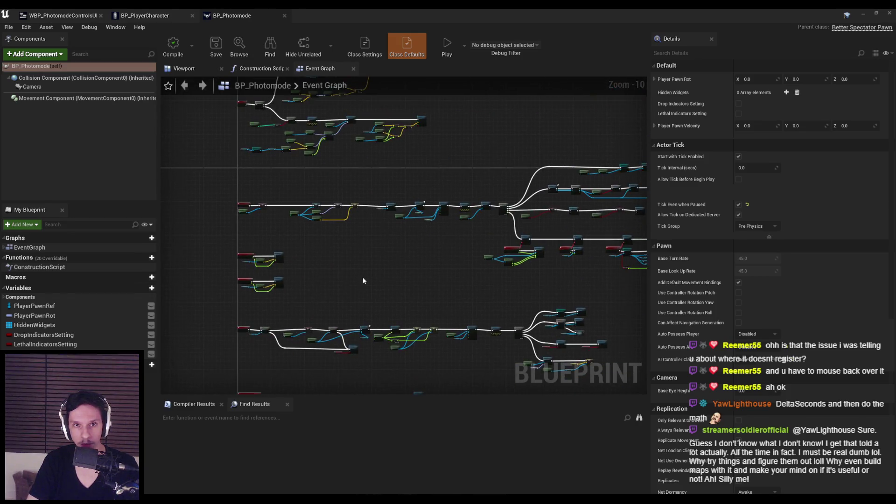
pyautogui.moveTo(401, 374)
pyautogui.mouseDown()
pyautogui.moveTo(370, 262)
pyautogui.moveTo(337, 267)
pyautogui.mouseUp()
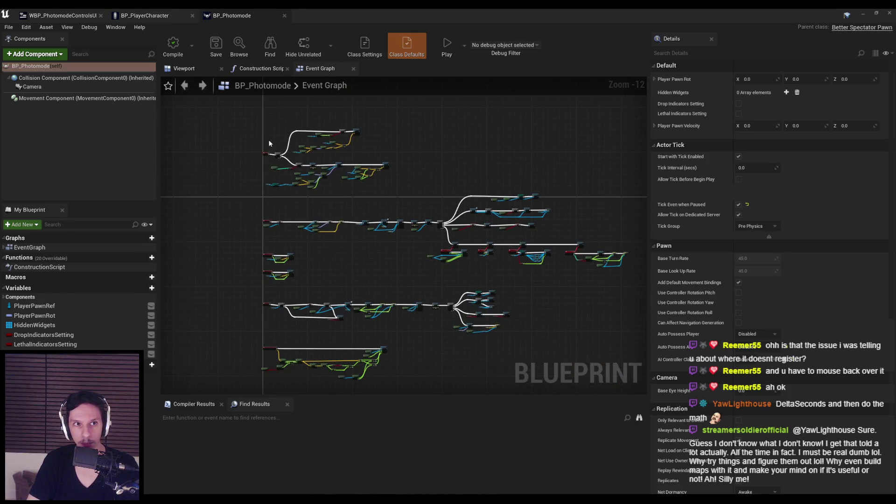
# Compare with the photo-mode controls widget graph, then return to BP_Photomode's graph.
pyautogui.click(61, 16)
pyautogui.hotkey('ctrl', 'Tab')
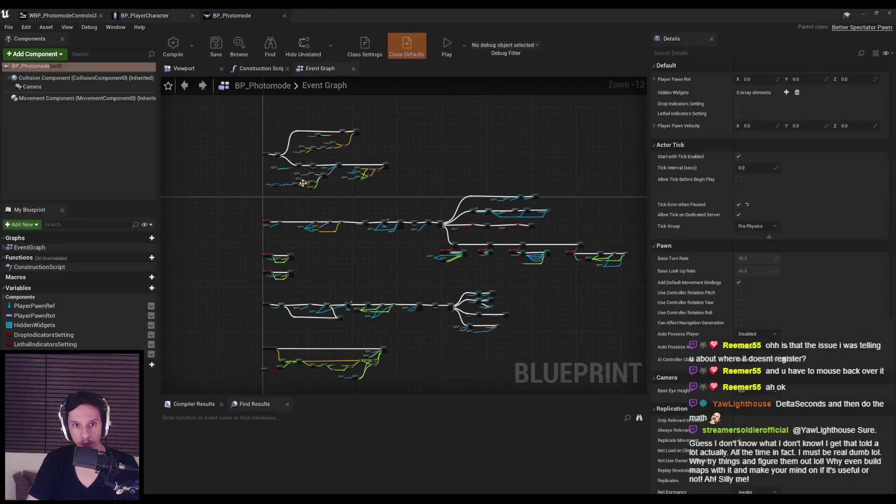
pyautogui.click(61, 15)
pyautogui.click(273, 13)
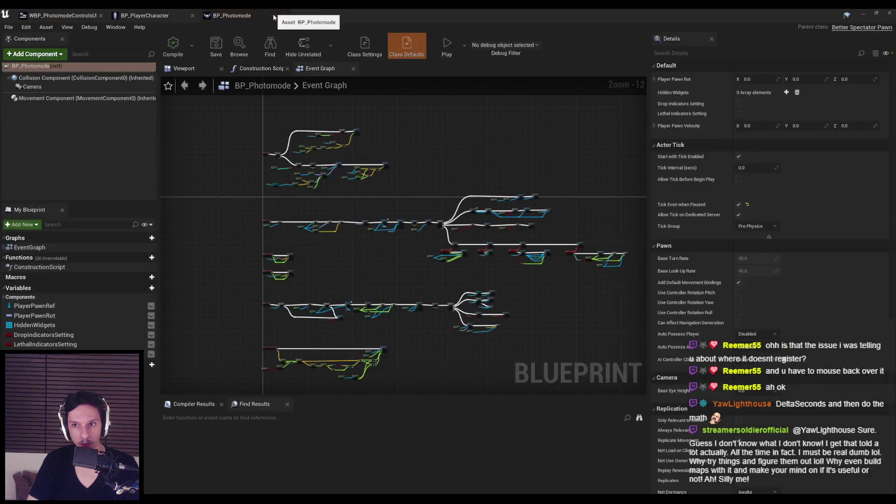
pyautogui.scroll(7, 344, 196)
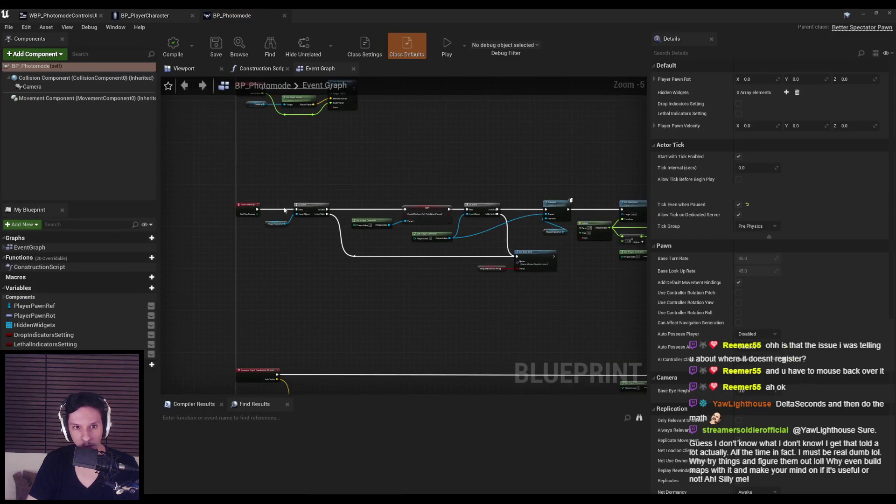
pyautogui.scroll(-3, 309, 193)
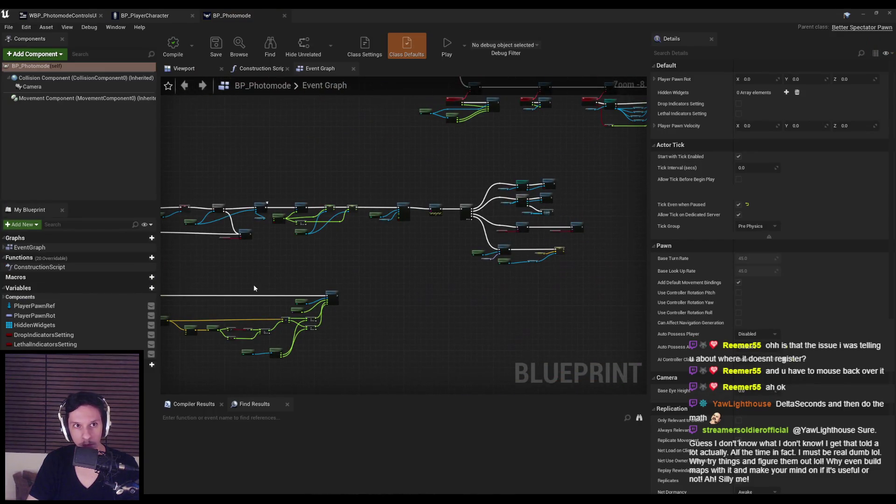
# Zoom in on the Event BeginPlay cluster, then bring up WBP_PhotomodeControlsUI's Event Graph.
pyautogui.moveTo(306, 282)
pyautogui.mouseDown()
pyautogui.moveTo(513, 210)
pyautogui.moveTo(574, 244)
pyautogui.moveTo(474, 182)
pyautogui.moveTo(402, 235)
pyautogui.mouseUp()
pyautogui.scroll(3, 403, 235)
pyautogui.scroll(-2, 252, 271)
pyautogui.scroll(6, 252, 270)
pyautogui.click(3, 247)
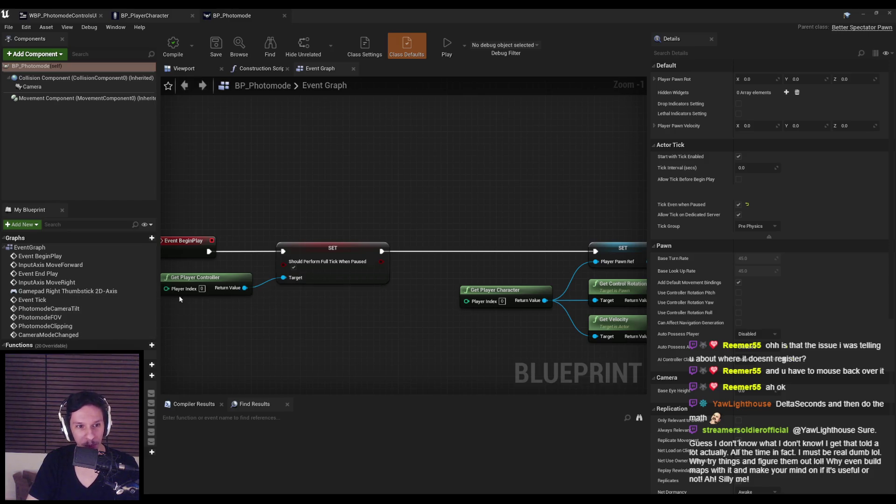
pyautogui.click(154, 16)
pyautogui.click(65, 15)
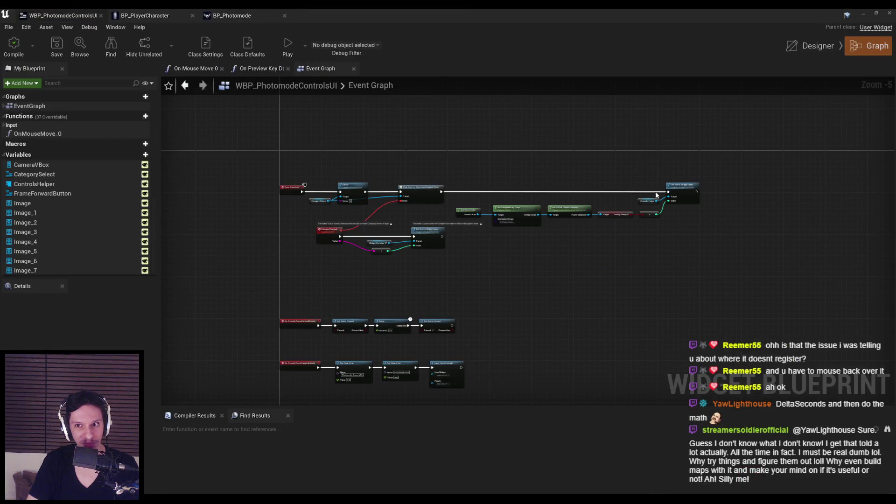
pyautogui.scroll(3, 424, 195)
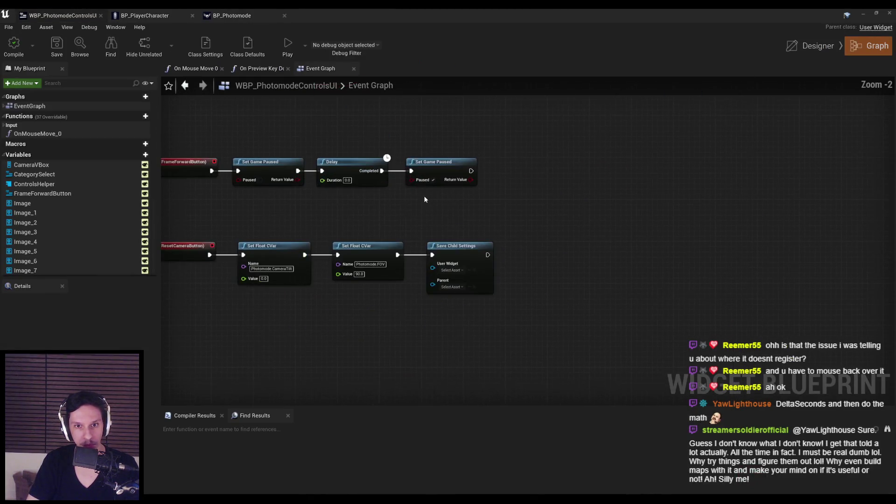
pyautogui.scroll(-3, 417, 257)
pyautogui.hotkey('alt', 'Tab')
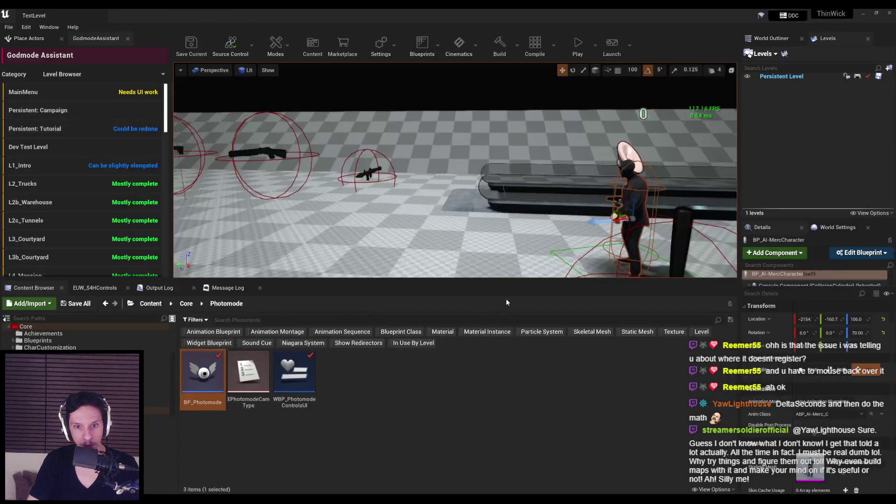
pyautogui.doubleClick(294, 374)
pyautogui.scroll(2, 442, 238)
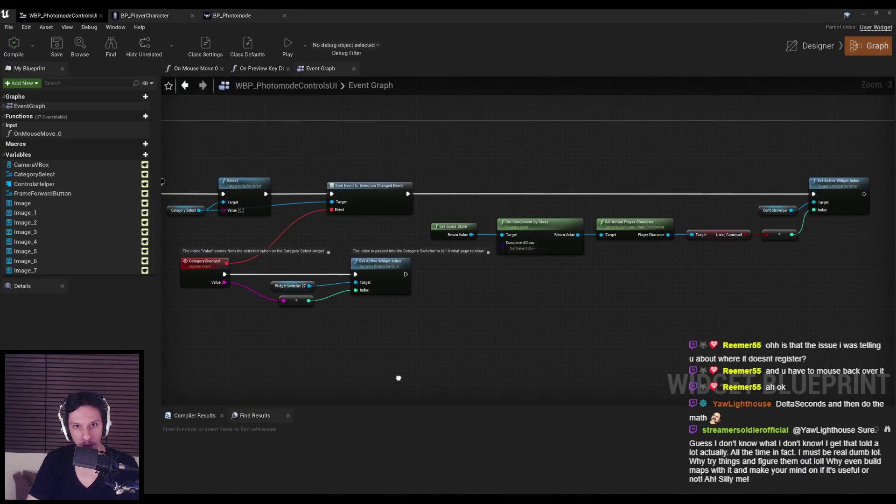
pyautogui.scroll(-1, 396, 376)
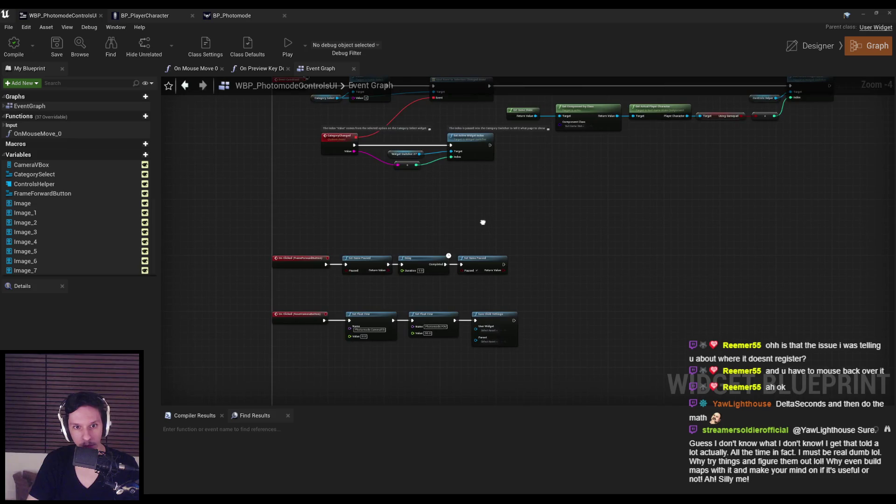
pyautogui.scroll(1, 483, 222)
pyautogui.scroll(-1, 471, 205)
pyautogui.scroll(1, 493, 178)
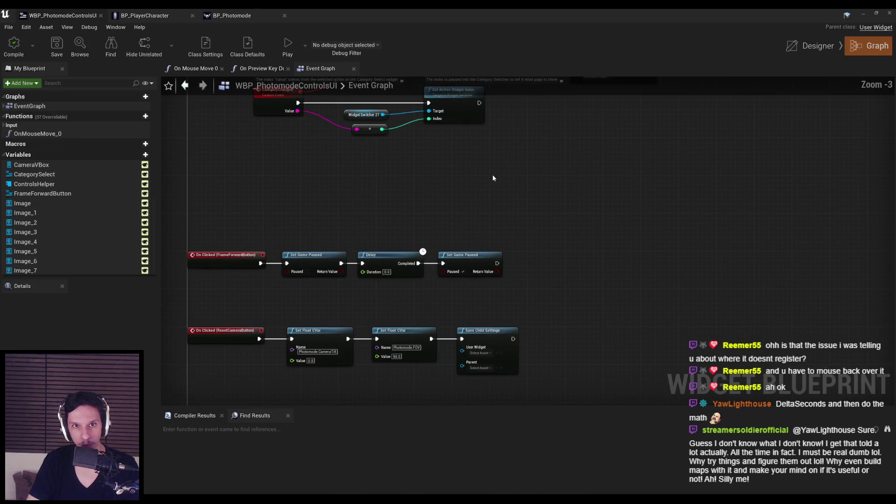
# Find WBP_PauseMenu by searching 'pause' and show the PhotomodeFF chain in its event graph.
pyautogui.click(863, 16)
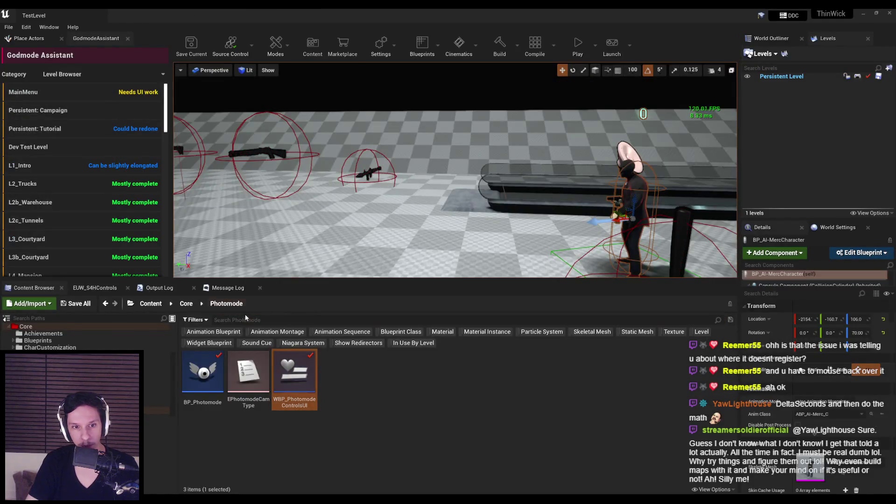
pyautogui.write('pause men')
pyautogui.doubleClick(235, 355)
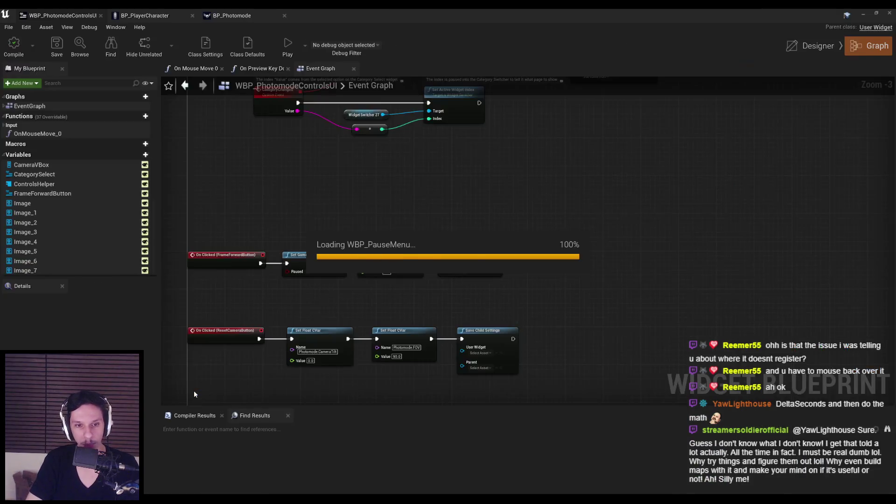
pyautogui.click(853, 53)
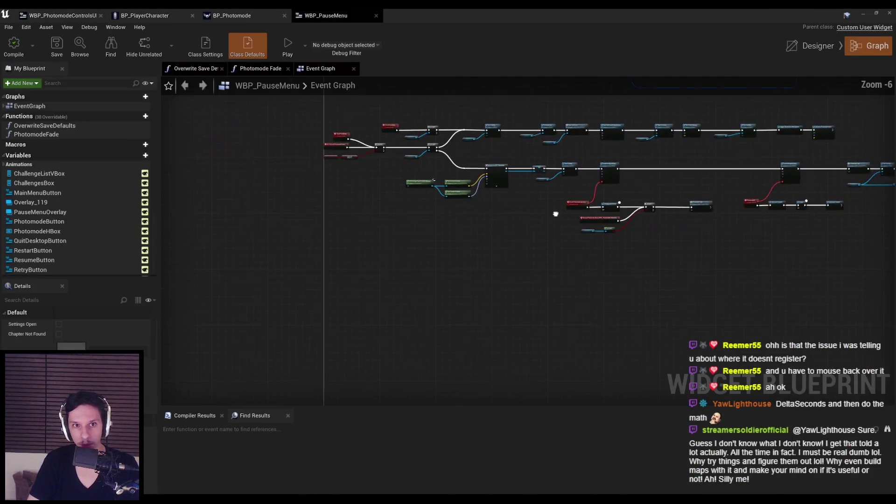
pyautogui.scroll(4, 572, 215)
pyautogui.moveTo(571, 215); pyautogui.dragTo(482, 182)
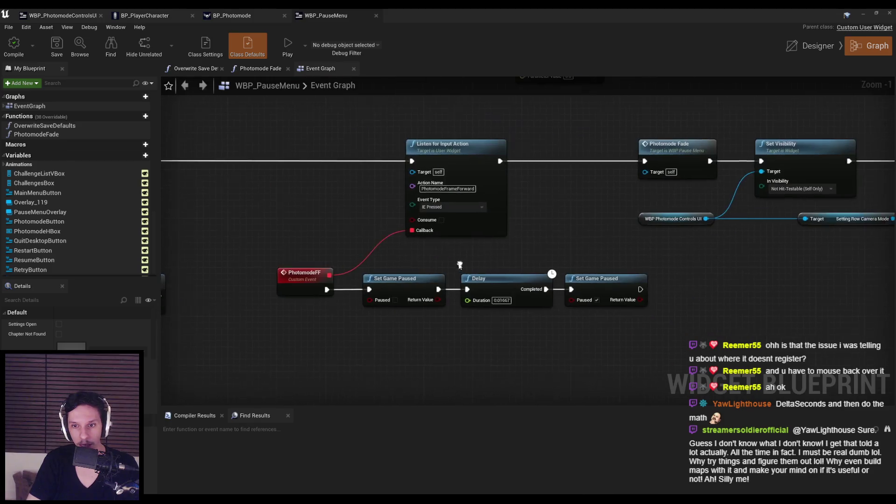
pyautogui.scroll(1, 473, 232)
pyautogui.click(438, 172)
pyautogui.click(351, 348)
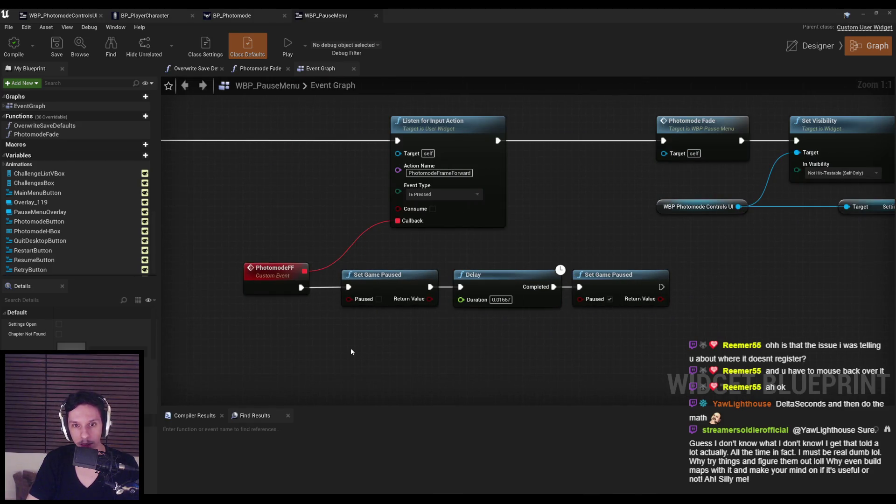
# Add a Get World Delta Seconds node, wire it to the Delay Duration, and save.
pyautogui.rightClick(350, 349)
pyautogui.write('get delta')
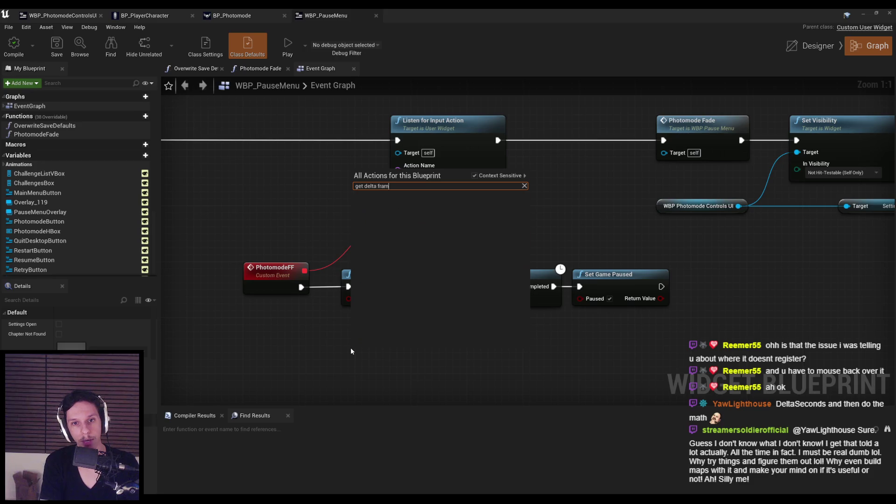
pyautogui.press('Return')
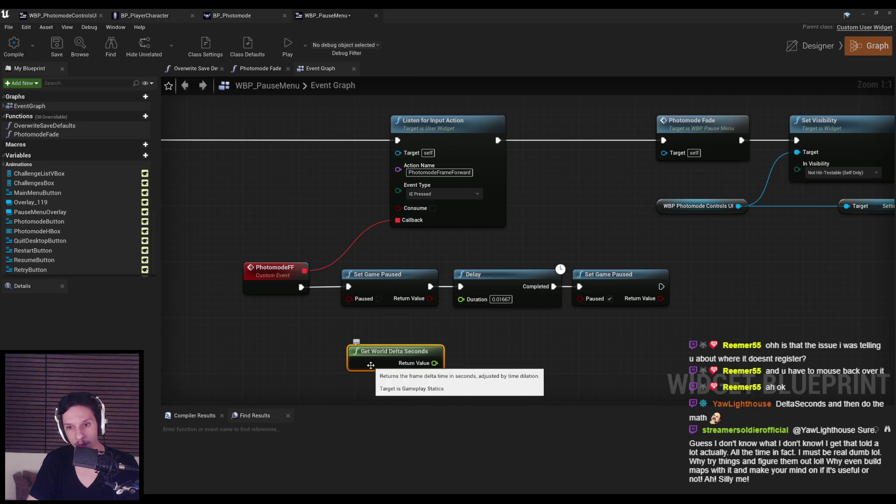
pyautogui.moveTo(371, 365); pyautogui.dragTo(363, 337)
pyautogui.moveTo(427, 335); pyautogui.dragTo(461, 299)
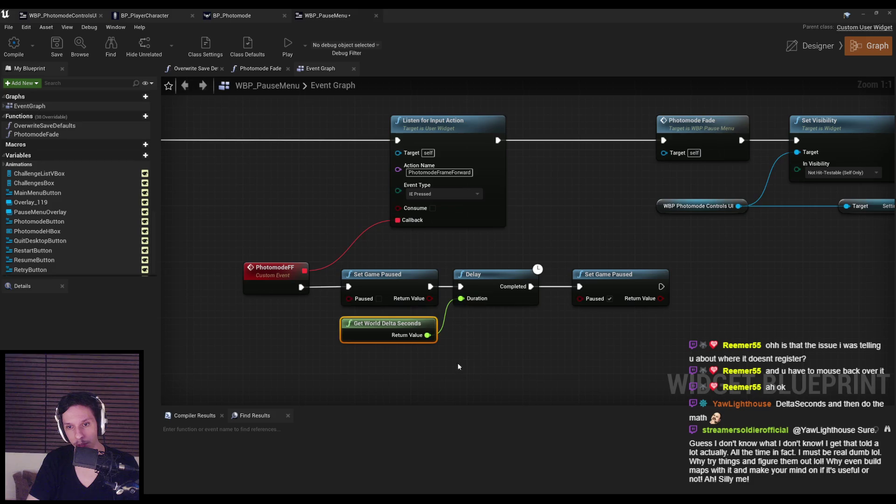
pyautogui.moveTo(406, 323); pyautogui.dragTo(409, 323)
pyautogui.click(280, 355)
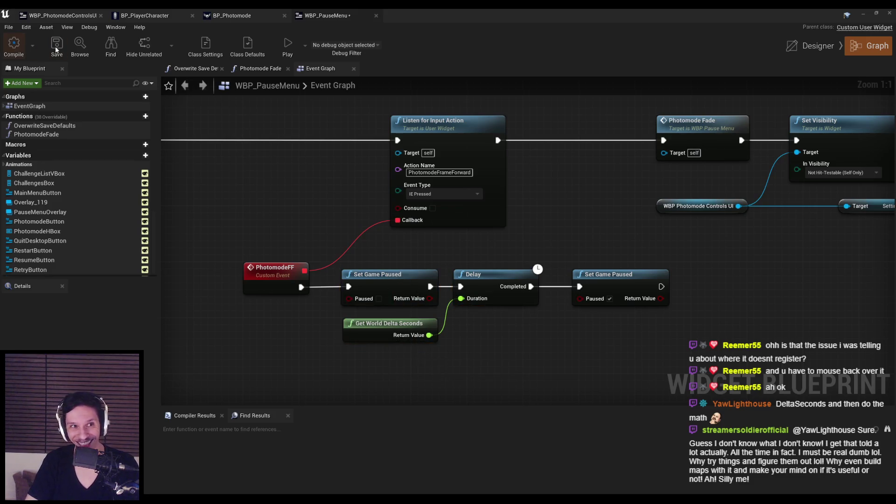
pyautogui.click(56, 50)
pyautogui.click(869, 15)
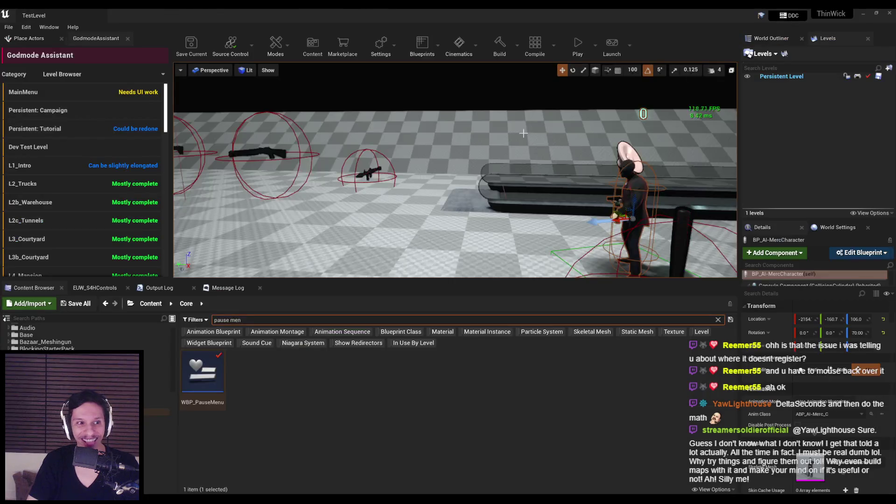
# Shoot an enemy in the running game, enter photo mode with P, and step one frame forward.
pyautogui.click(454, 159)
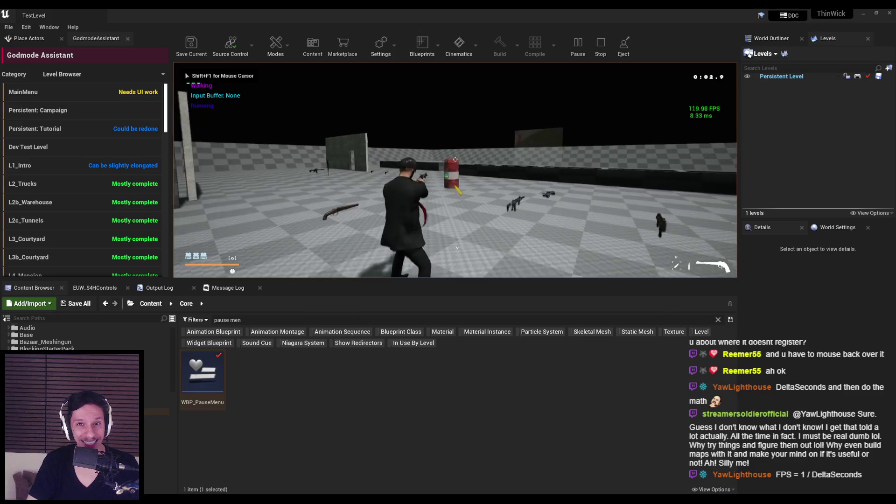
pyautogui.click(455, 159)
pyautogui.press('p')
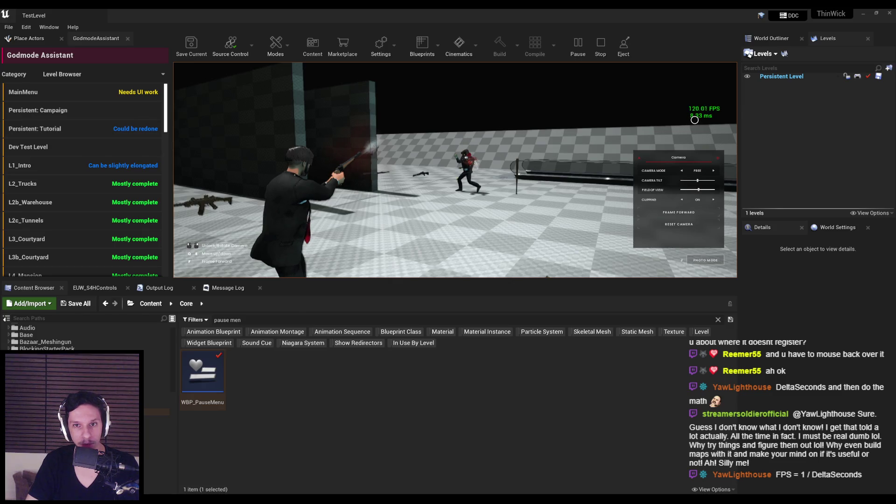
pyautogui.click(677, 211)
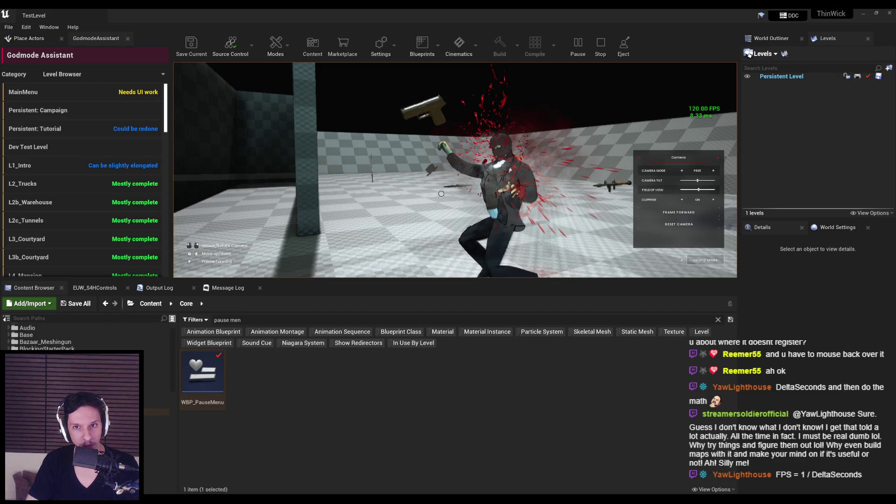
# Pull the photo camera back to show the player character, then stop the play session.
pyautogui.press('s')
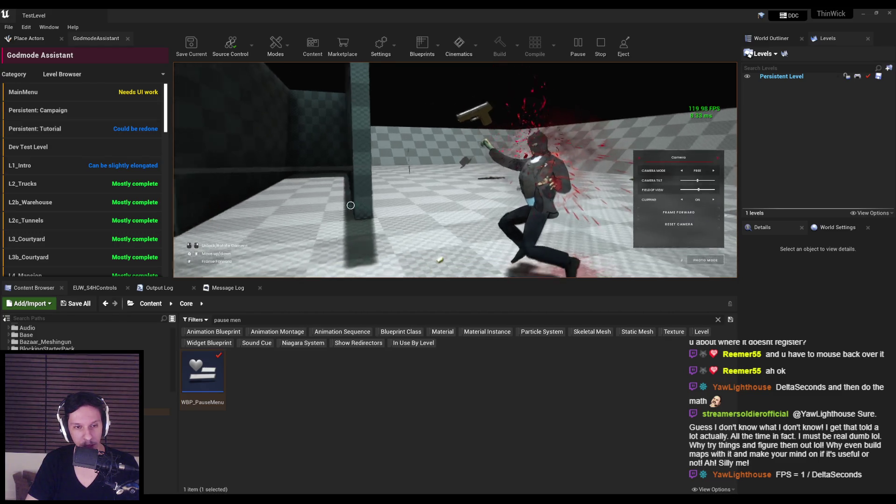
pyautogui.press('s')
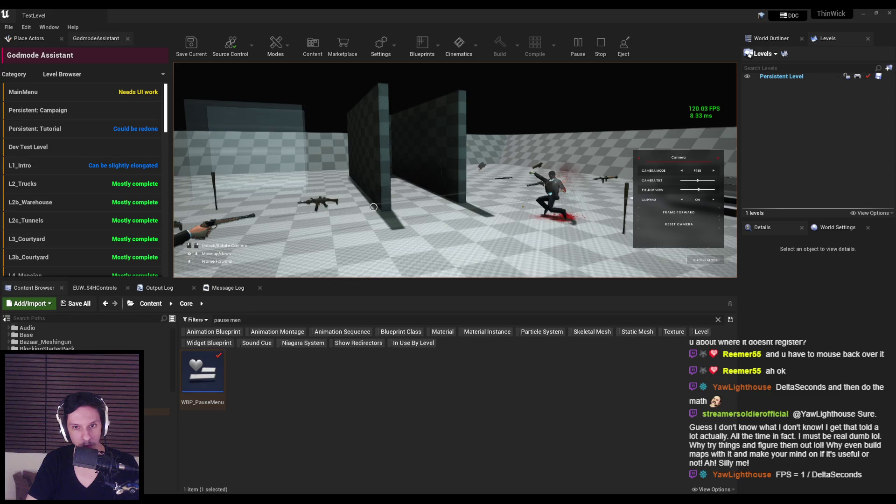
pyautogui.moveTo(475, 201); pyautogui.dragTo(460, 209)
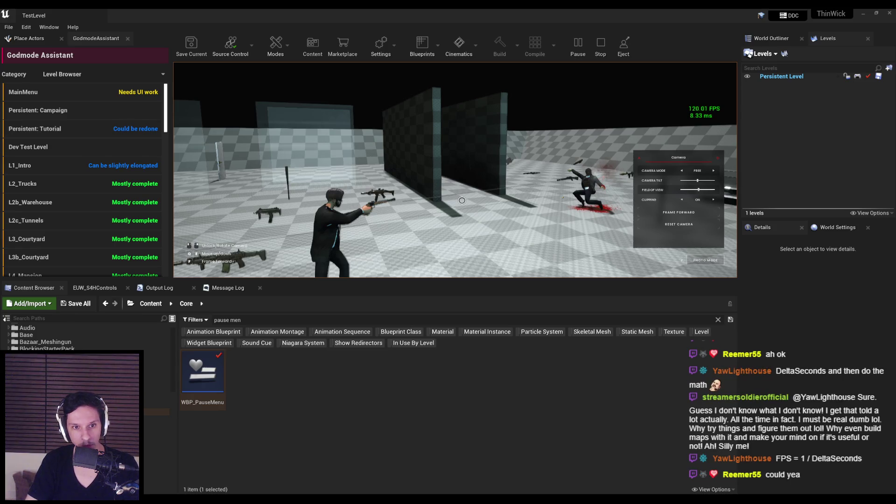
pyautogui.press('Escape')
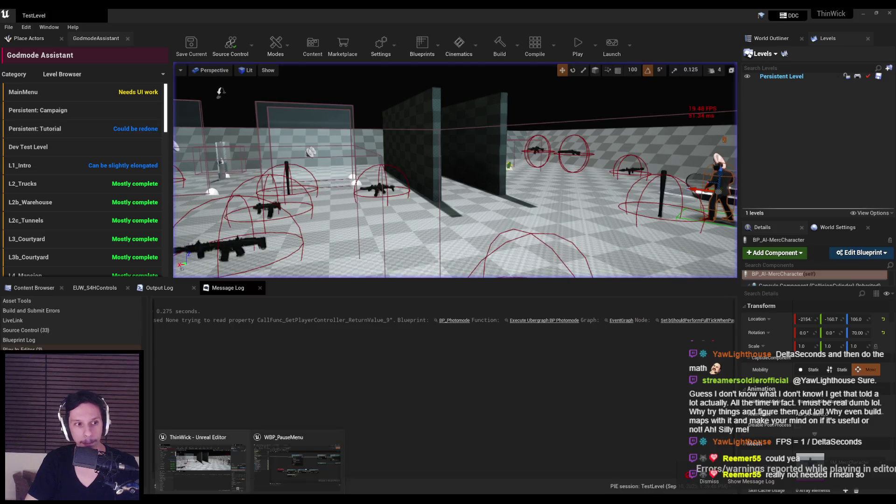
# Insert a Multiply node giving World Delta Seconds × 1.2 and wire it into the Delay Duration.
pyautogui.moveTo(427, 295); pyautogui.dragTo(460, 298)
pyautogui.write('*')
pyautogui.click(504, 347)
pyautogui.click(479, 310)
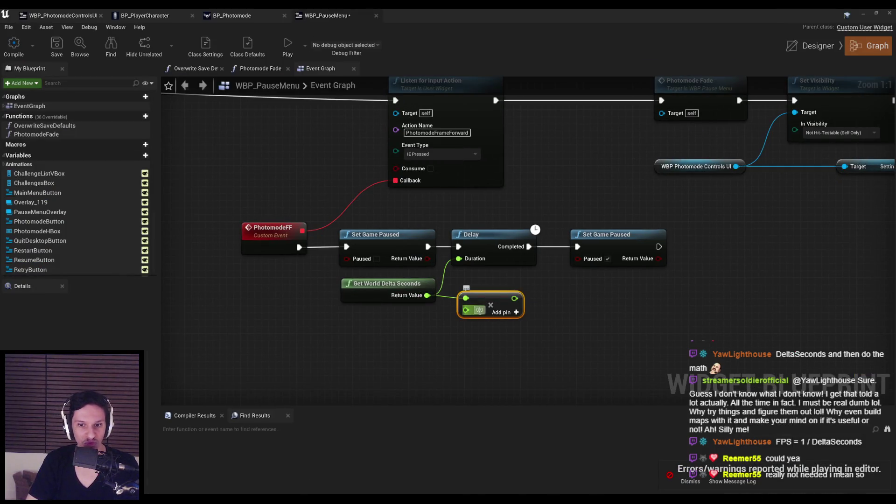
pyautogui.keyDown('ctrl'); pyautogui.click(387, 283); pyautogui.keyUp('ctrl')
pyautogui.moveTo(499, 304)
pyautogui.mouseDown()
pyautogui.moveTo(415, 299)
pyautogui.moveTo(459, 260)
pyautogui.mouseUp()
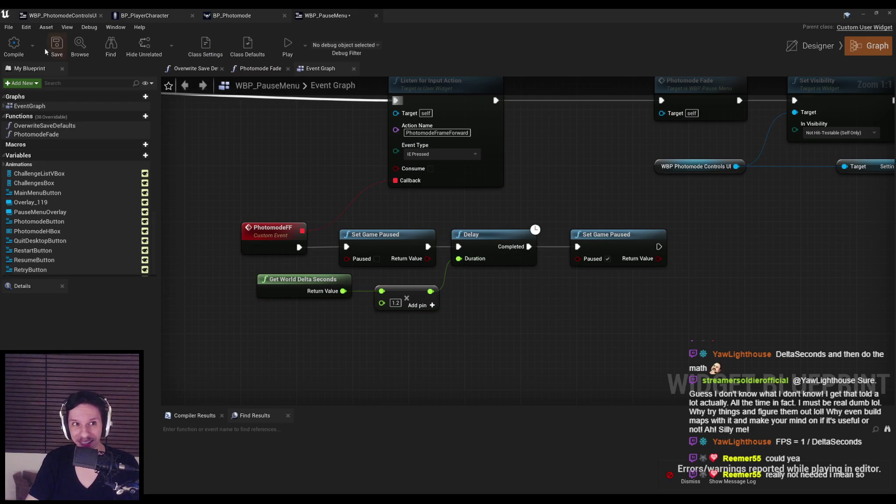
# Save and compile WBP_PauseMenu, then start playing TestLevel.
pyautogui.click(57, 45)
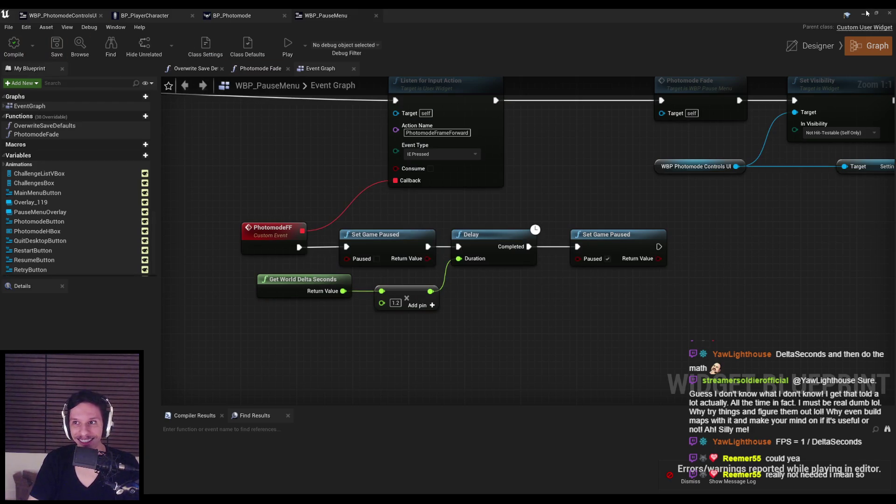
pyautogui.click(865, 13)
pyautogui.click(581, 53)
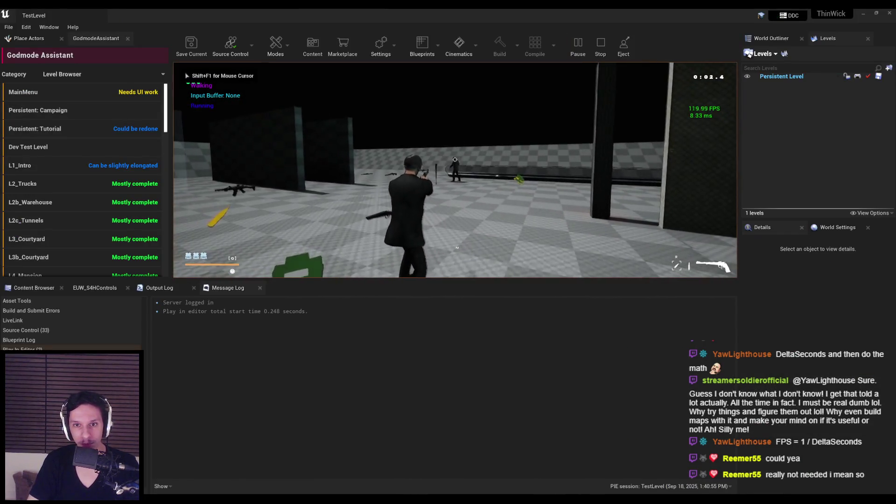
# Enter photo mode with J, rotate the camera, stop playing, and dismiss the compile errors notice.
pyautogui.press('j')
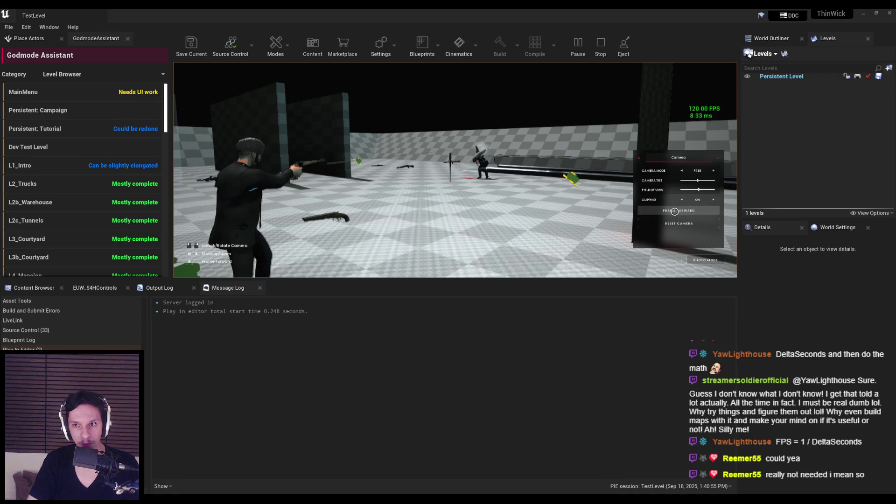
pyautogui.moveTo(675, 212); pyautogui.dragTo(541, 208)
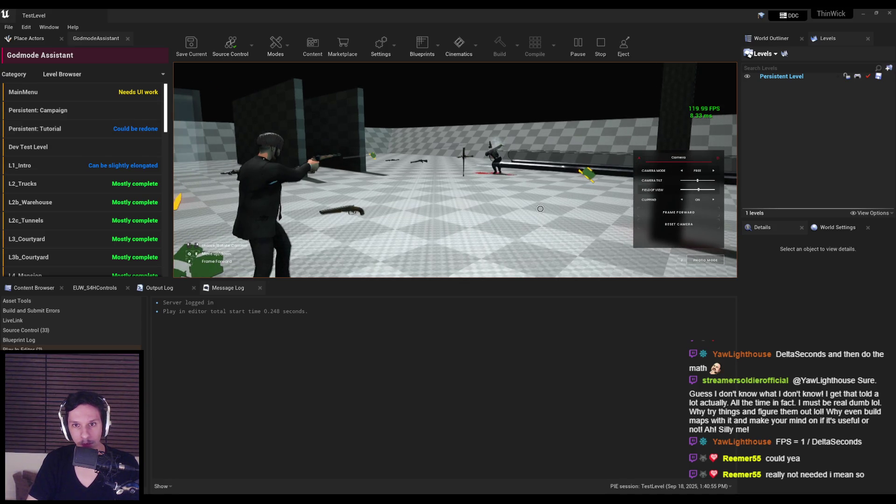
pyautogui.press('Escape')
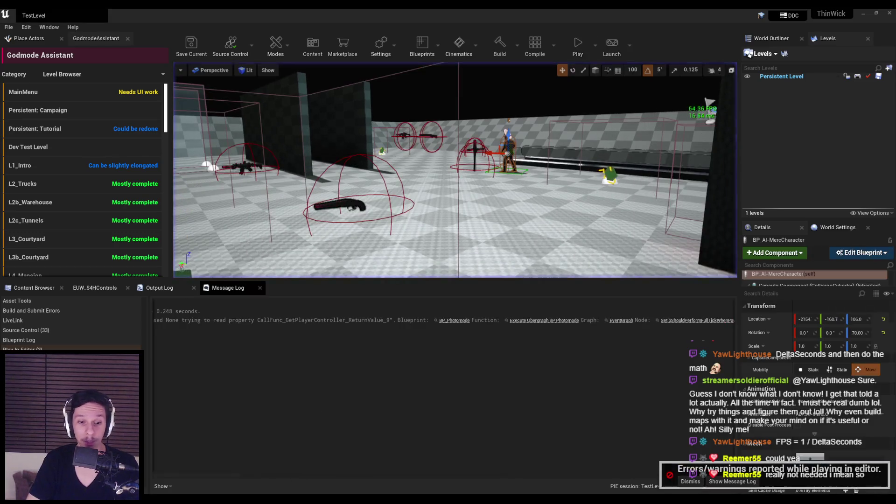
pyautogui.click(689, 481)
pyautogui.scroll(-3, 513, 280)
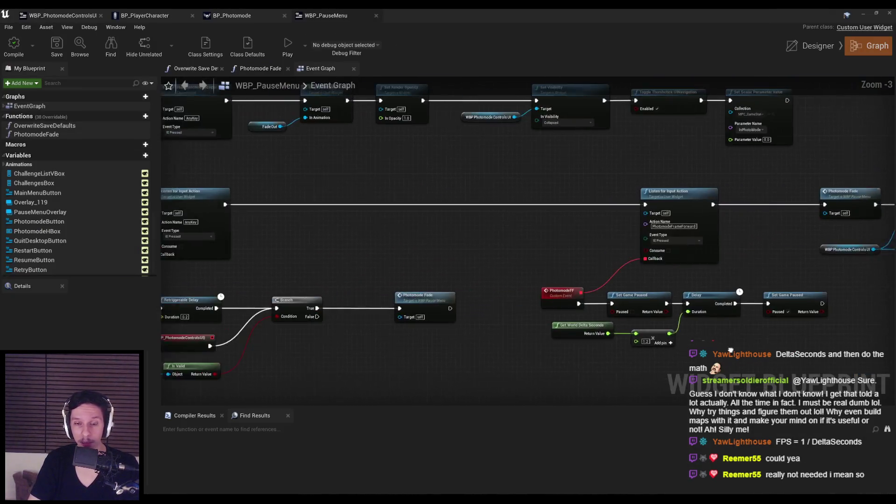
# Centre the PhotomodeFF chain and move the delta-seconds and multiply nodes lower.
pyautogui.moveTo(798, 310); pyautogui.dragTo(120, 341)
pyautogui.moveTo(475, 342)
pyautogui.mouseDown()
pyautogui.moveTo(340, 343)
pyautogui.moveTo(499, 361)
pyautogui.moveTo(542, 389)
pyautogui.moveTo(538, 286)
pyautogui.mouseUp()
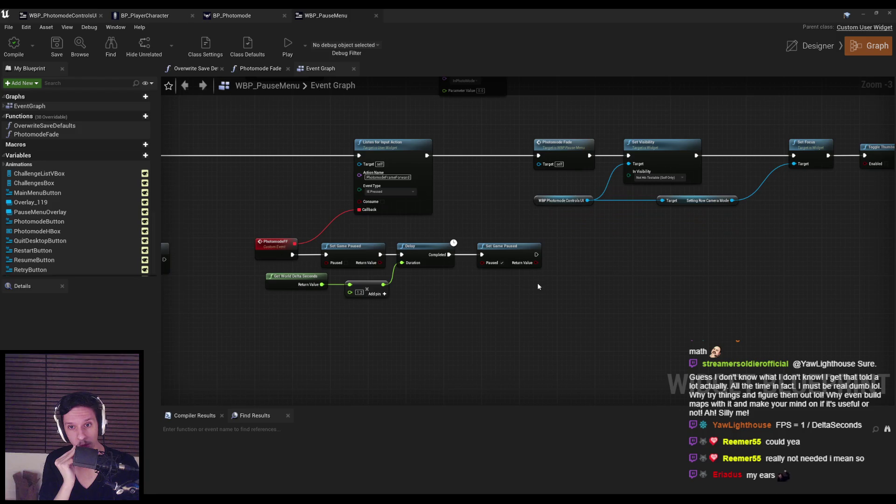
pyautogui.moveTo(441, 322); pyautogui.dragTo(263, 270)
pyautogui.moveTo(366, 290); pyautogui.dragTo(366, 319)
# Shift Delay and Set Game Paused right, drop the math nodes further, and zoom to 1:1.
pyautogui.moveTo(542, 344); pyautogui.dragTo(396, 238)
pyautogui.moveTo(392, 301); pyautogui.dragTo(280, 333)
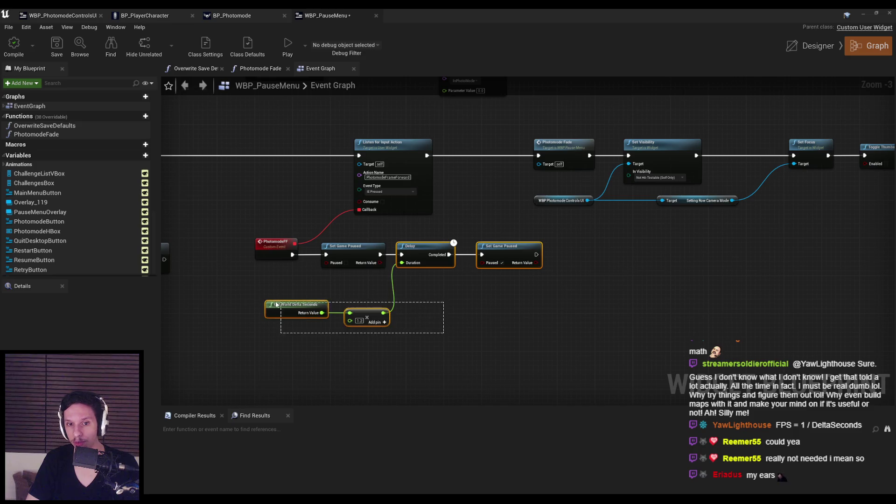
pyautogui.moveTo(397, 269); pyautogui.dragTo(514, 269)
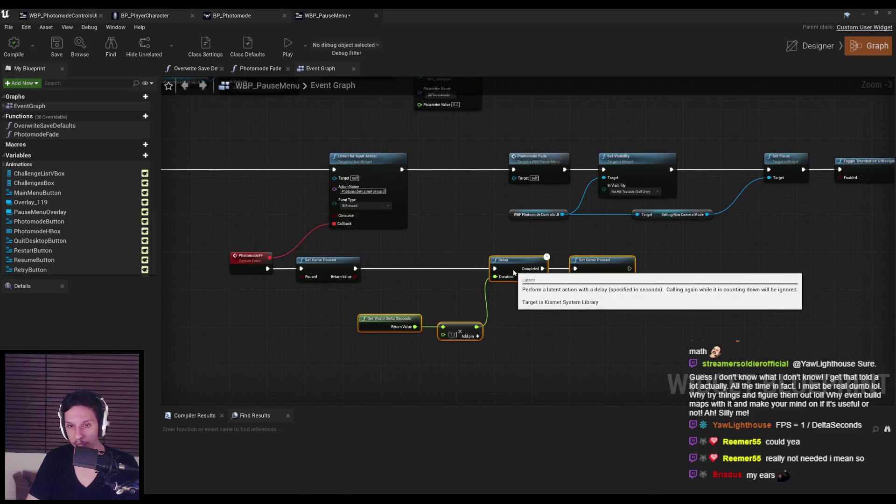
pyautogui.moveTo(494, 359); pyautogui.dragTo(389, 303)
pyautogui.moveTo(455, 327)
pyautogui.mouseDown()
pyautogui.moveTo(455, 349)
pyautogui.moveTo(418, 362)
pyautogui.moveTo(431, 264)
pyautogui.mouseUp()
pyautogui.scroll(3, 351, 263)
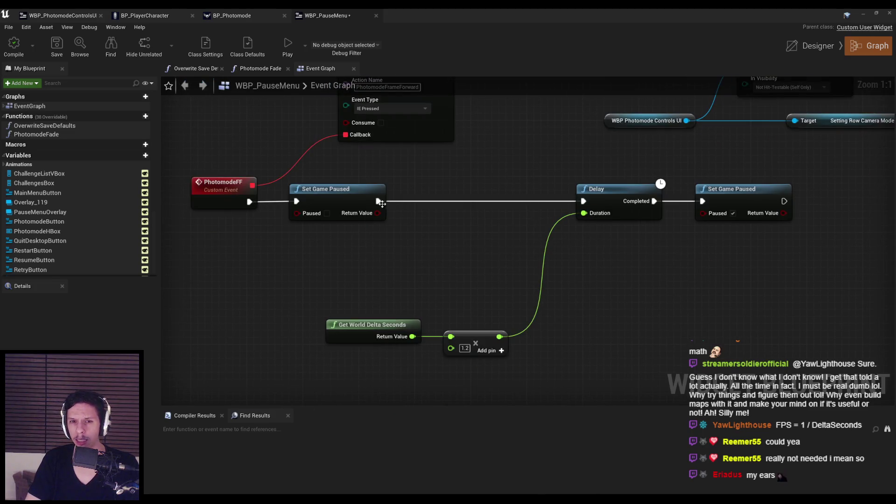
pyautogui.rightClick(377, 254)
# Add a VCASet Volume node set to the Master VCA, then delete it.
pyautogui.write('set audio')
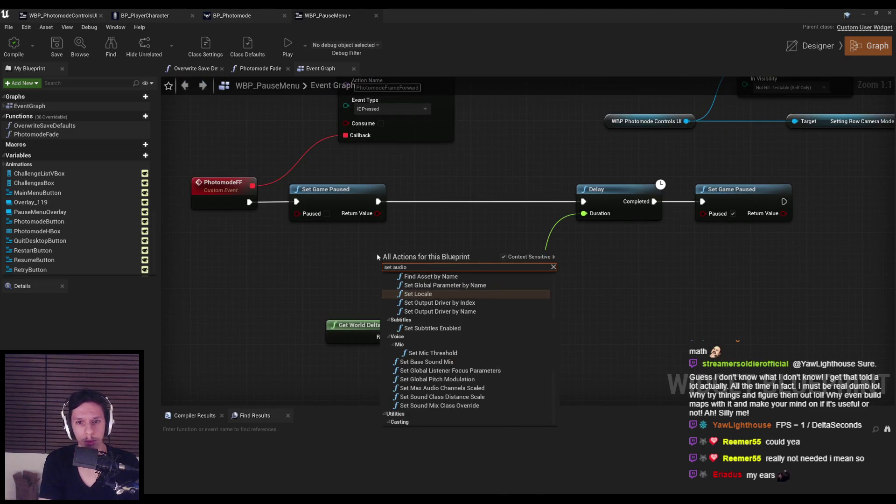
pyautogui.write(' vol')
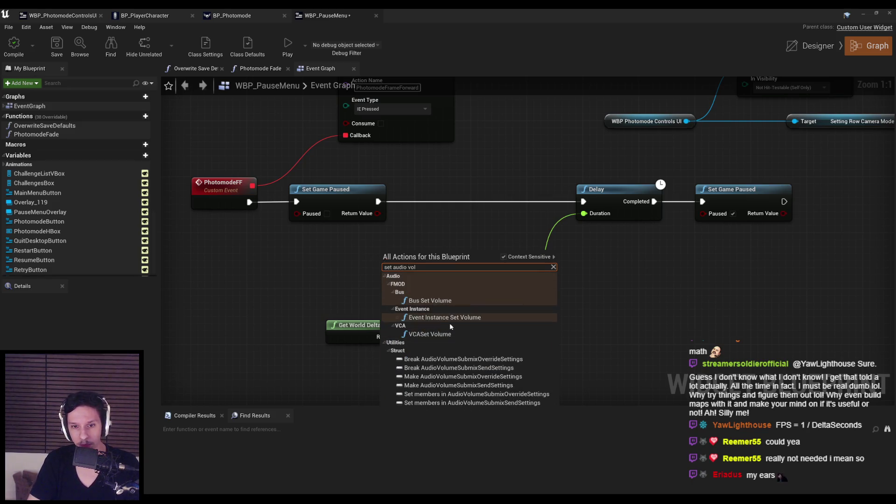
pyautogui.click(514, 259)
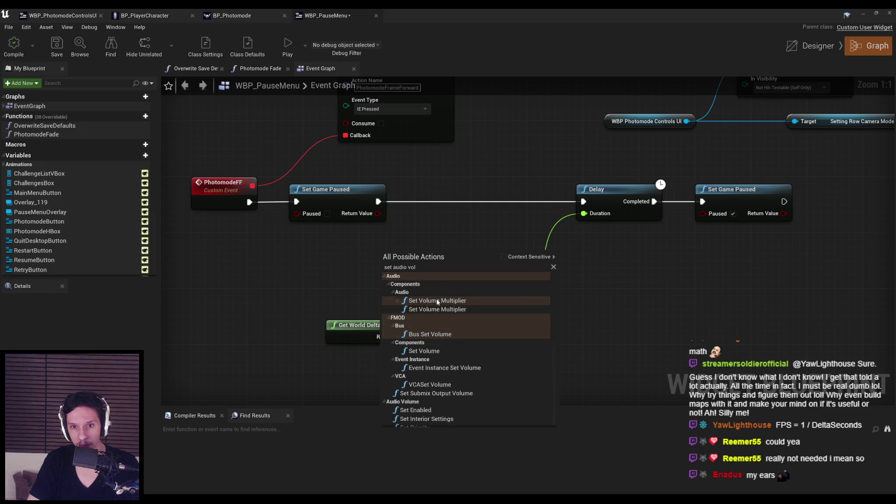
pyautogui.scroll(-3, 441, 328)
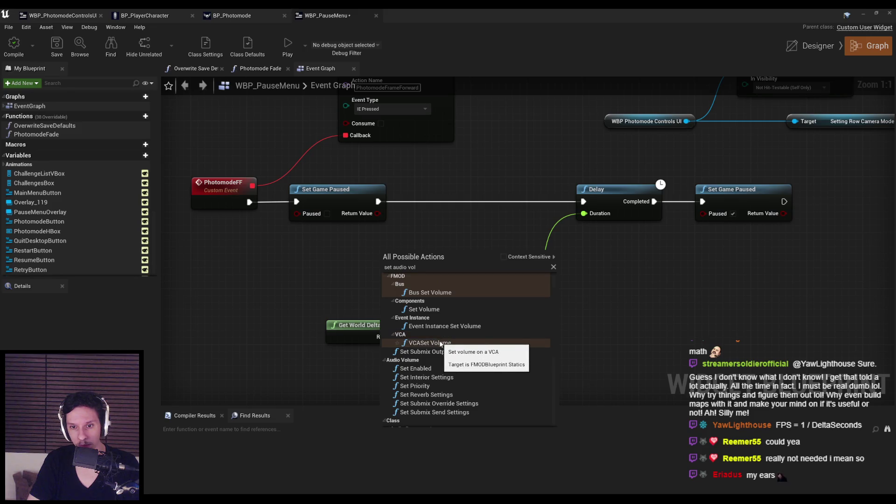
pyautogui.click(440, 344)
pyautogui.moveTo(420, 255); pyautogui.dragTo(439, 217)
pyautogui.click(444, 244)
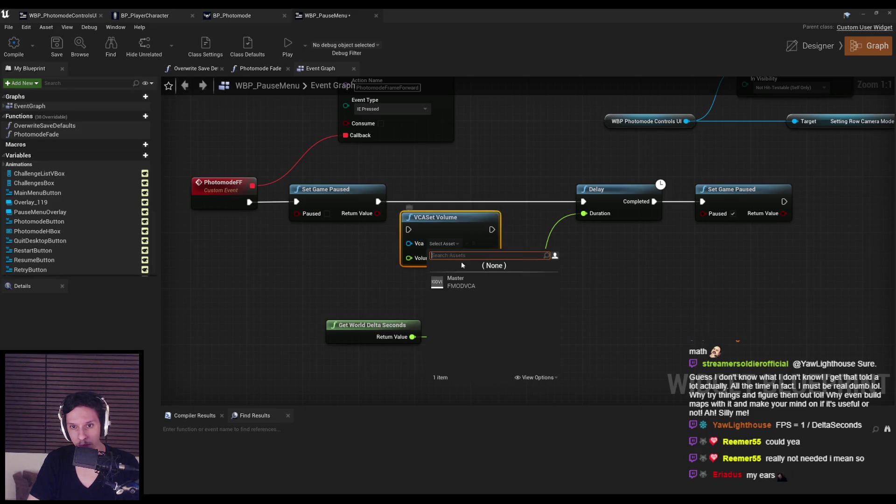
pyautogui.click(470, 286)
pyautogui.press('Delete')
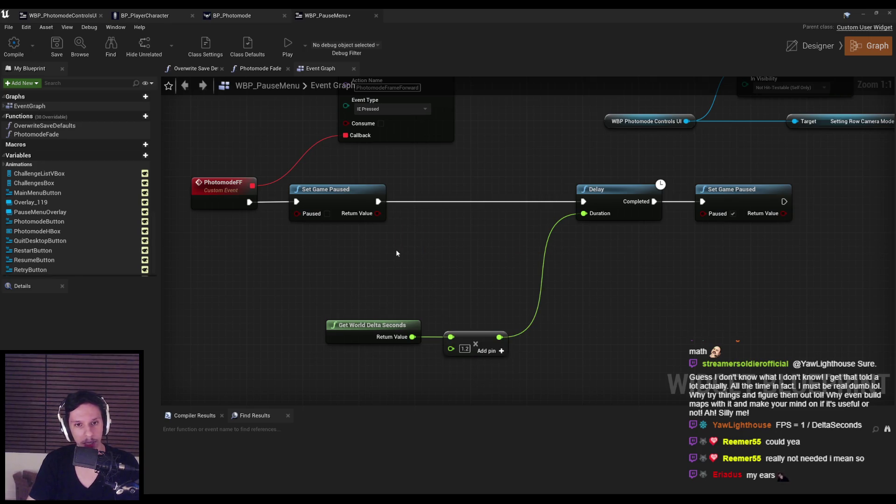
# Search 'set volume', add a Set Volume Multiplier node, then delete it.
pyautogui.rightClick(395, 249)
pyautogui.write('set volume')
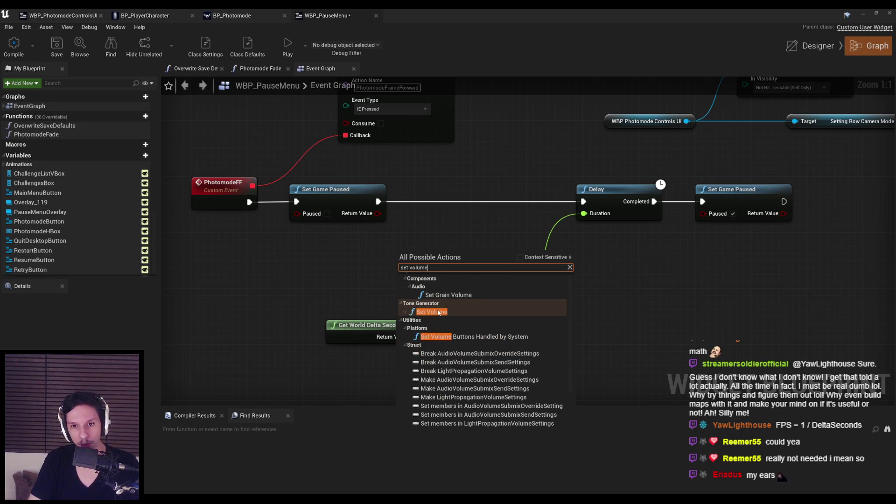
pyautogui.scroll(5, 446, 382)
pyautogui.scroll(5, 445, 381)
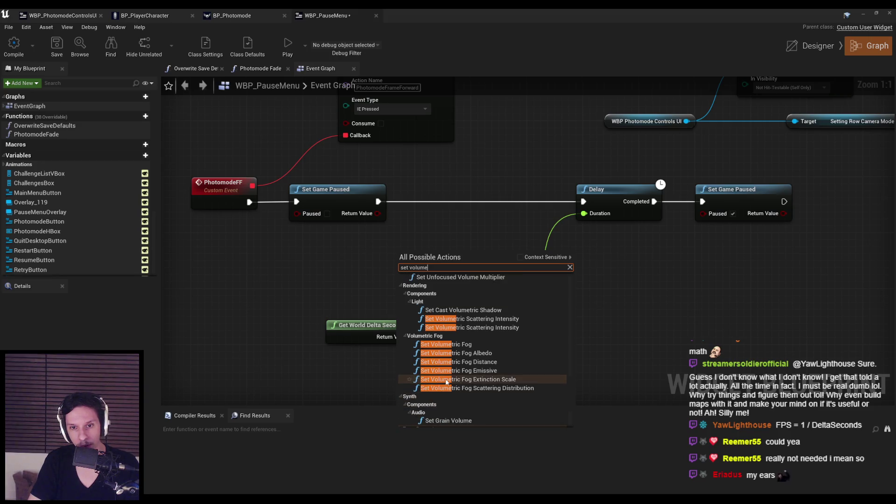
pyautogui.scroll(5, 447, 376)
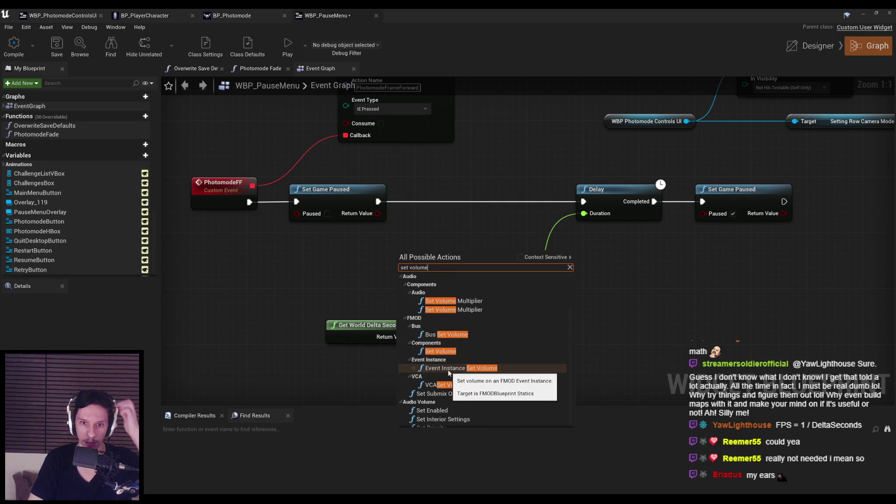
pyautogui.click(473, 311)
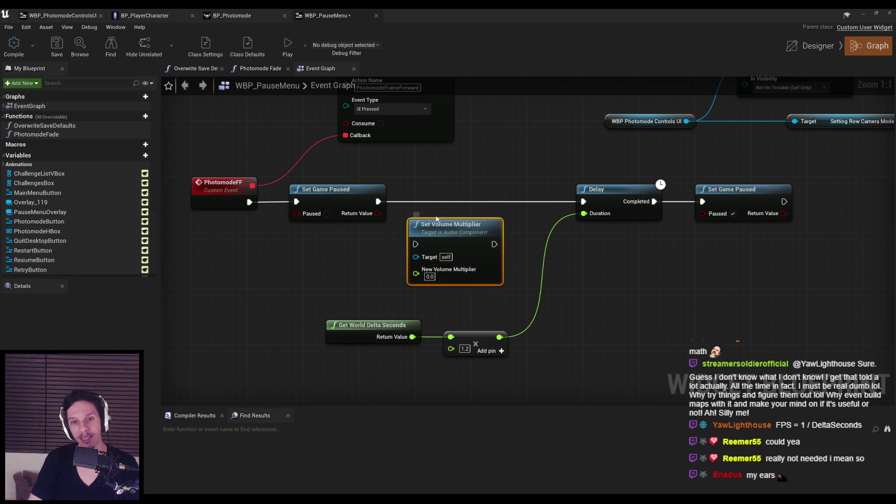
pyautogui.press('Delete')
# Search for a set bus volume node, cancel without adding it, and return to the Content Browser.
pyautogui.rightClick(411, 228)
pyautogui.write('set')
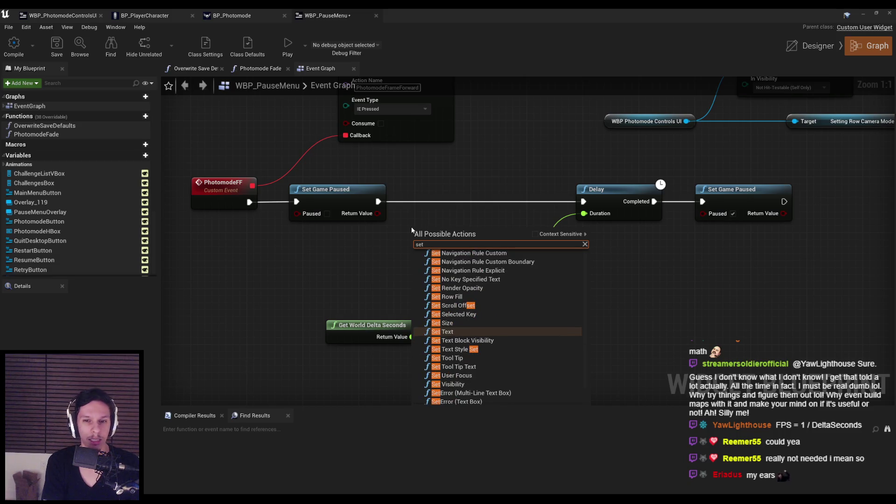
pyautogui.write(' bus volume')
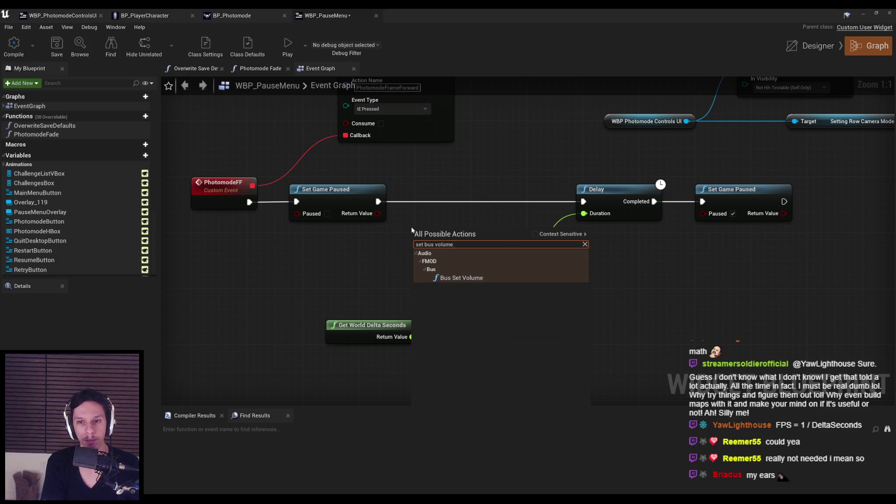
pyautogui.write('set')
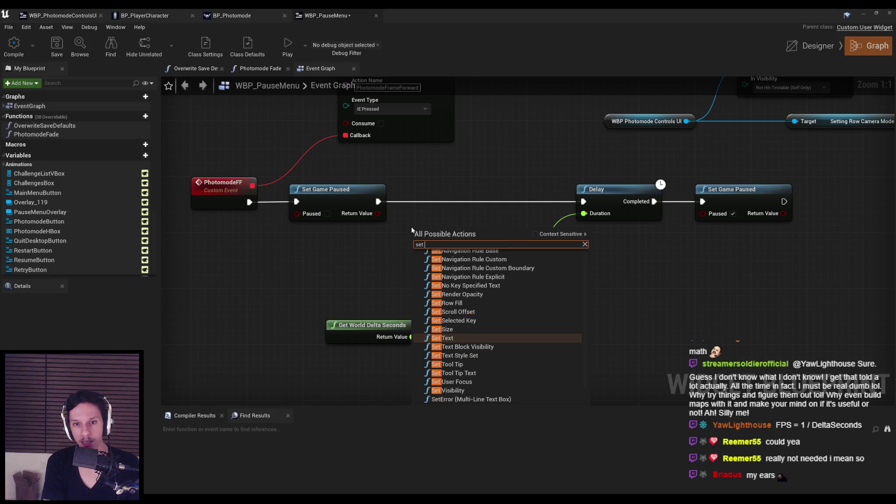
pyautogui.write(' bus')
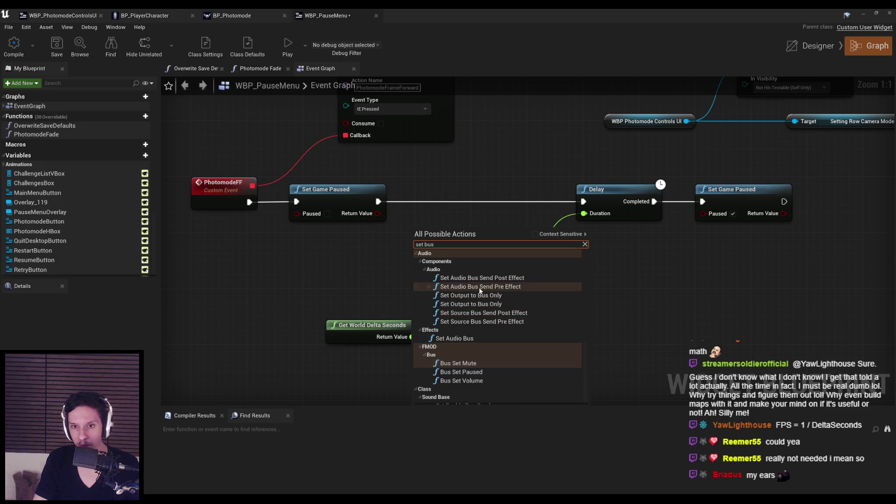
pyautogui.press('Escape')
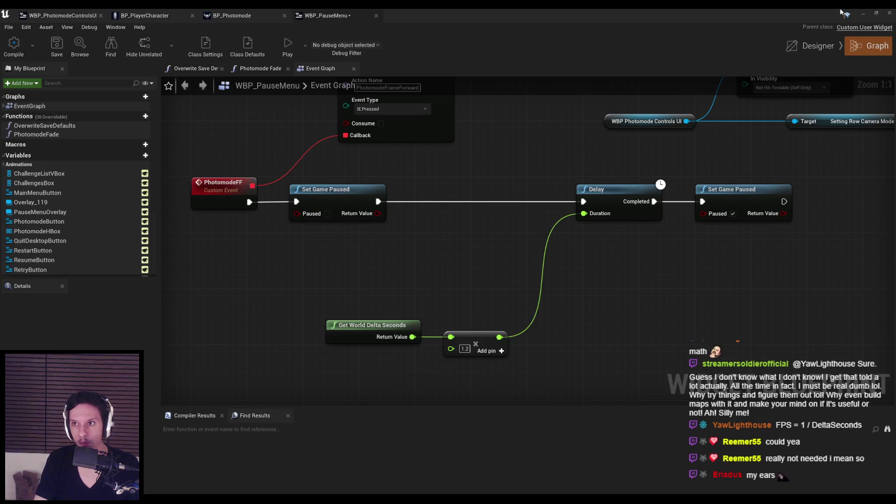
pyautogui.click(864, 14)
pyautogui.click(34, 287)
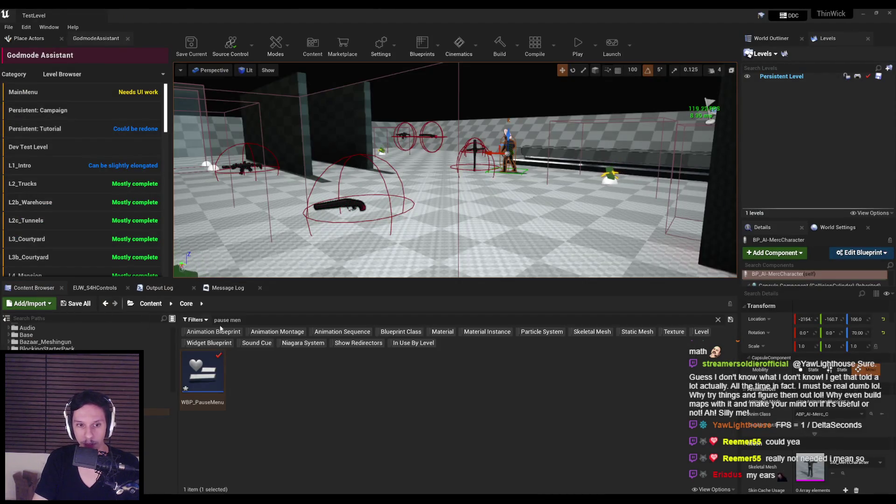
pyautogui.click(718, 320)
pyautogui.doubleClick(254, 376)
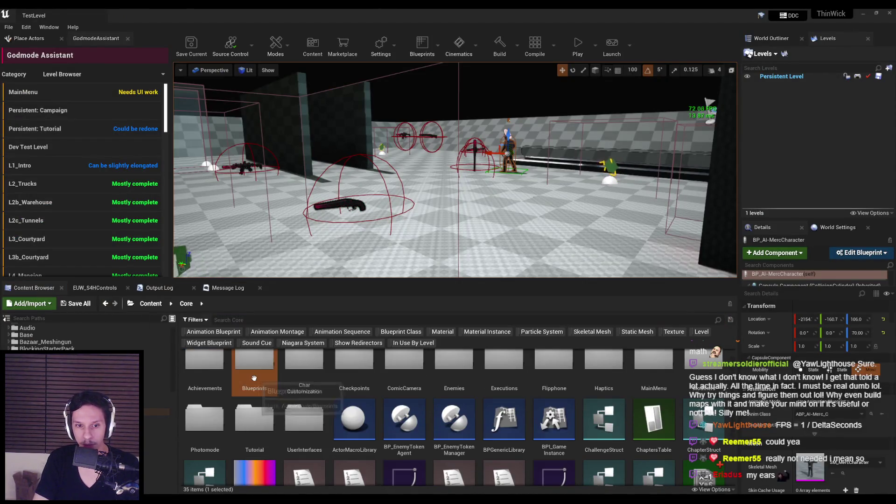
pyautogui.scroll(-3, 294, 412)
pyautogui.doubleClick(355, 402)
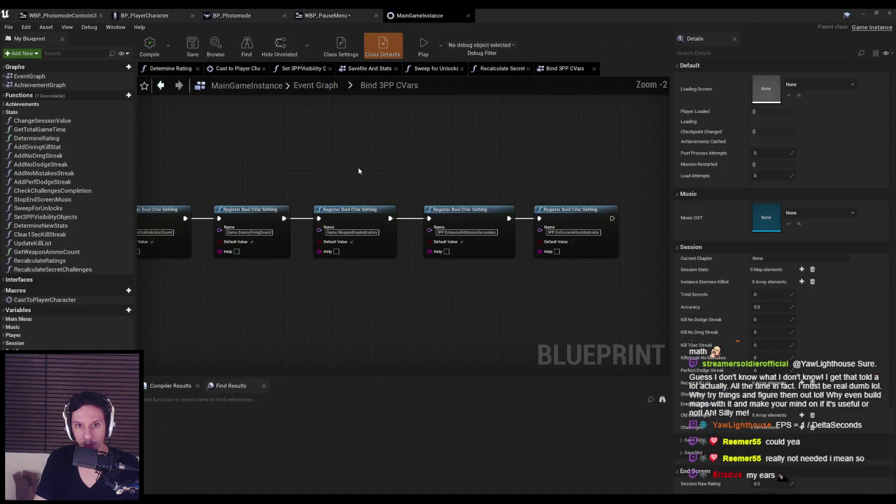
pyautogui.click(316, 88)
pyautogui.scroll(10, 357, 186)
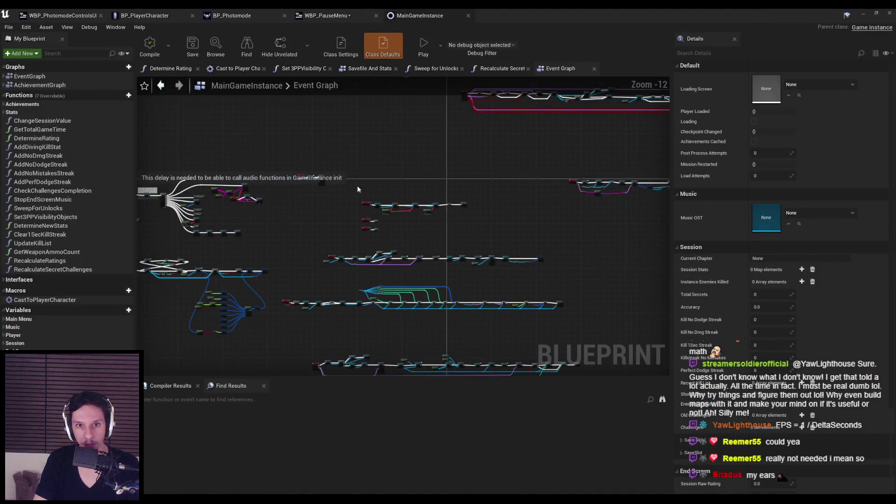
pyautogui.doubleClick(279, 216)
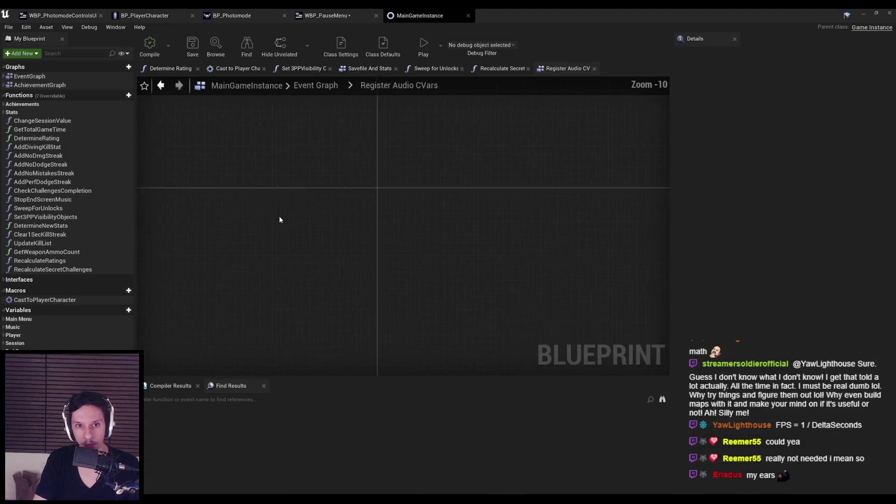
pyautogui.scroll(6, 327, 224)
pyautogui.scroll(-4, 318, 239)
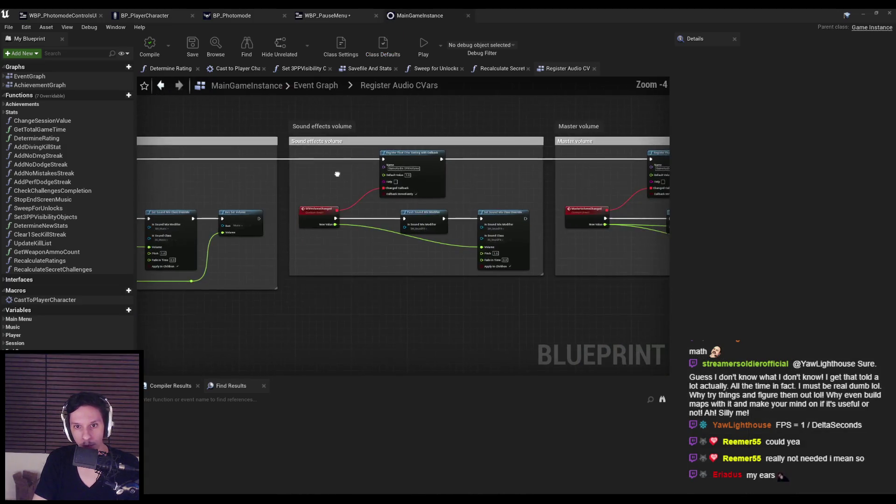
pyautogui.scroll(4, 506, 214)
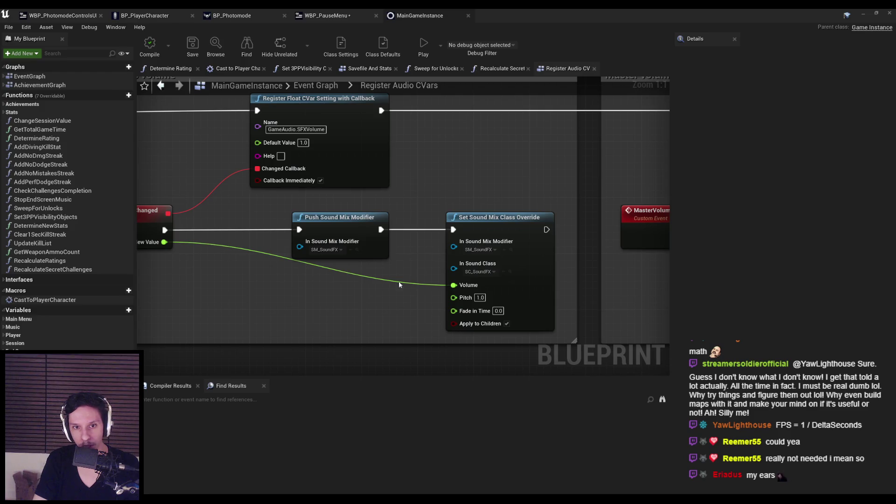
pyautogui.scroll(-1, 361, 265)
pyautogui.scroll(-1, 451, 227)
pyautogui.moveTo(452, 227)
pyautogui.mouseDown()
pyautogui.moveTo(510, 234)
pyautogui.moveTo(337, 259)
pyautogui.mouseUp()
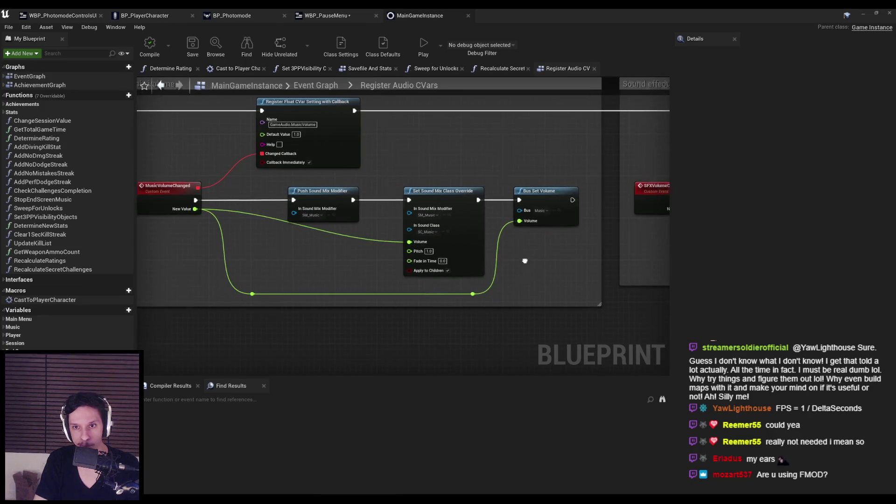
pyautogui.scroll(-2, 514, 242)
pyautogui.moveTo(665, 229); pyautogui.dragTo(319, 229)
pyautogui.scroll(3, 379, 221)
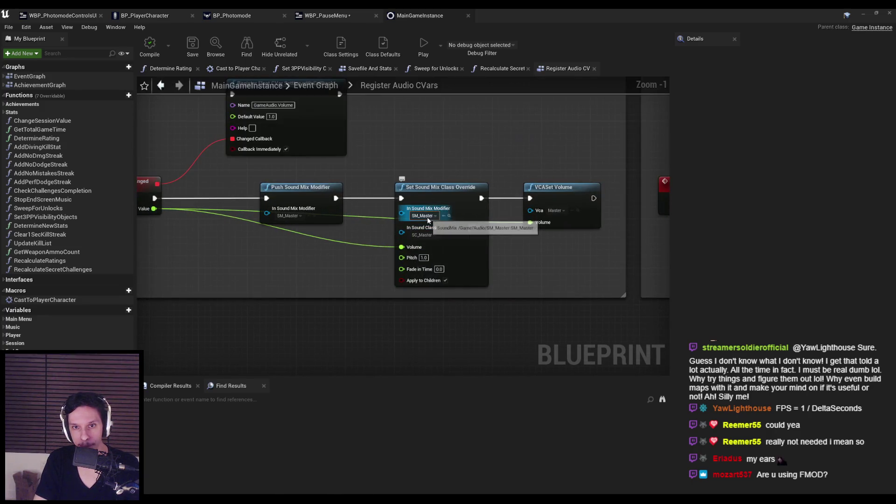
pyautogui.moveTo(551, 194)
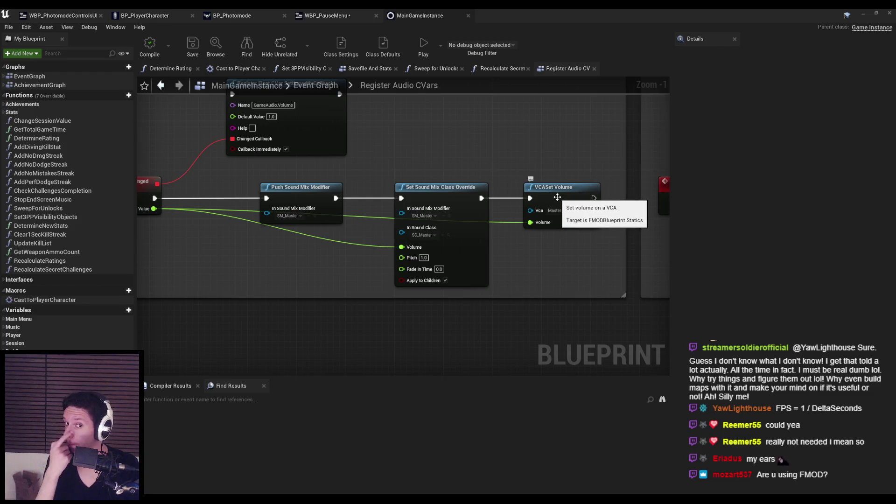
pyautogui.click(449, 223)
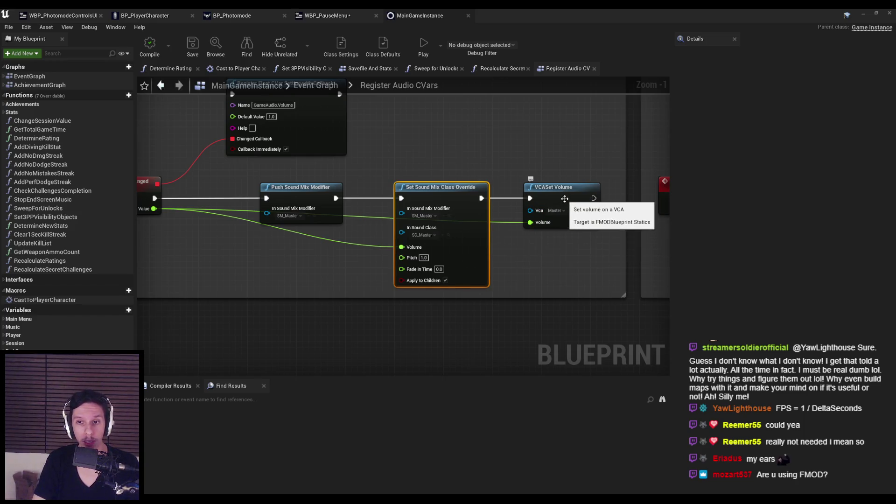
pyautogui.moveTo(430, 192)
pyautogui.scroll(2, 430, 193)
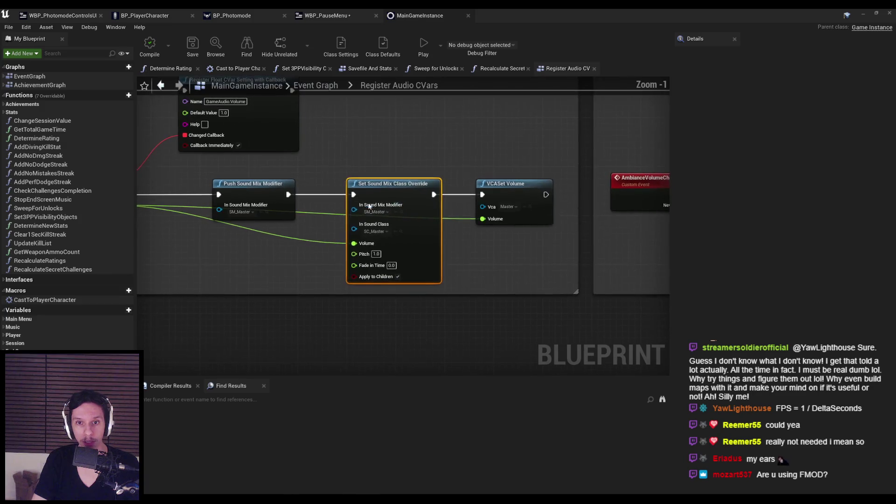
pyautogui.scroll(-2, 513, 196)
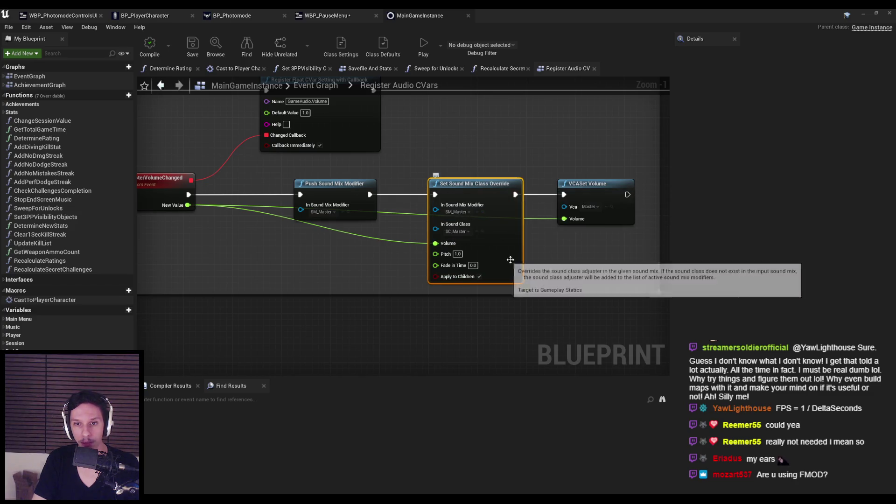
pyautogui.hotkey('ctrl', 'Tab')
# Paste a Set Sound Mix Class Override and wire it after the last Set Game Paused.
pyautogui.hotkey('ctrl', 'v')
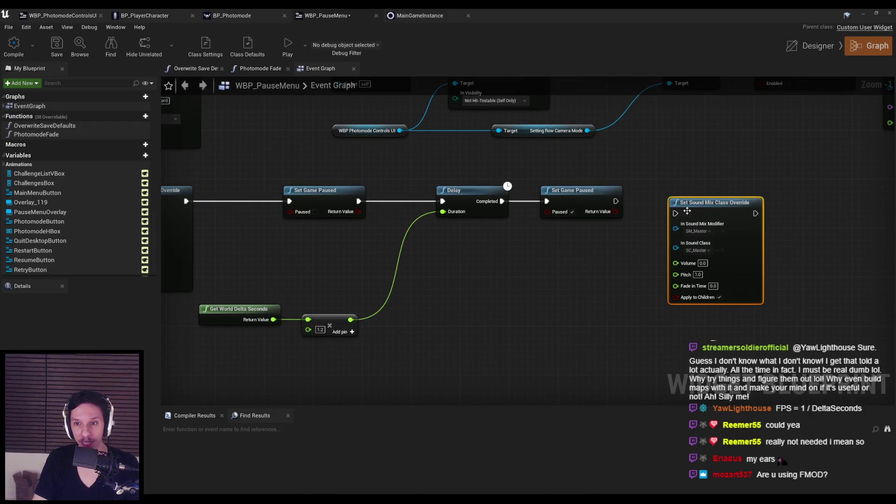
pyautogui.moveTo(691, 201); pyautogui.dragTo(677, 189)
pyautogui.moveTo(616, 201); pyautogui.dragTo(657, 201)
pyautogui.scroll(-3, 746, 186)
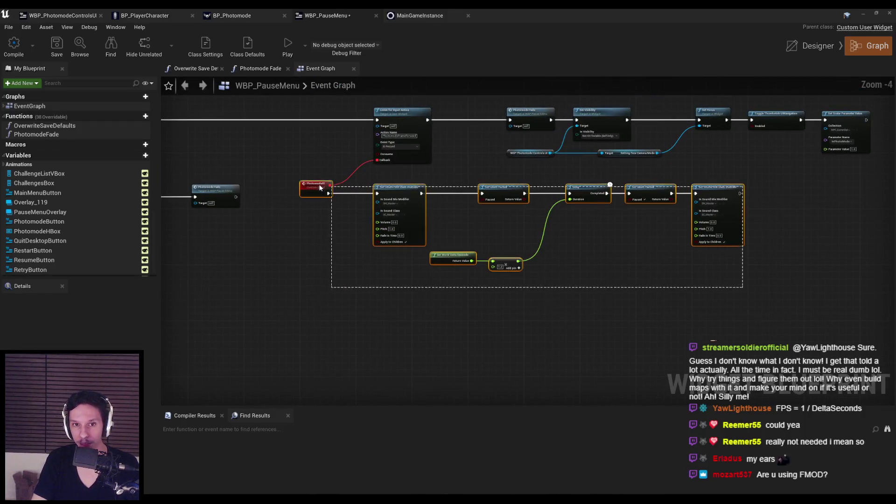
pyautogui.scroll(4, 485, 250)
pyautogui.scroll(-2, 512, 252)
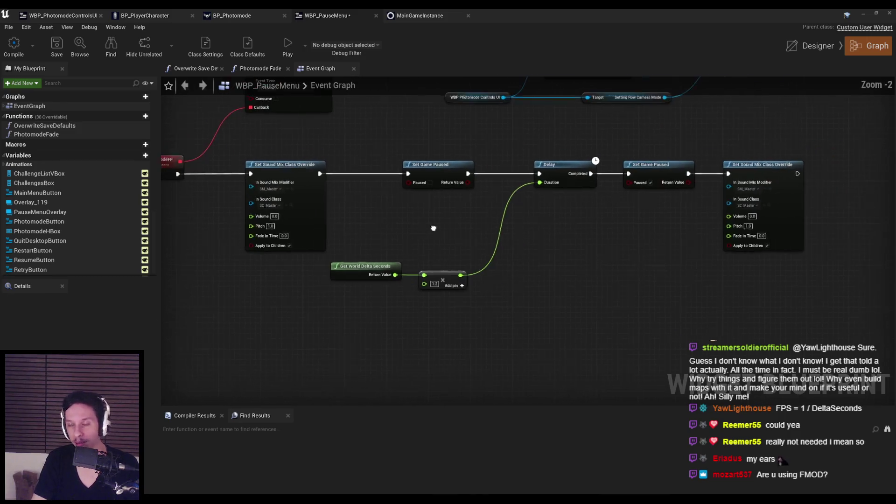
pyautogui.moveTo(379, 247)
pyautogui.mouseDown()
pyautogui.moveTo(467, 292)
pyautogui.moveTo(480, 219)
pyautogui.mouseUp()
pyautogui.click(482, 206)
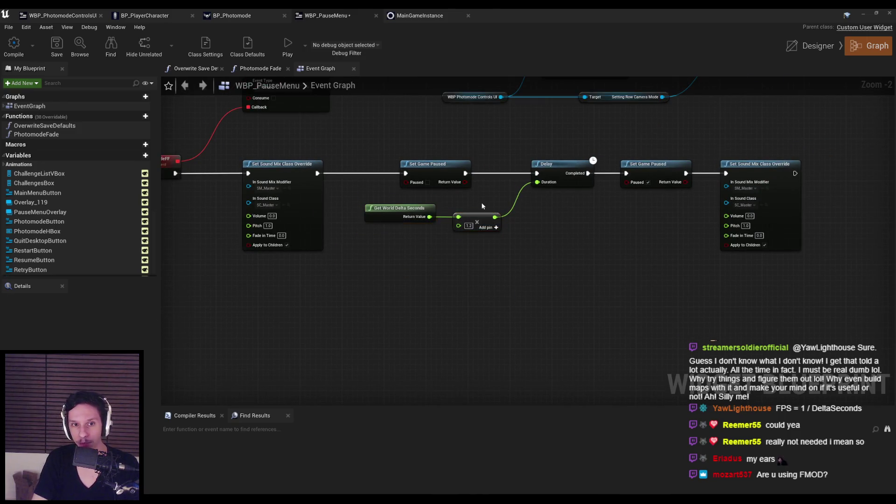
# Feed a Get Float CVar for GameAudio.Volume into the override's Volume, then compile WBP_PauseMenu.
pyautogui.rightClick(623, 235)
pyautogui.write('get float cva')
pyautogui.press('Return')
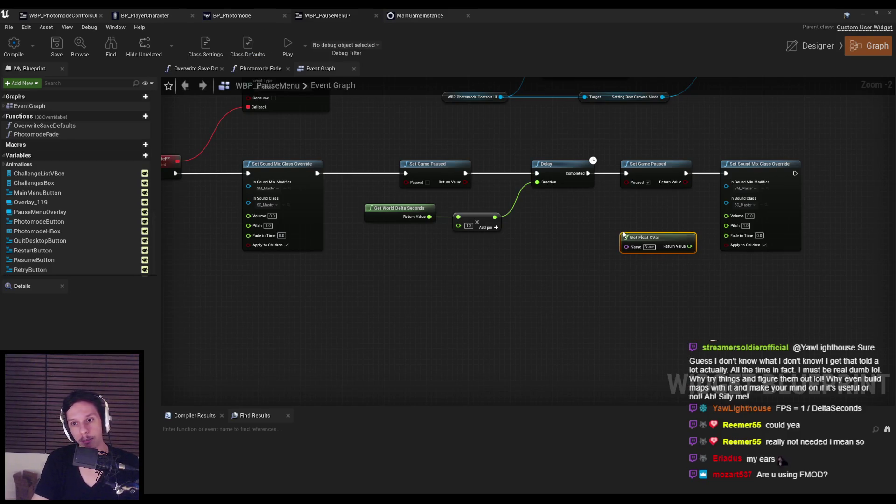
pyautogui.click(446, 16)
pyautogui.click(334, 122)
pyautogui.click(334, 17)
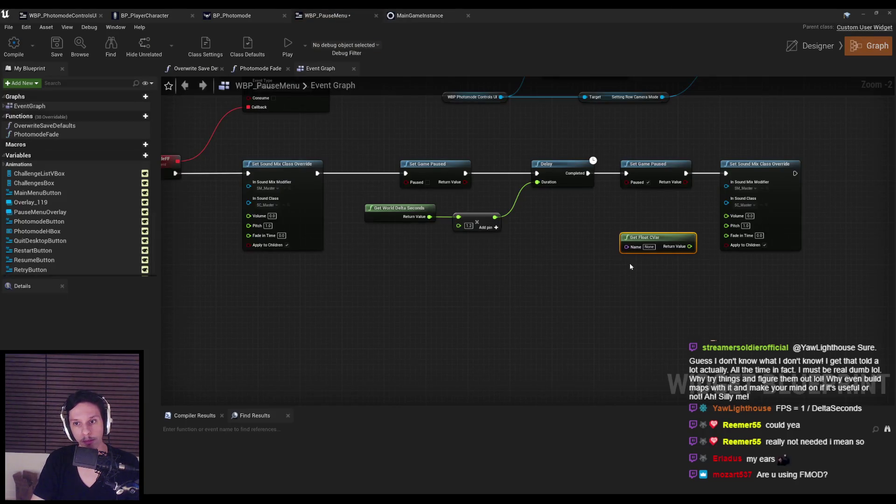
pyautogui.scroll(2, 687, 267)
pyautogui.moveTo(709, 243); pyautogui.dragTo(731, 204)
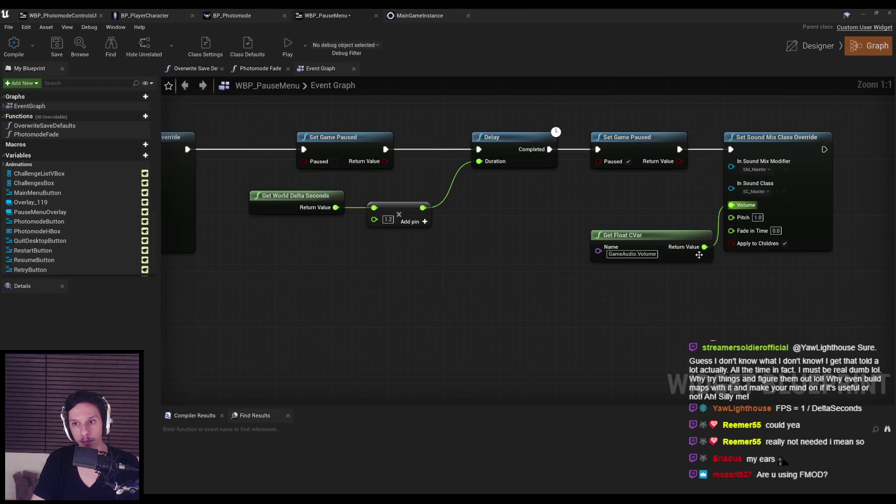
pyautogui.moveTo(616, 230); pyautogui.dragTo(597, 207)
pyautogui.click(420, 15)
pyautogui.click(326, 15)
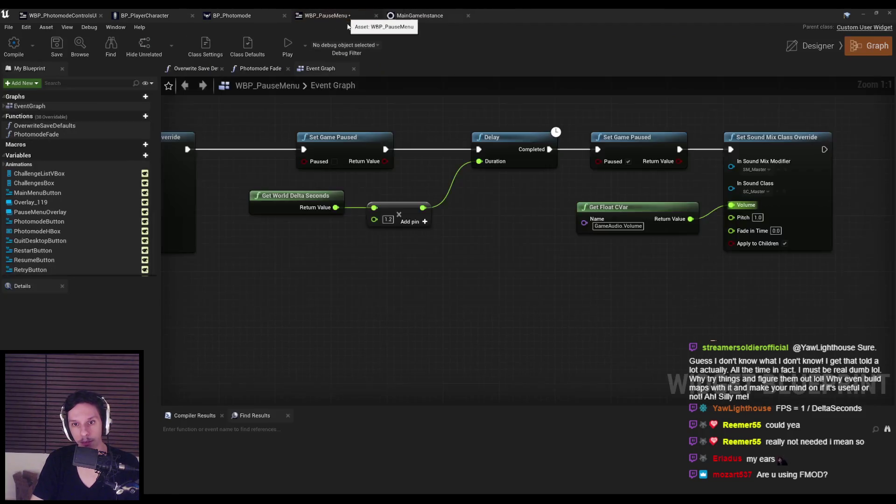
pyautogui.scroll(-3, 593, 116)
pyautogui.click(14, 45)
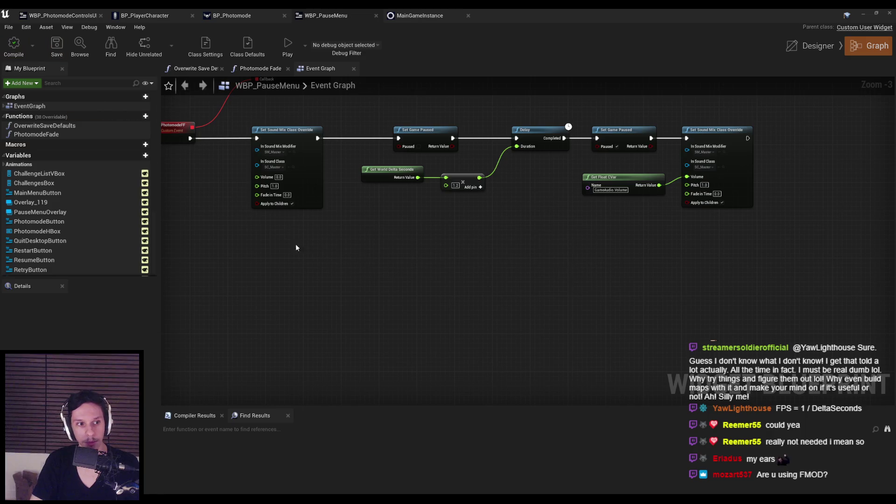
# Play TestLevel in the editor, enter photo mode with P, then stop the session with Esc.
pyautogui.click(864, 12)
pyautogui.hotkey('alt', 'p')
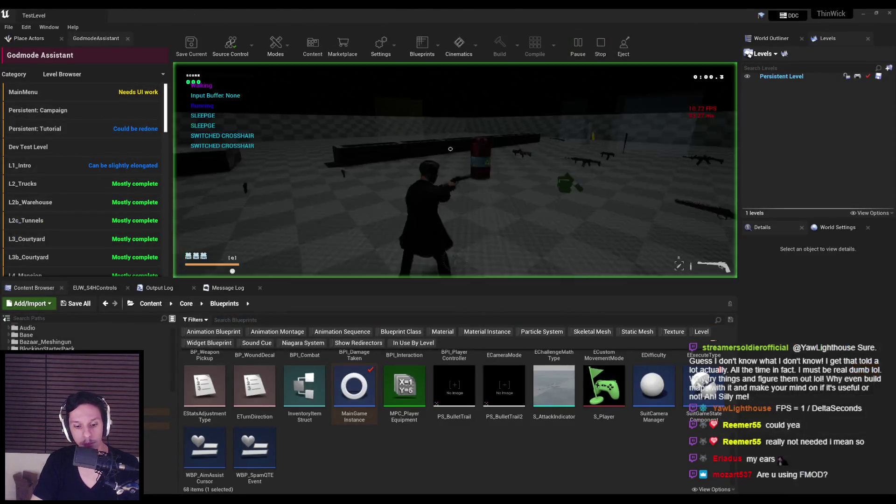
pyautogui.press('p')
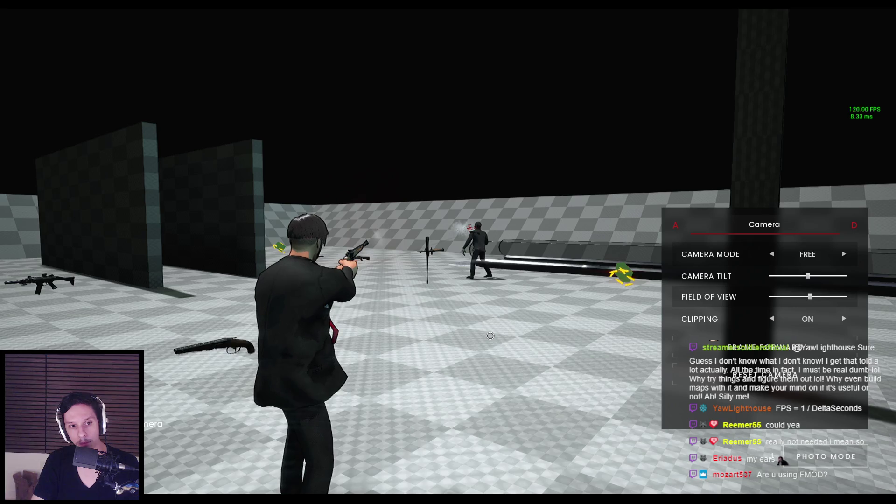
pyautogui.press('Escape')
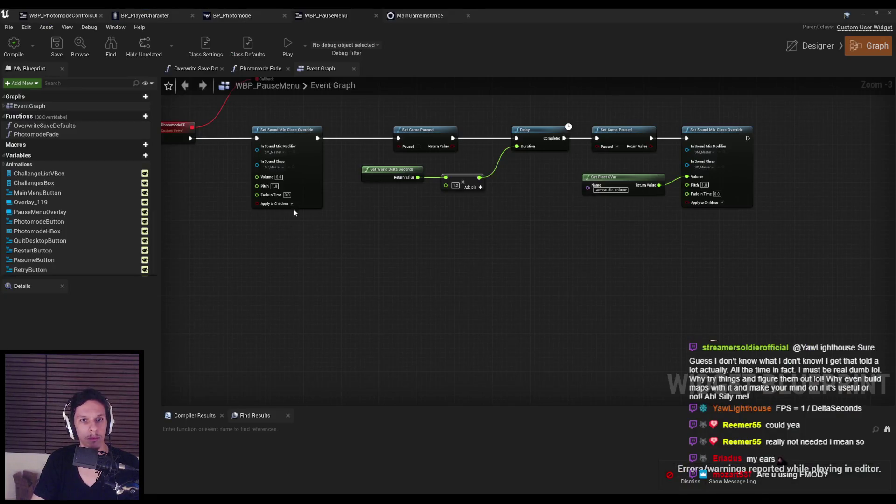
# Set the closing Set Sound Mix Class Override's Fade in Time to 0.1.
pyautogui.scroll(4, 269, 198)
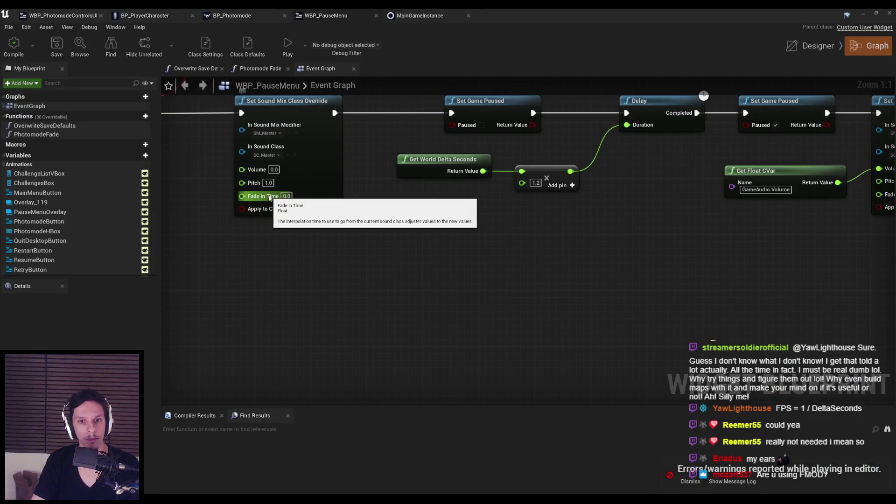
pyautogui.moveTo(269, 198); pyautogui.dragTo(496, 244)
pyautogui.click(609, 208)
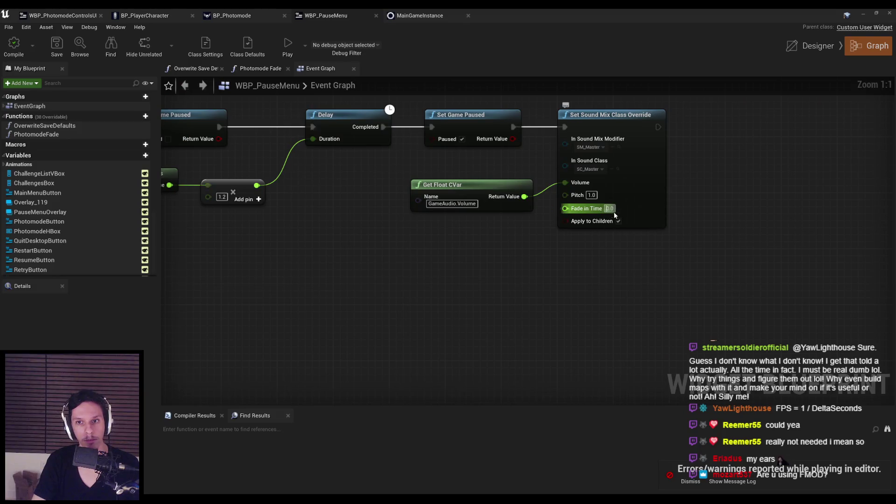
pyautogui.write('0.3')
pyautogui.press('BackSpace')
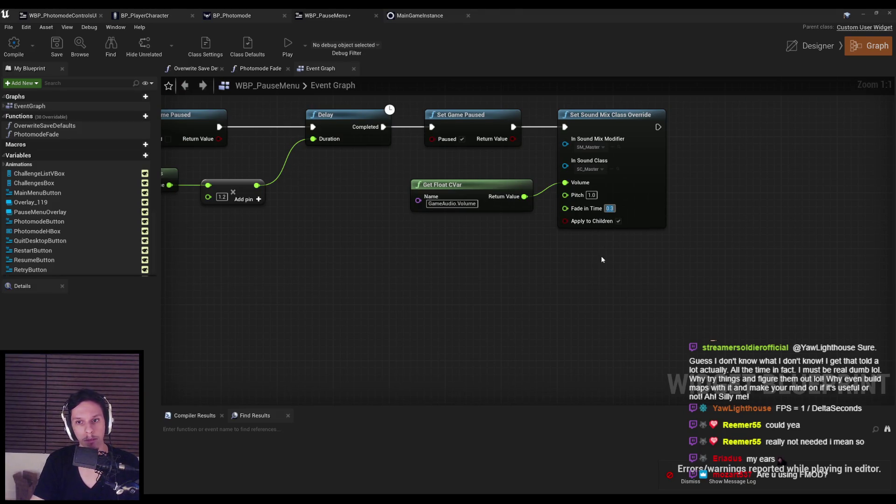
pyautogui.write('1')
pyautogui.press('Return')
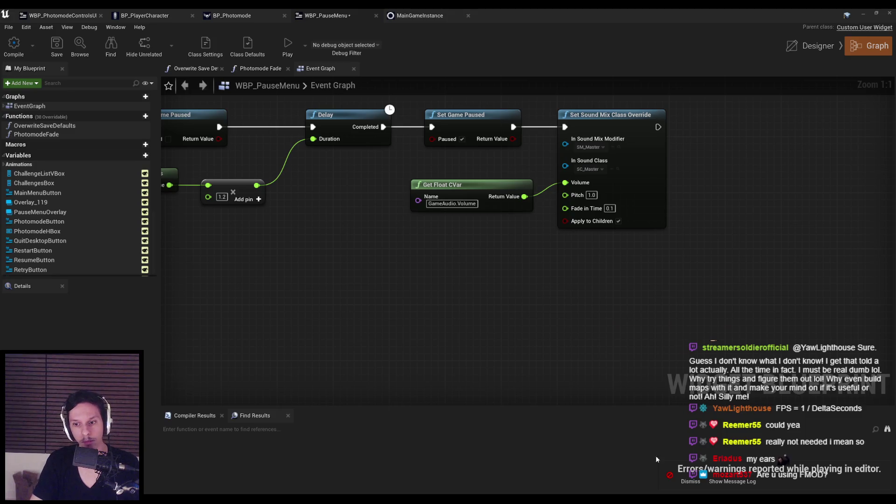
# Dismiss the play-in-editor errors notification and return to the main level editor.
pyautogui.click(691, 481)
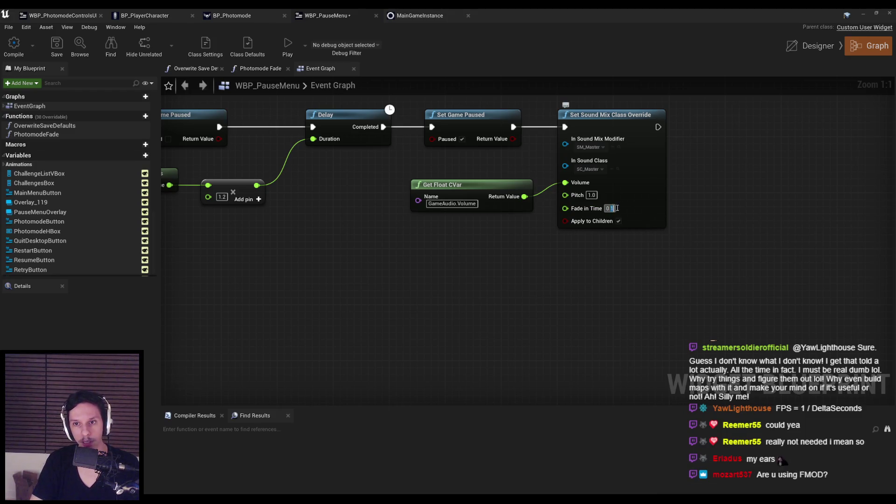
pyautogui.scroll(-2, 535, 270)
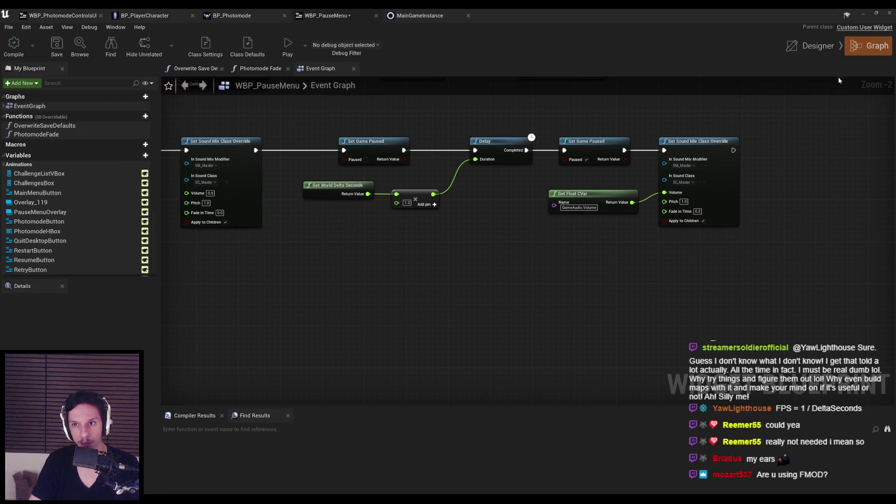
pyautogui.click(864, 17)
# Play the level, shoot the enemy, enter photo mode, then leave it via the pause menu's Resume.
pyautogui.hotkey('alt', 'p')
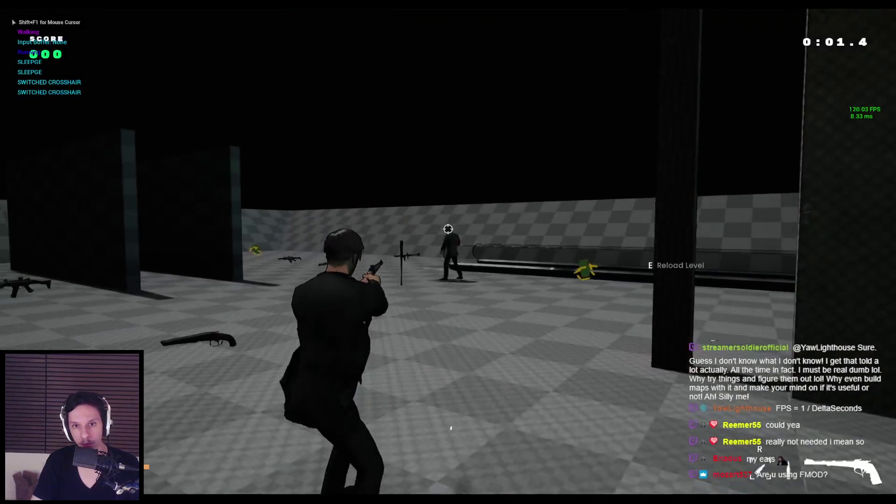
pyautogui.click(449, 228)
pyautogui.press('p')
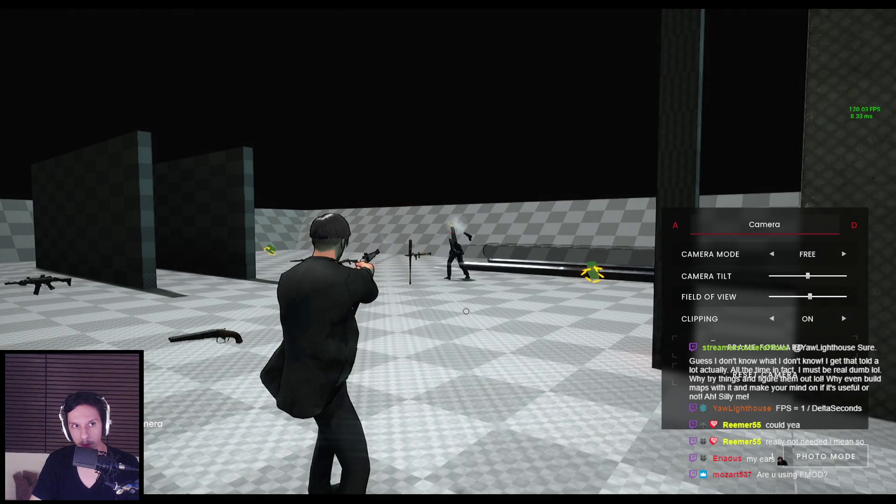
pyautogui.press('Escape')
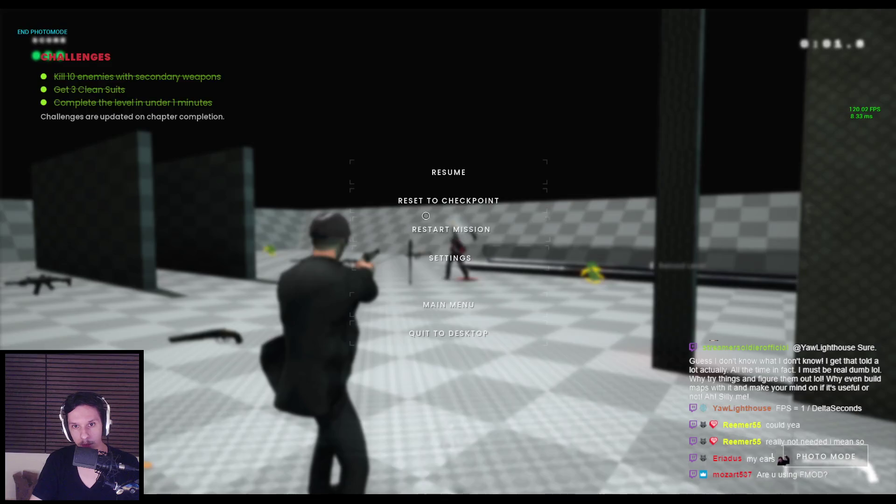
pyautogui.click(449, 228)
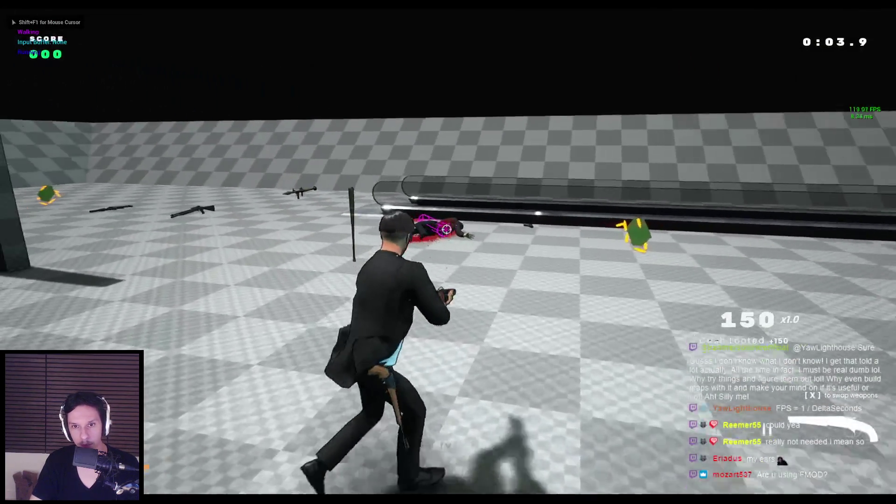
# Finish off the enemy, pick up the shotgun, and fire it while entering photo mode mid-shot.
pyautogui.click(449, 228)
pyautogui.press('w')
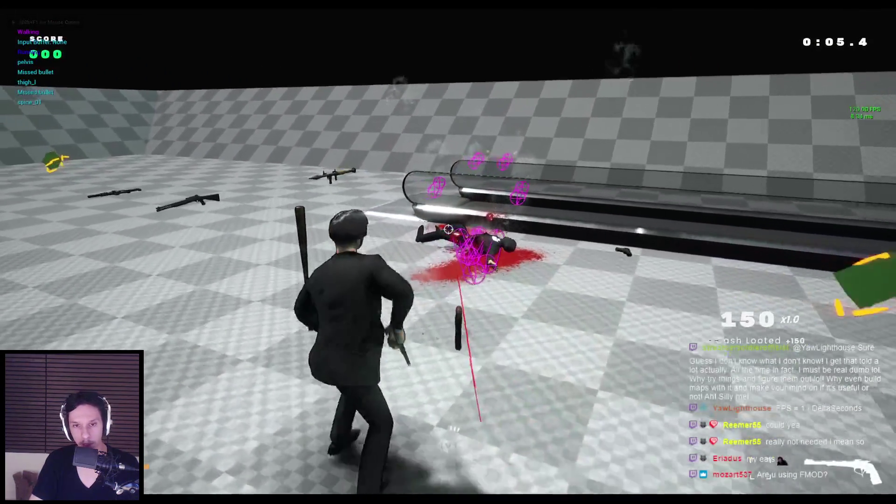
pyautogui.press('w')
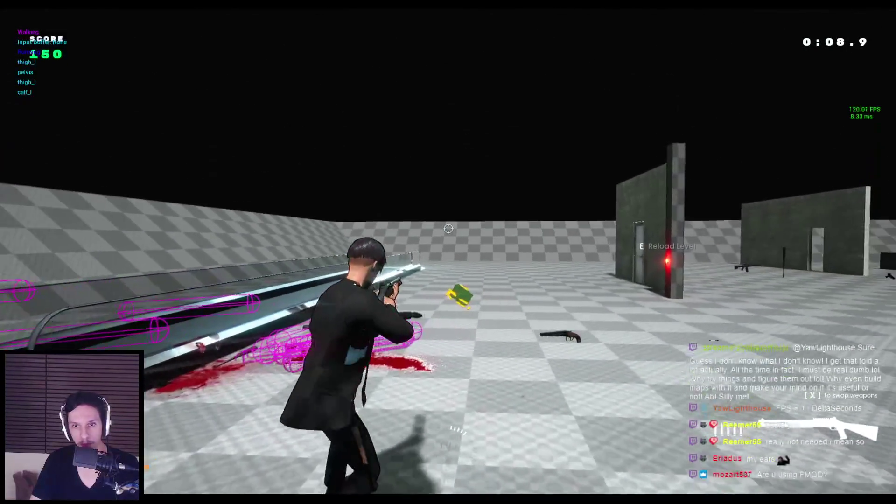
pyautogui.click(448, 229)
pyautogui.press('p')
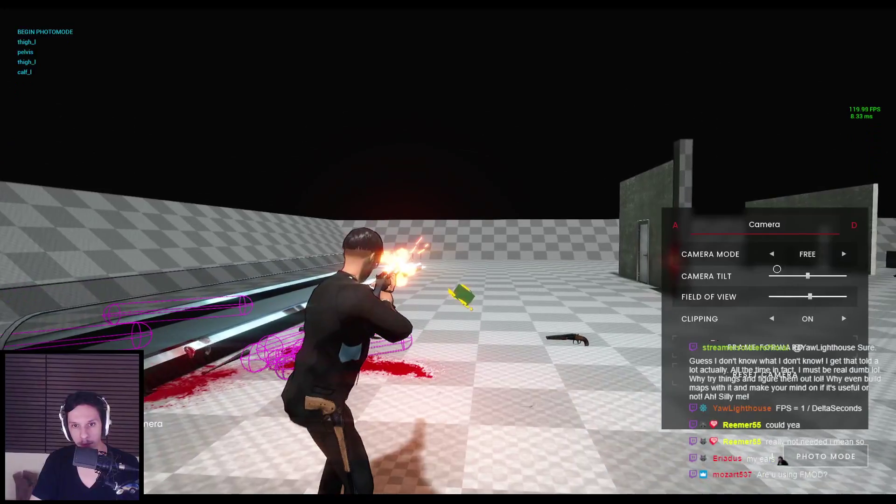
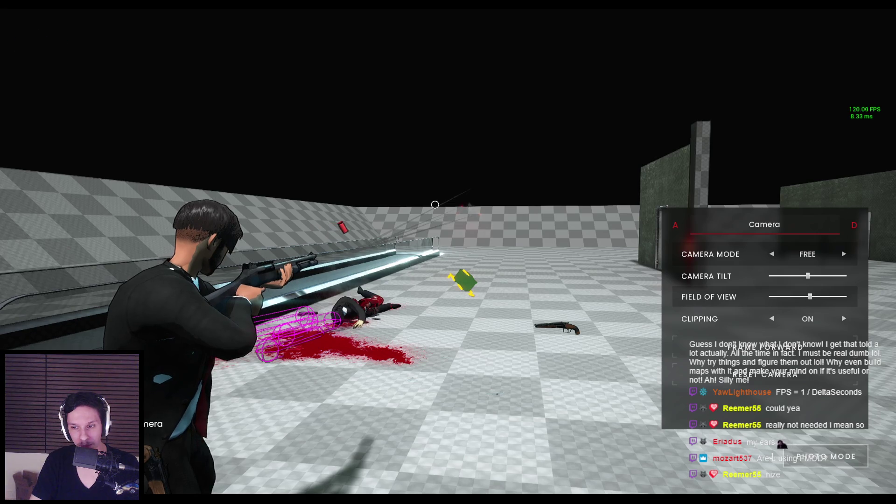
# Stop the photo mode playtest, restore the full editor layout, and show the Blueprints content browser.
pyautogui.press('Escape')
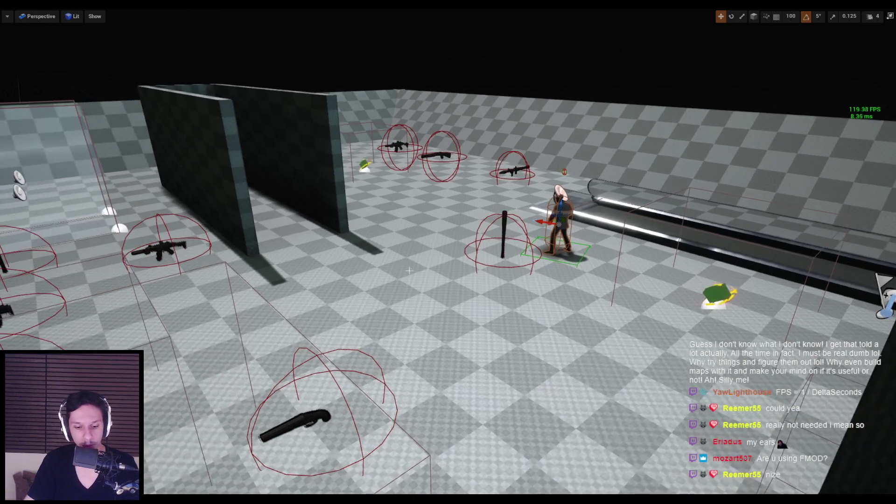
pyautogui.press('F11')
pyautogui.click(29, 288)
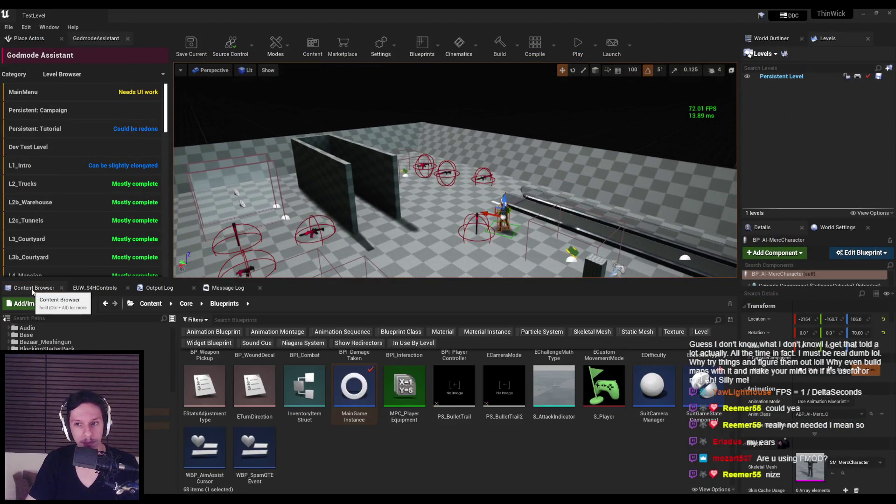
pyautogui.doubleClick(281, 477)
pyautogui.scroll(-2, 380, 296)
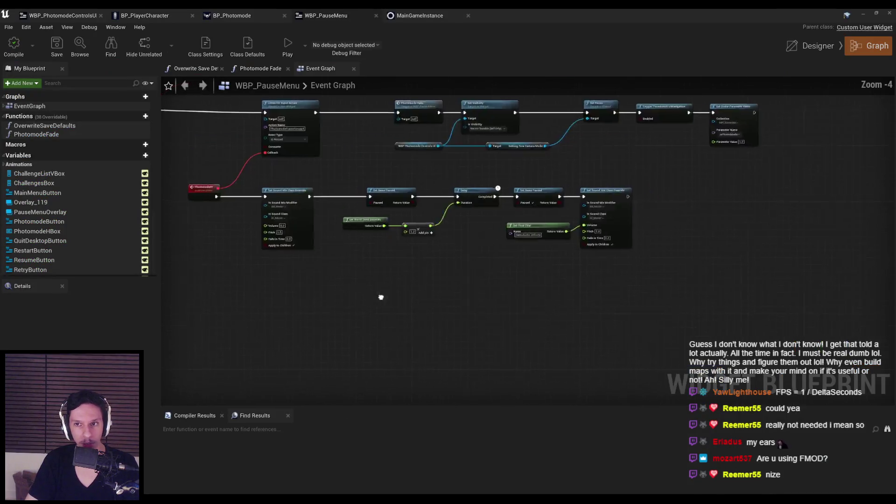
pyautogui.moveTo(380, 296); pyautogui.dragTo(488, 287)
pyautogui.click(889, 13)
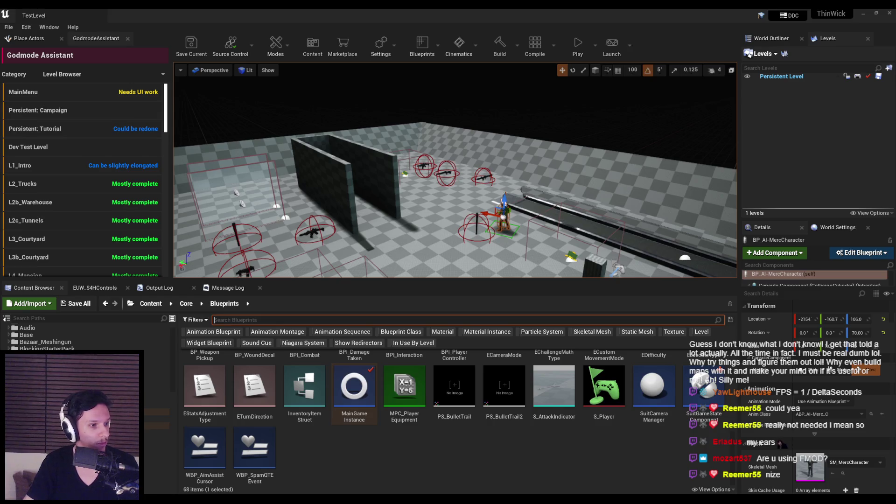
# Fly the viewport camera through TestLevel to look over its layout.
pyautogui.moveTo(329, 143)
pyautogui.mouseDown()
pyautogui.moveTo(394, 183)
pyautogui.moveTo(596, 256)
pyautogui.moveTo(349, 218)
pyautogui.mouseUp()
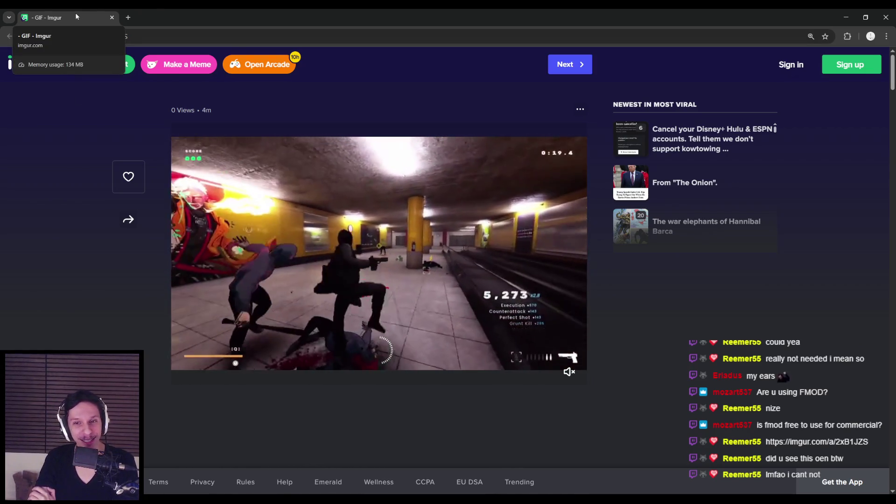
# Leave the Imgur subway shooter GIF and return to the Unreal editor.
pyautogui.hotkey('alt', 'Tab')
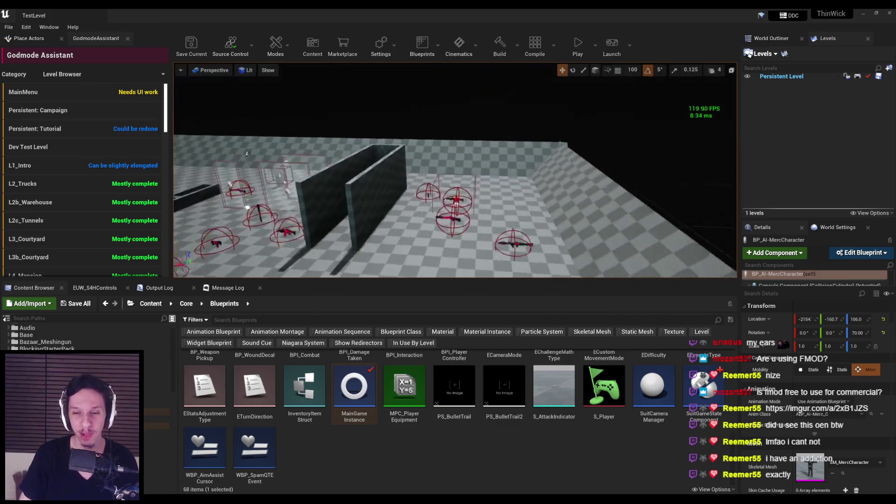
# Deselect the merc character, pull the camera back and tilt it toward the floor, then switch to Notion.
pyautogui.click(588, 110)
pyautogui.moveTo(493, 202)
pyautogui.mouseDown()
pyautogui.moveTo(485, 200)
pyautogui.moveTo(493, 202)
pyautogui.mouseUp()
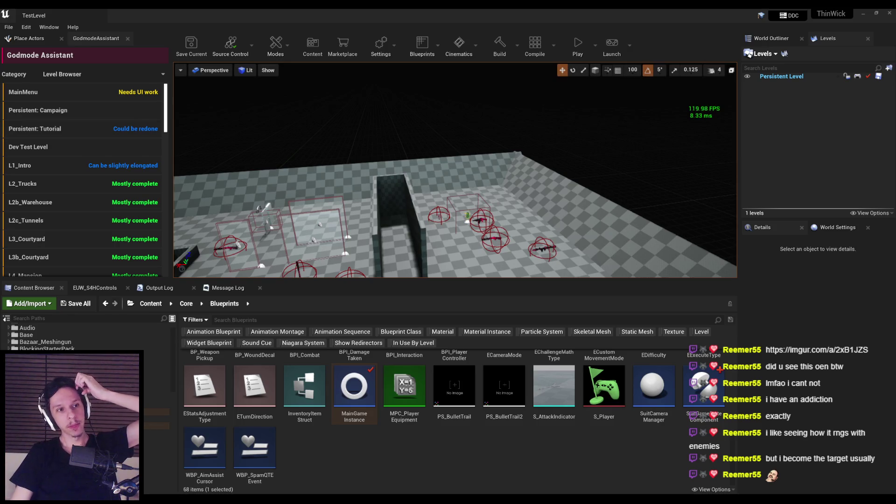
pyautogui.scroll(3, 454, 208)
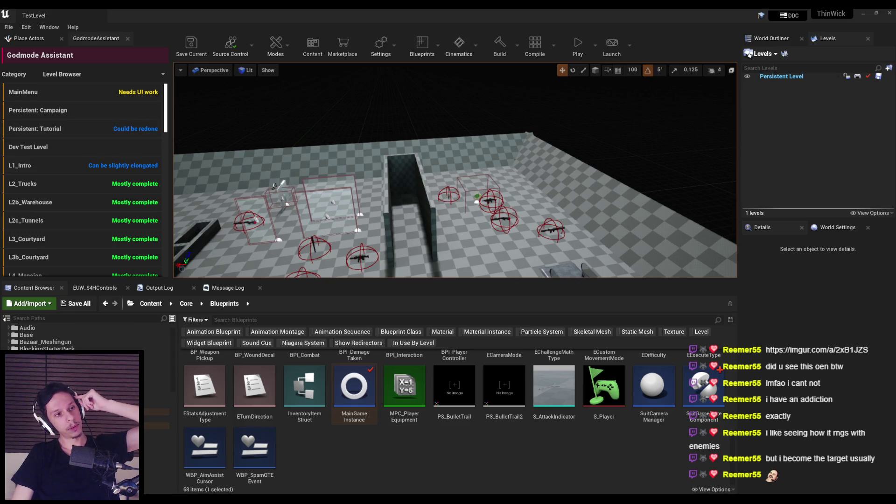
pyautogui.scroll(3, 328, 152)
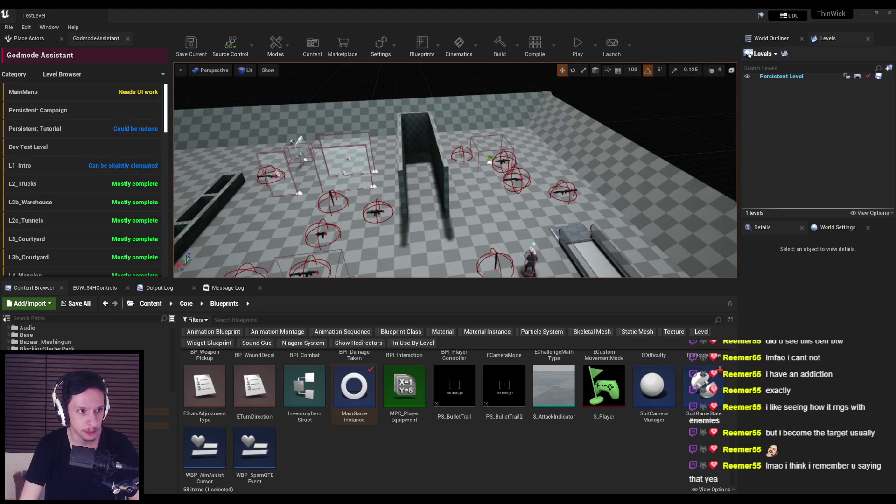
pyautogui.moveTo(455, 170); pyautogui.dragTo(455, 210)
pyautogui.hotkey('alt', 'Tab')
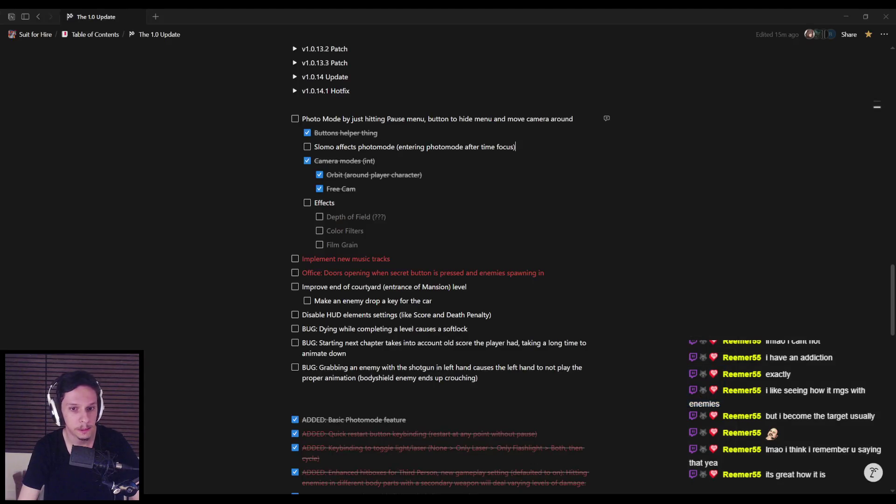
# Look over the Photo Mode checklist on The 1.0 Update, then return to Unreal's Edit menu.
pyautogui.scroll(13, 414, 317)
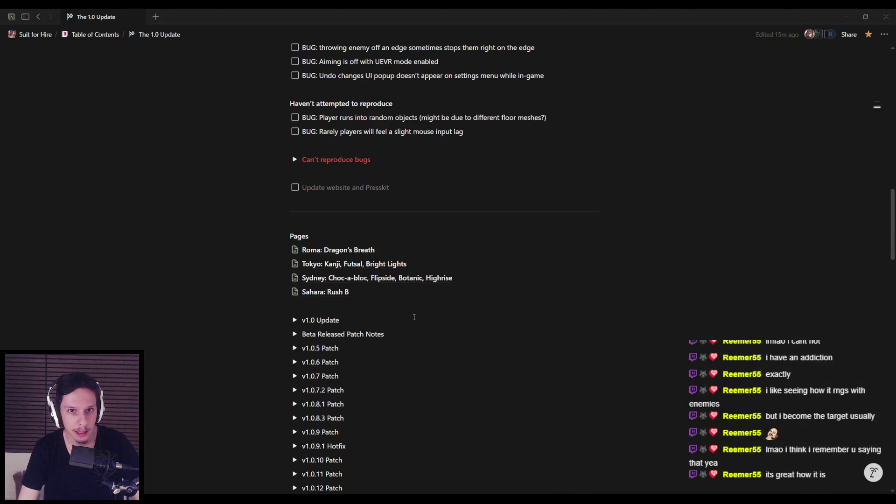
pyautogui.scroll(5, 414, 317)
pyautogui.scroll(-16, 414, 318)
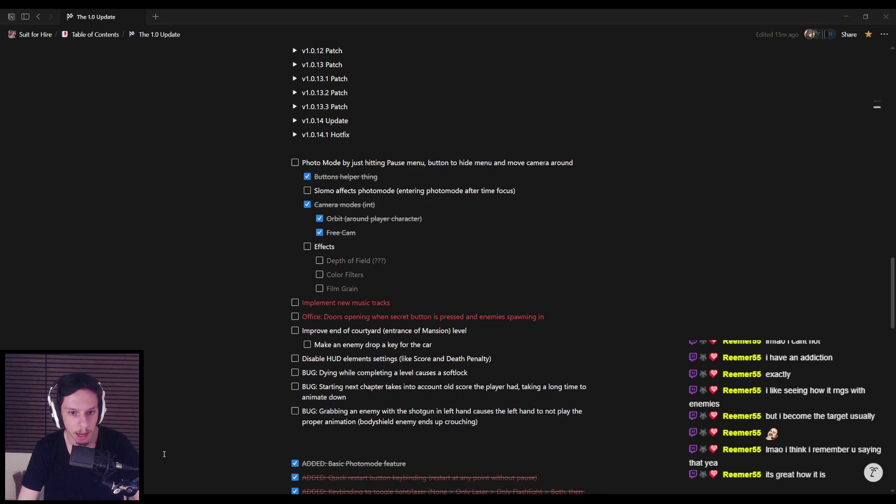
pyautogui.hotkey('alt', 'Tab')
pyautogui.click(27, 27)
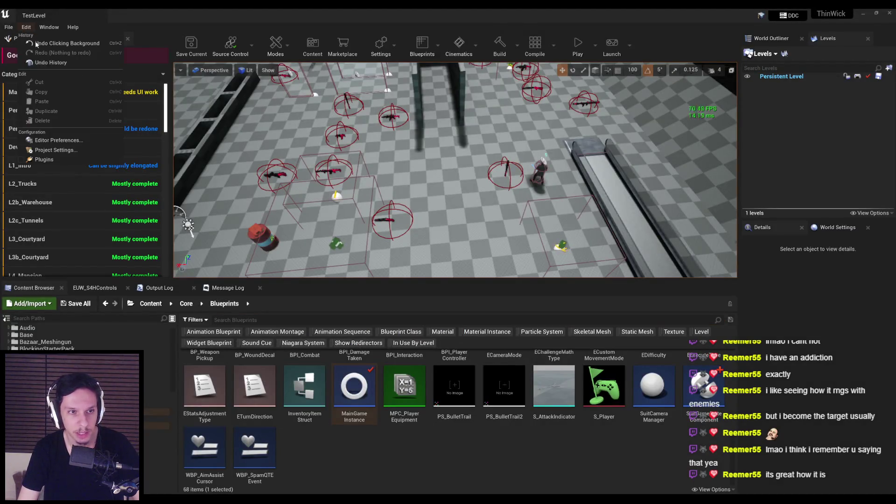